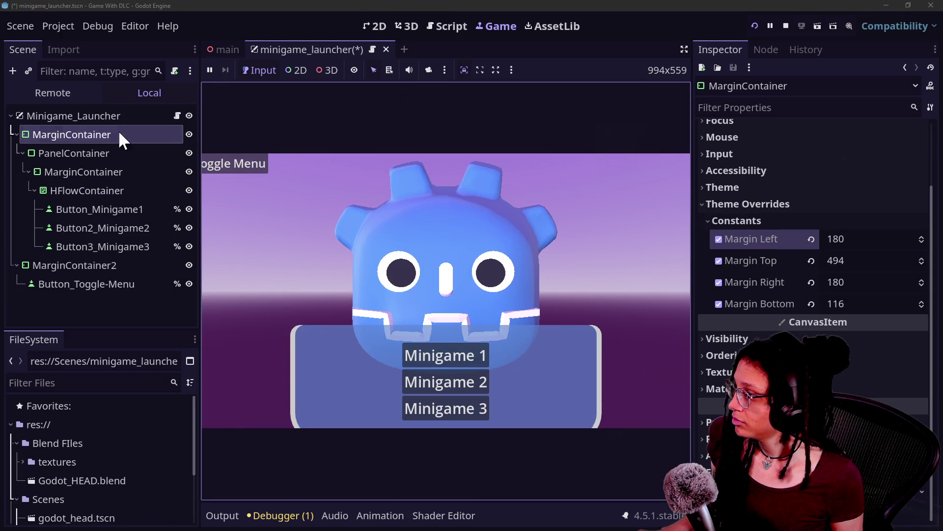
Save the launcher scene, undo the last panel change, and compare it with the running game
click(370, 26)
scroll(504, 311, down, 3)
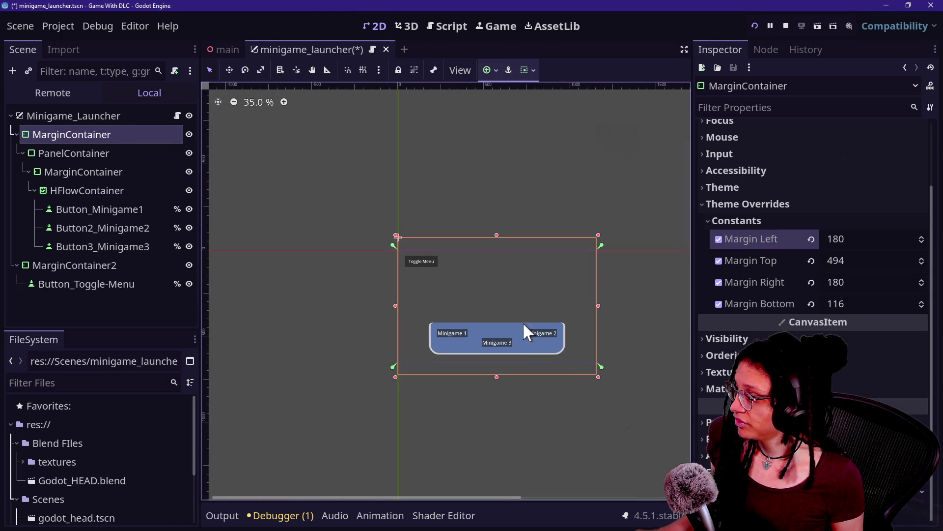
click(620, 344)
key(ctrl+s)
click(491, 27)
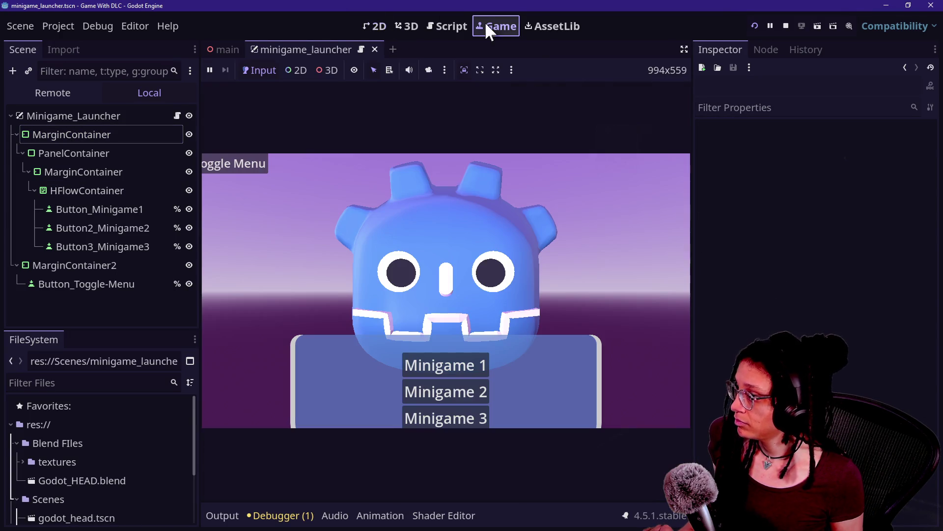
click(385, 26)
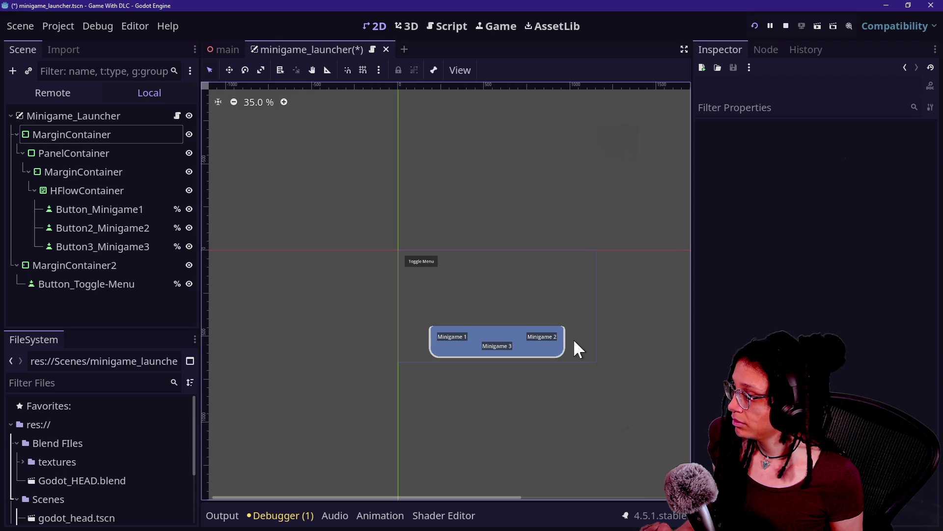
click(493, 19)
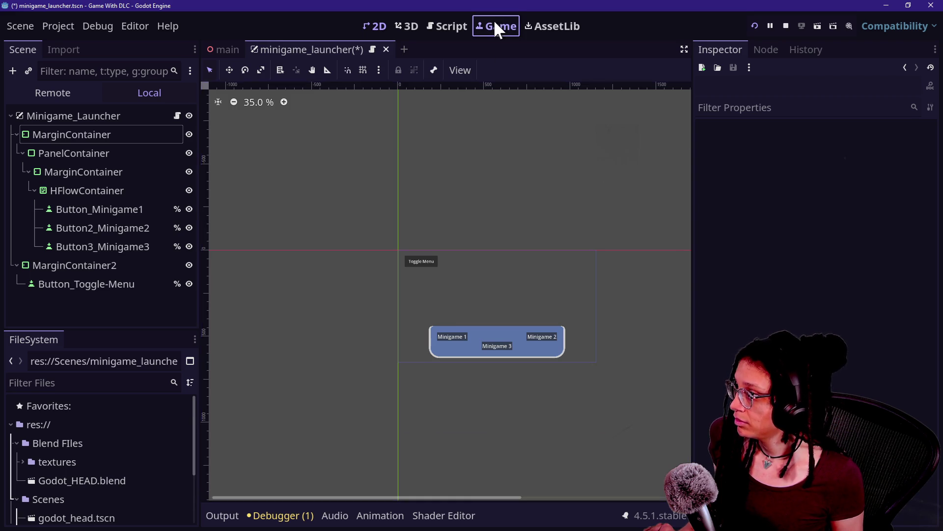
click(375, 21)
key(ctrl+s)
key(ctrl+z)
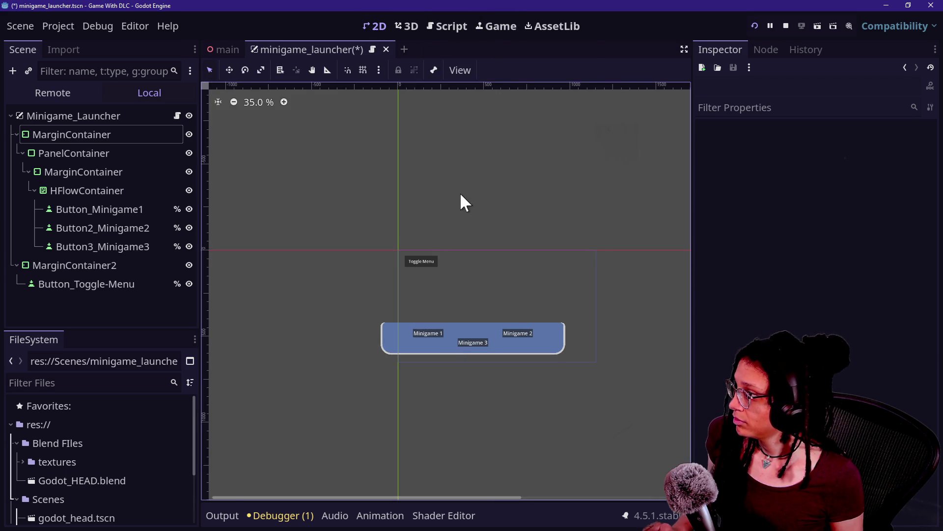
click(498, 28)
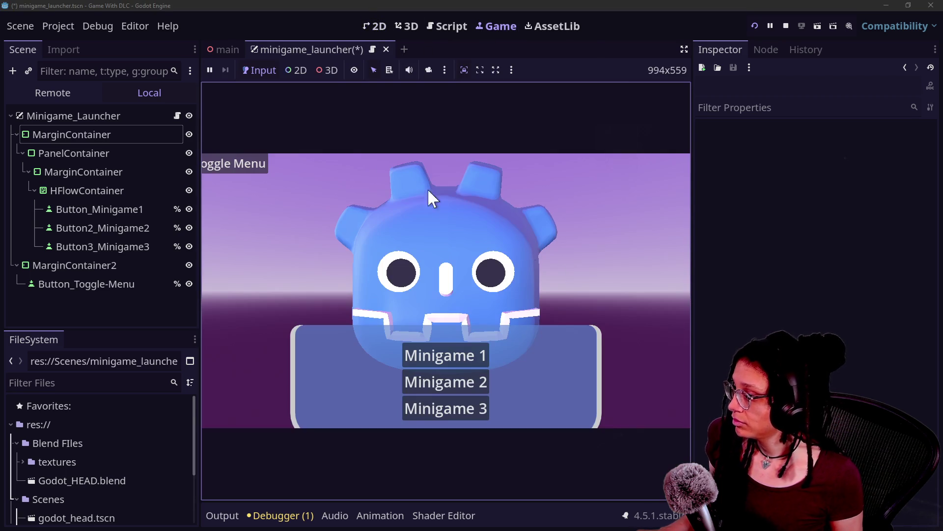
click(373, 25)
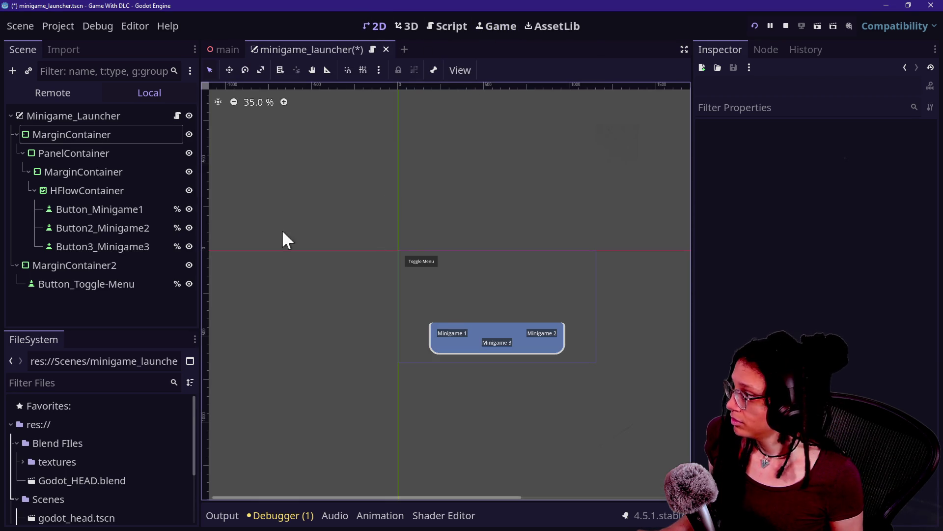
Anchor the outer MarginContainer to Full Rect and check the result in the running game
click(55, 133)
click(496, 74)
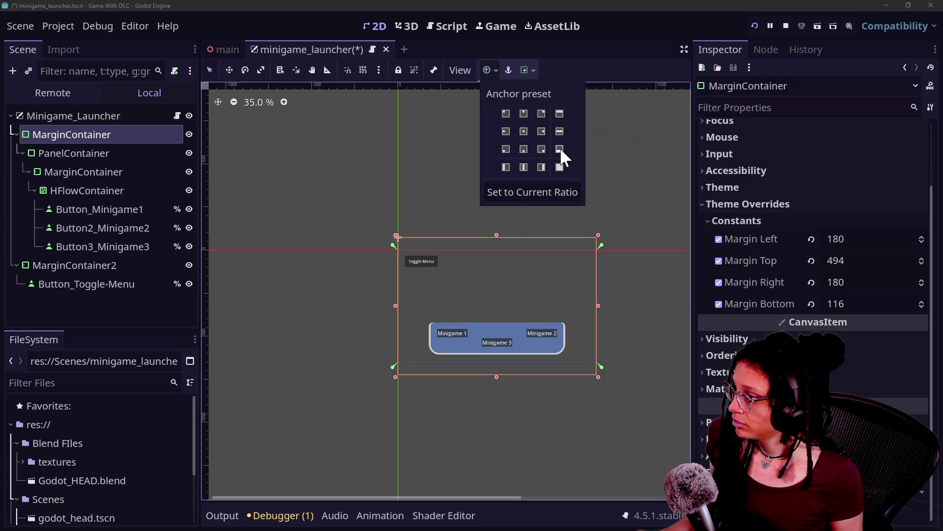
click(560, 167)
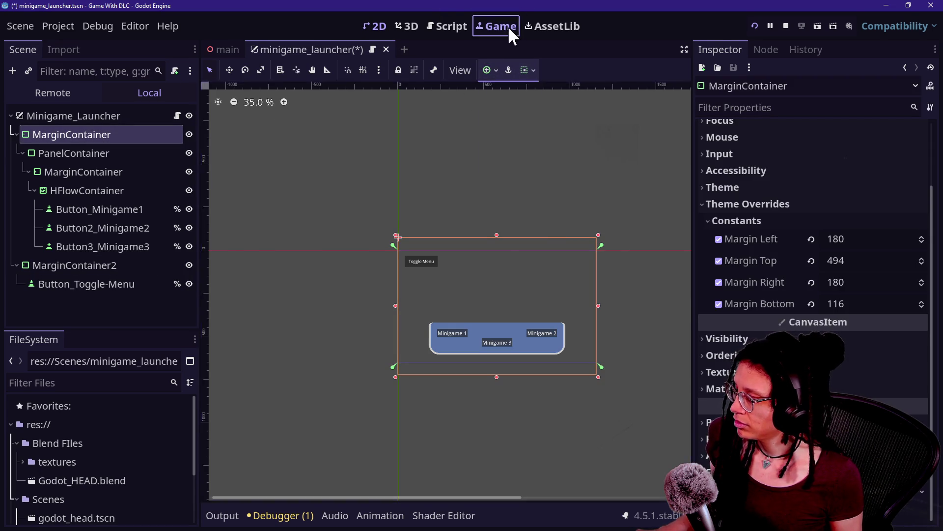
click(506, 26)
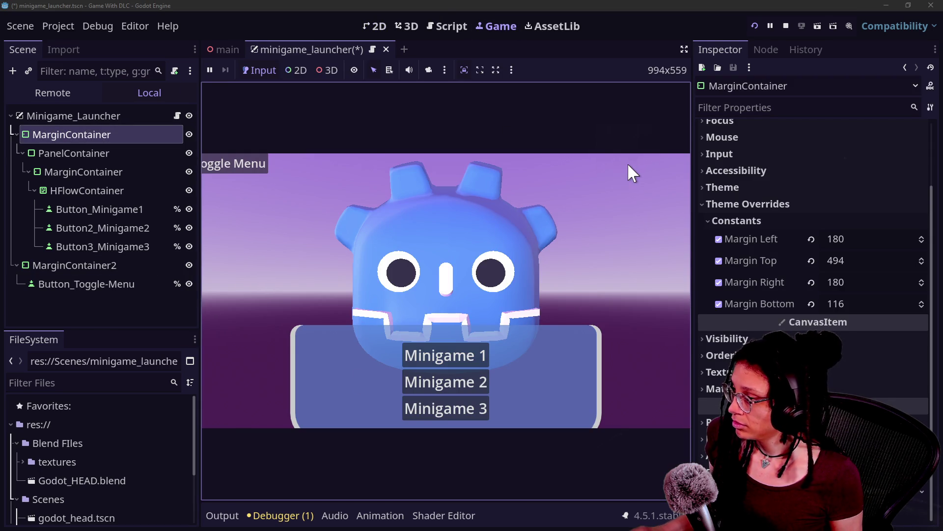
click(495, 70)
Restore the embedded game's original size mode and return to the 2D canvas
click(480, 70)
click(493, 70)
click(485, 68)
click(403, 26)
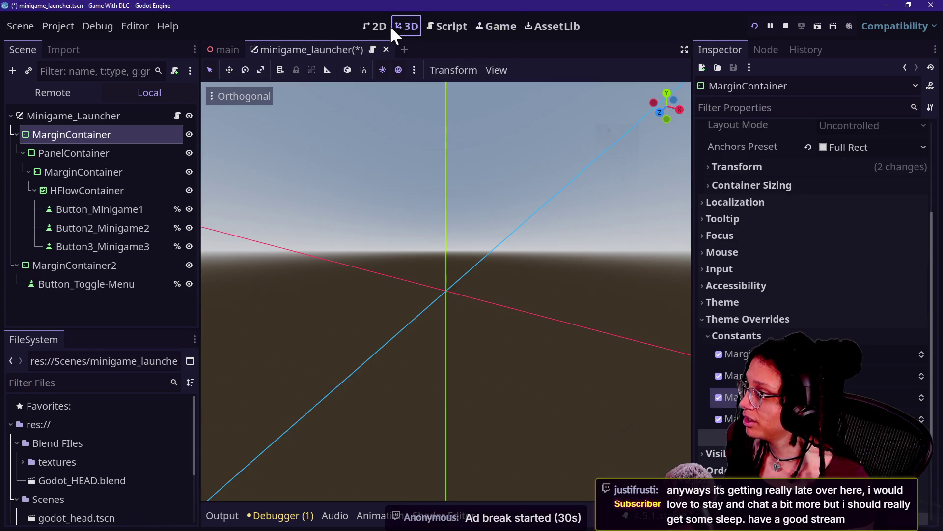
click(376, 26)
Move Button_Toggle-Menu out of MarginContainer2 under Minigame_Launcher and delete MarginContainer2
click(64, 152)
click(63, 137)
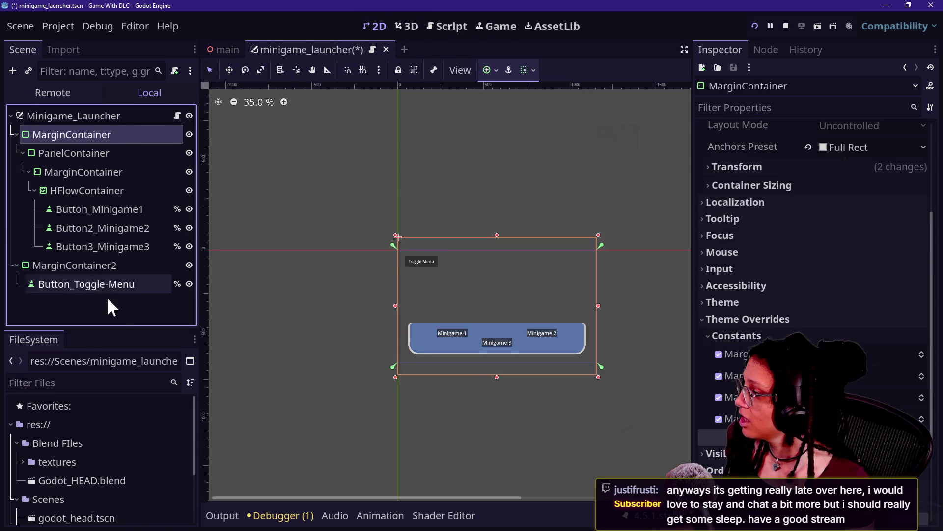
click(99, 283)
click(94, 147)
click(78, 131)
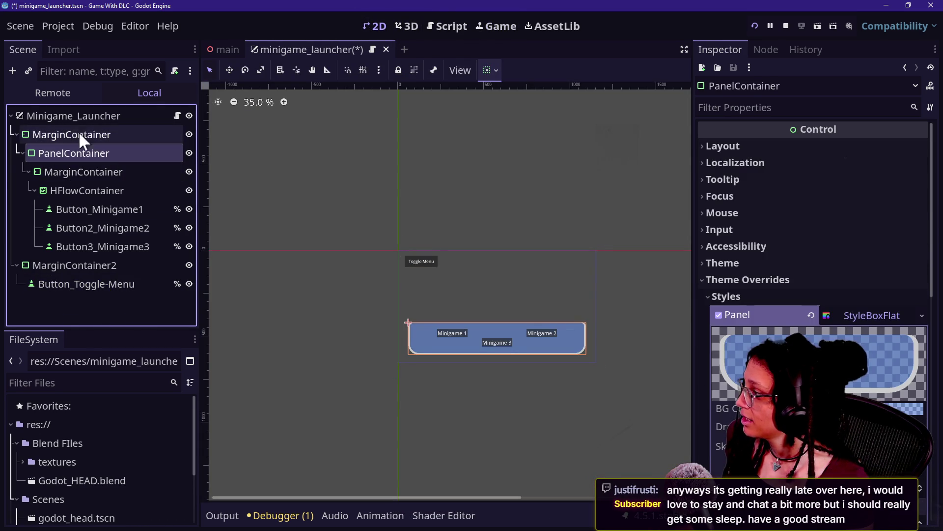
mouse_move(103, 284)
mouse_down()
mouse_move(102, 244)
mouse_move(103, 257)
mouse_up()
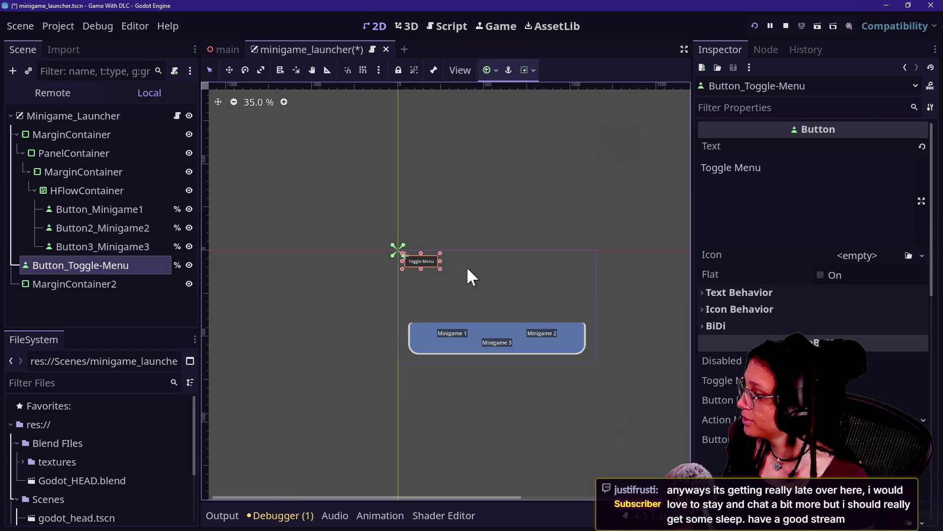
click(67, 285)
key(Delete)
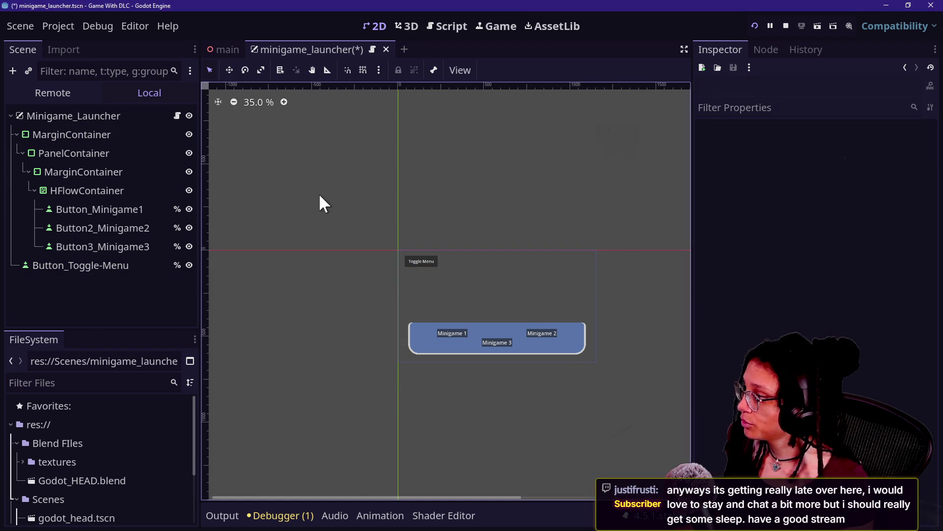
Test the in-game Toggle Menu button in the running launcher
click(482, 30)
click(288, 182)
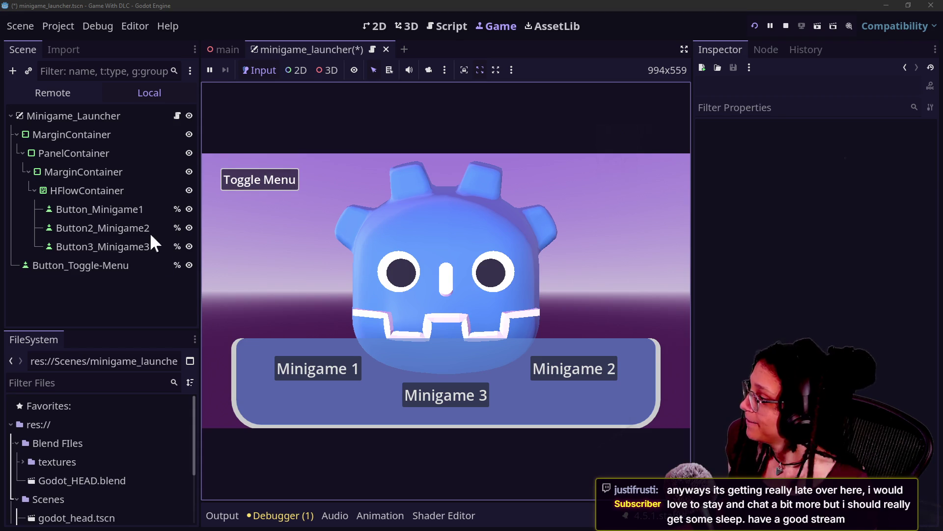
click(116, 265)
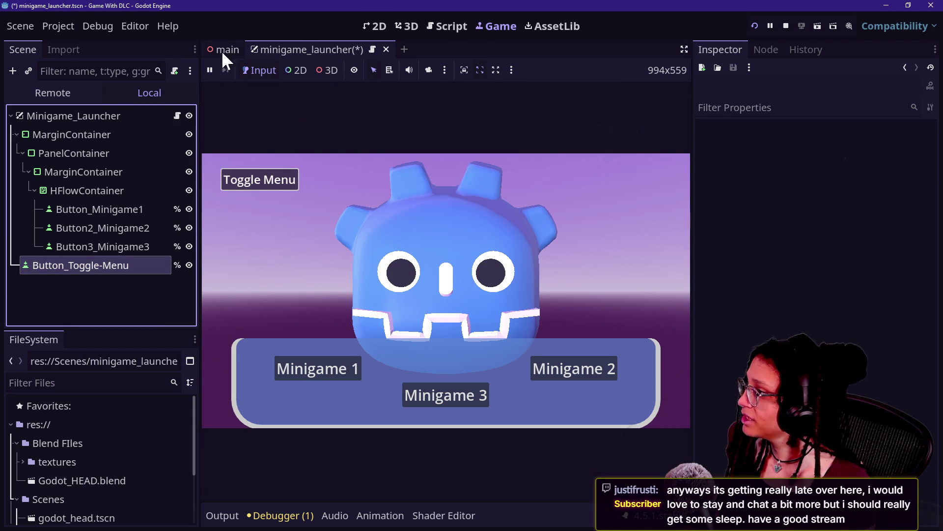
click(377, 26)
Delete MarginContainer2 with confirmation and place Button_Toggle-Menu first under Minigame_Launcher
mouse_move(99, 268)
mouse_down()
mouse_move(96, 282)
mouse_move(71, 181)
mouse_move(108, 109)
mouse_move(108, 122)
mouse_up()
click(93, 271)
click(82, 284)
key(Delete)
key(Return)
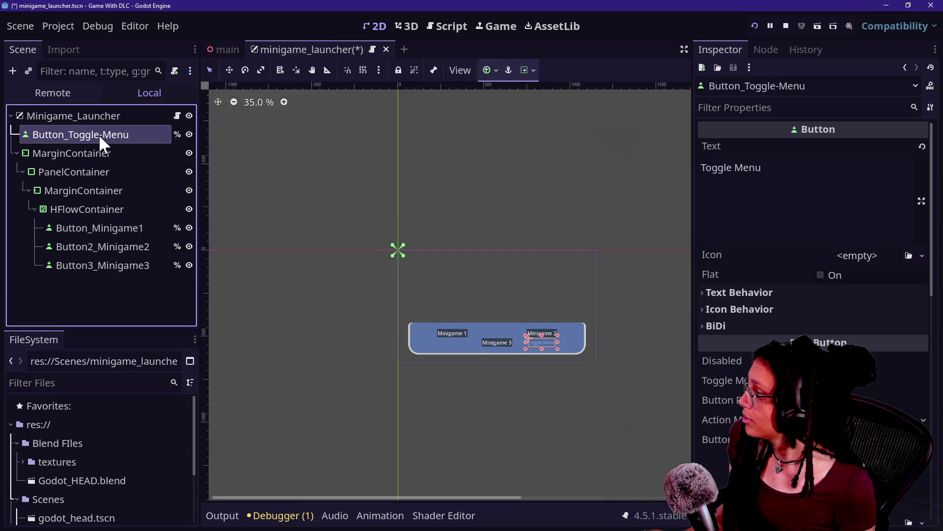
click(98, 134)
right_click(81, 117)
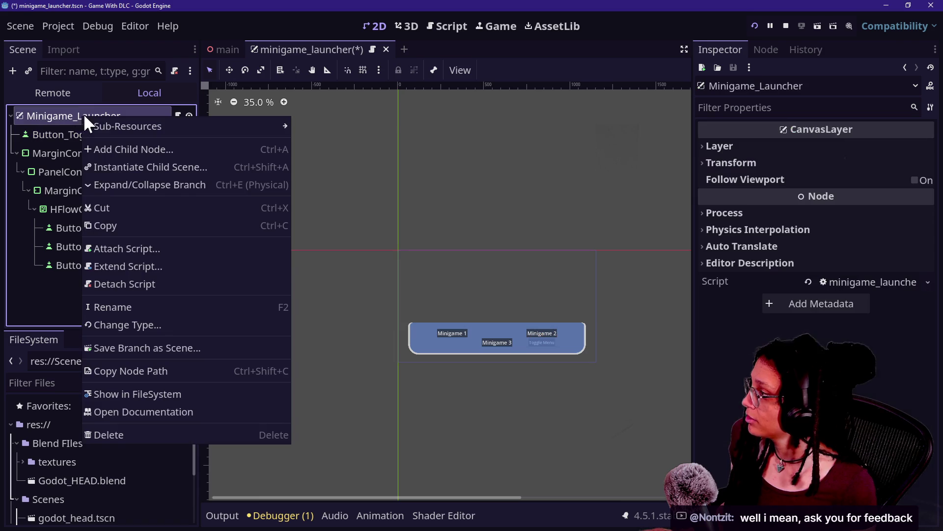
Add a MarginContainer child to Minigame_Launcher and move Button_Toggle-Menu into it
click(103, 138)
text(margin)
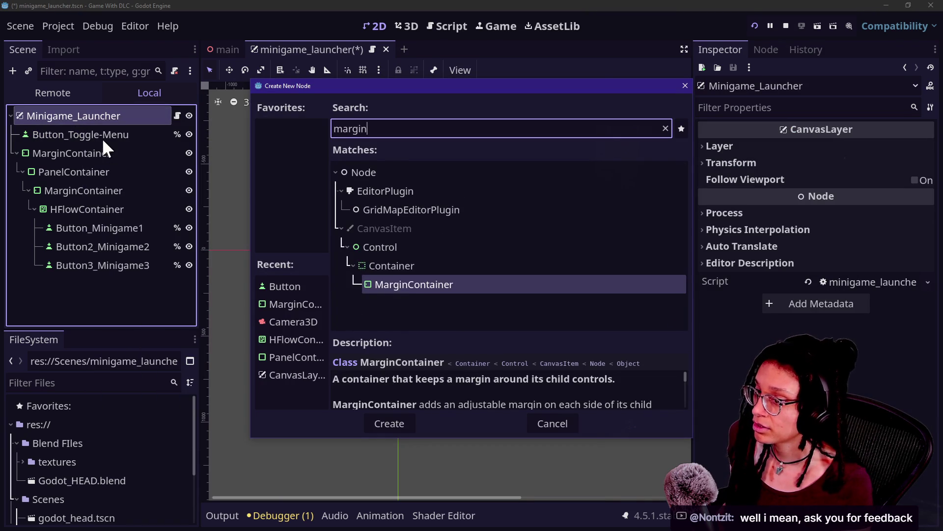
key(Return)
mouse_move(101, 138)
mouse_down()
mouse_move(76, 141)
mouse_move(122, 282)
mouse_move(110, 331)
mouse_move(84, 282)
mouse_up()
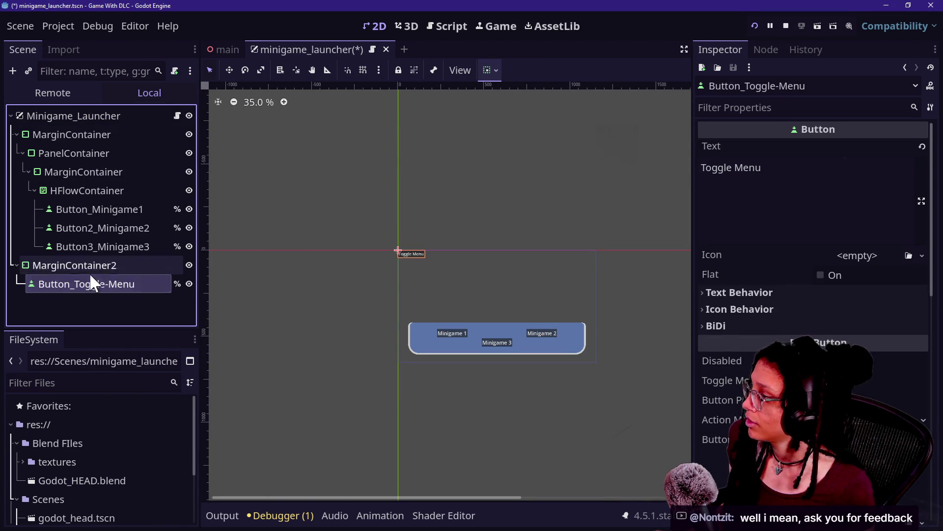
Expand MarginContainer2's Theme and Theme Overrides properties in the Inspector
click(89, 270)
click(775, 265)
click(746, 230)
click(746, 229)
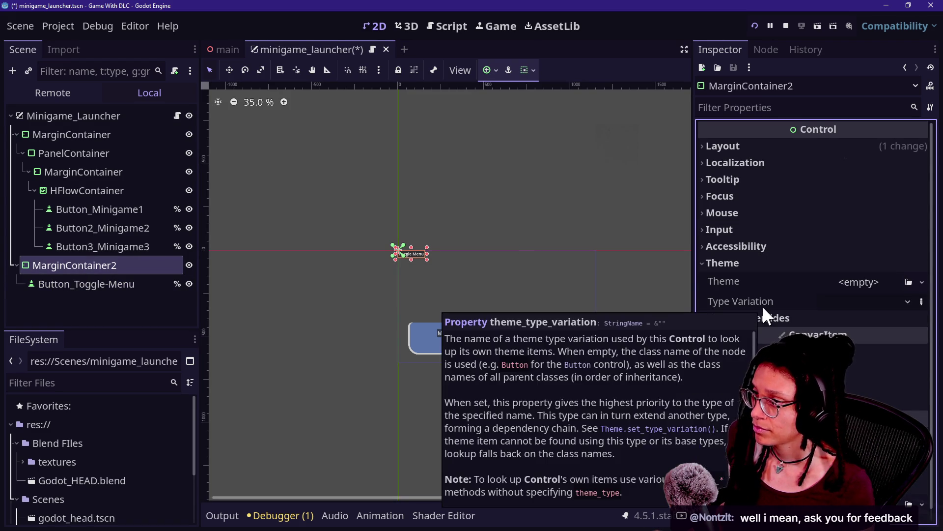
click(765, 315)
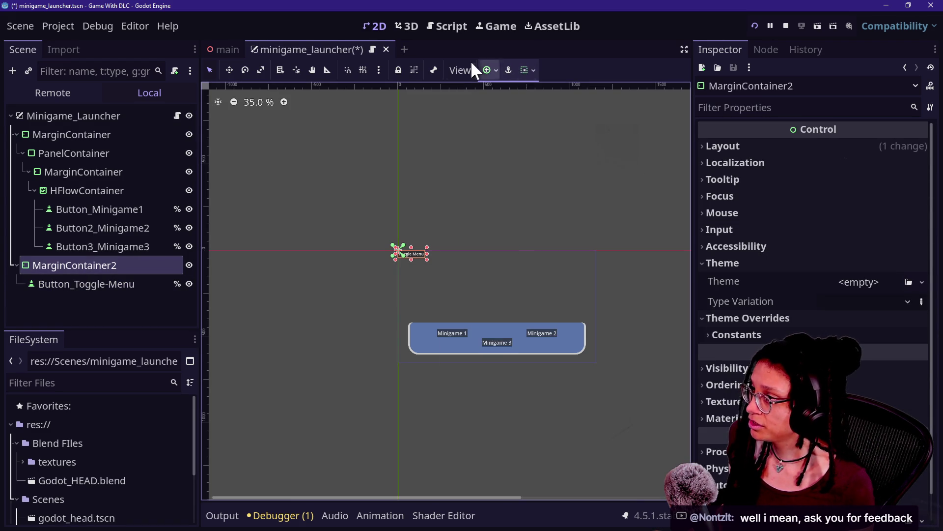
Apply the Top Wide anchor preset to MarginContainer2
click(486, 71)
click(521, 70)
click(521, 69)
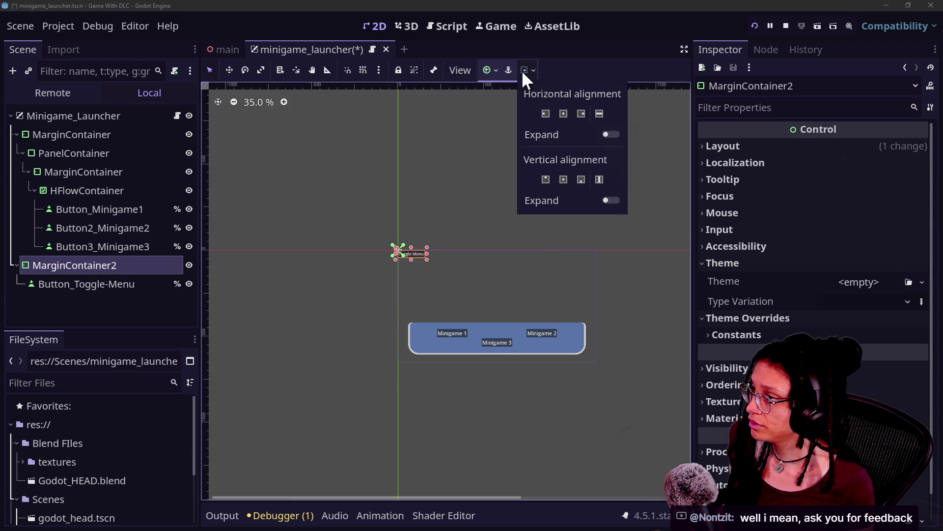
click(492, 68)
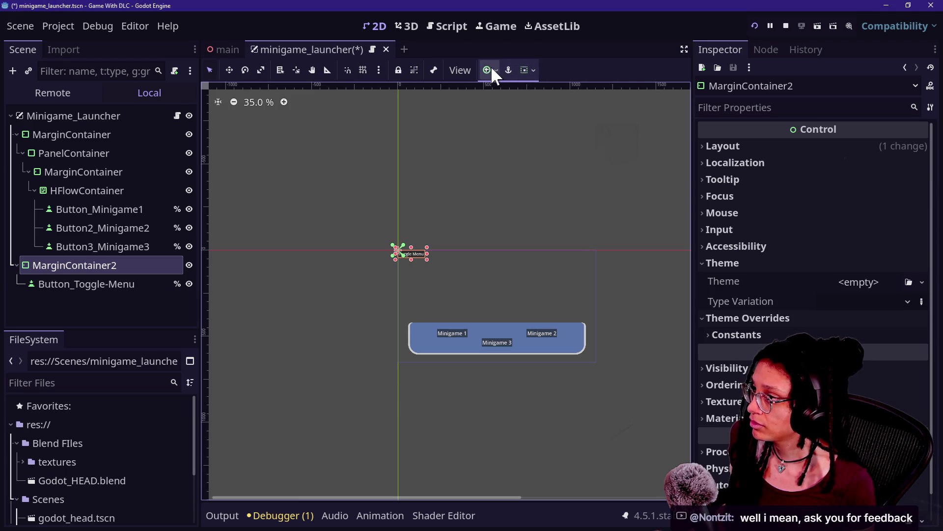
click(492, 68)
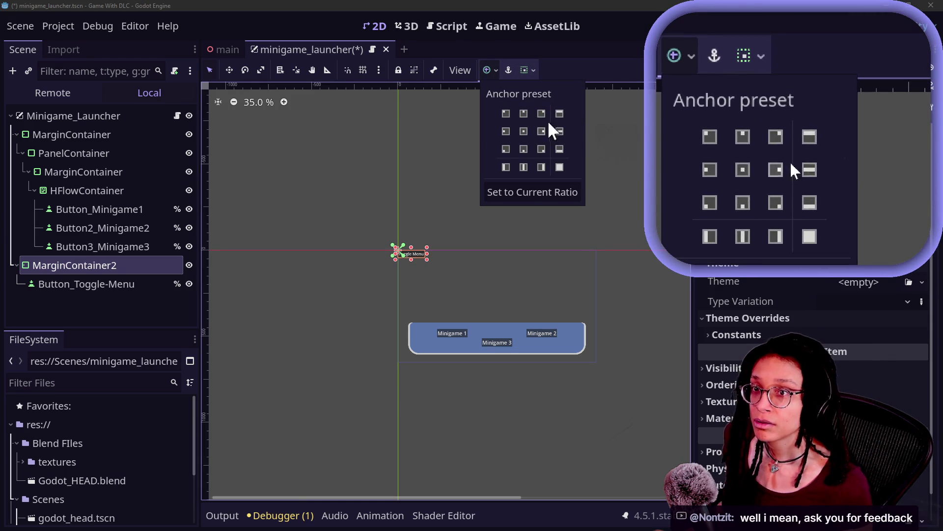
click(562, 111)
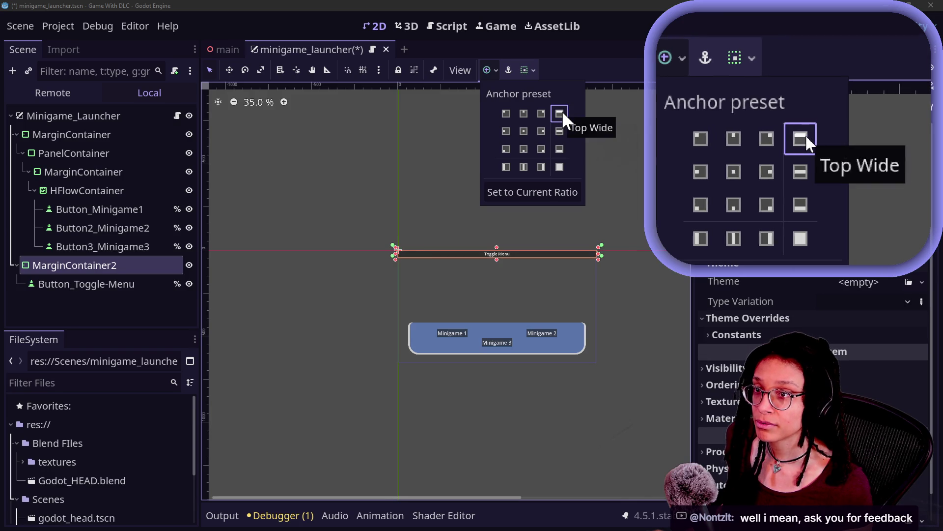
click(493, 260)
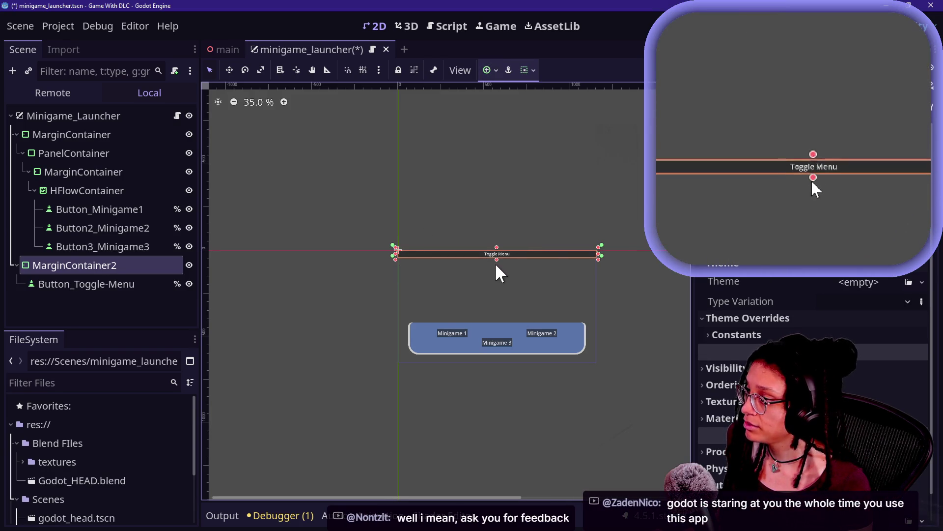
Add an HBoxContainer child to MarginContainer2 and move Button_Toggle-Menu into it
right_click(71, 266)
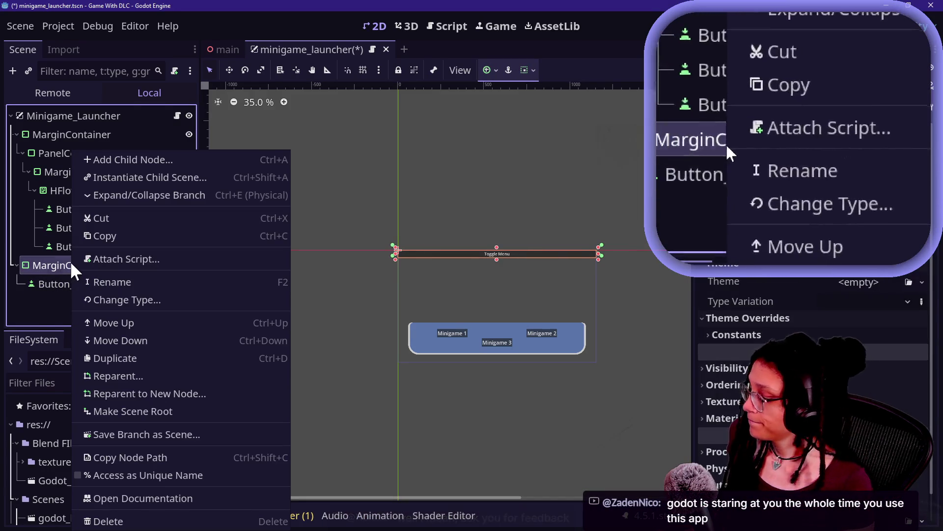
click(166, 158)
text(hbox)
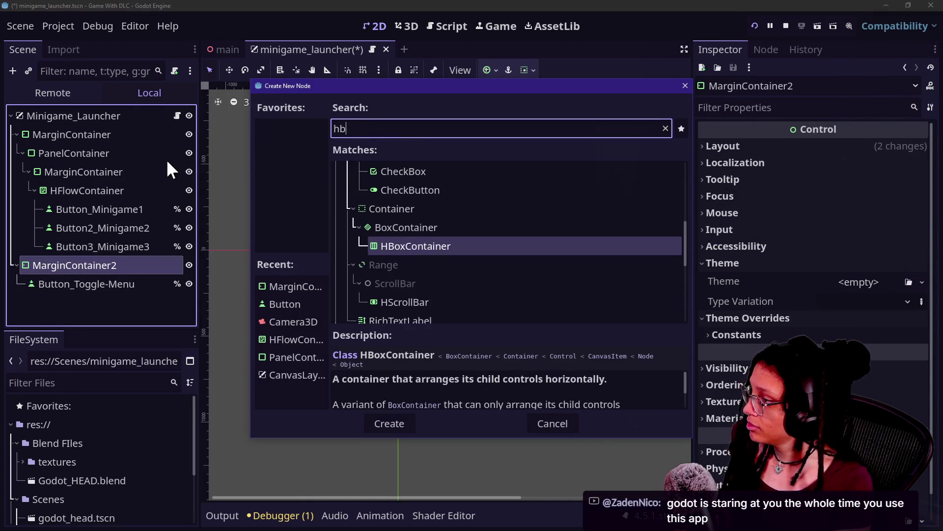
key(Return)
drag(118, 284, 117, 301)
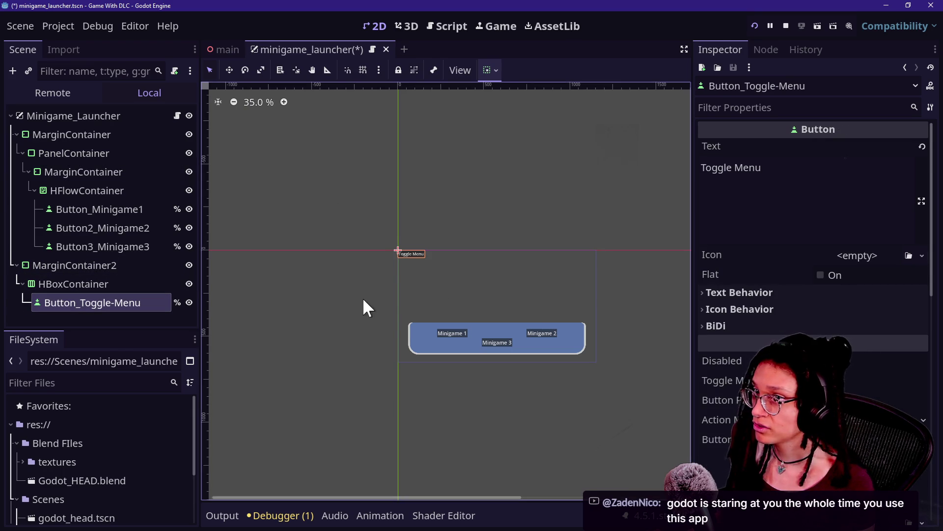
Run the project and enable a left margin override on MarginContainer2
scroll(382, 297, down, 2)
click(97, 265)
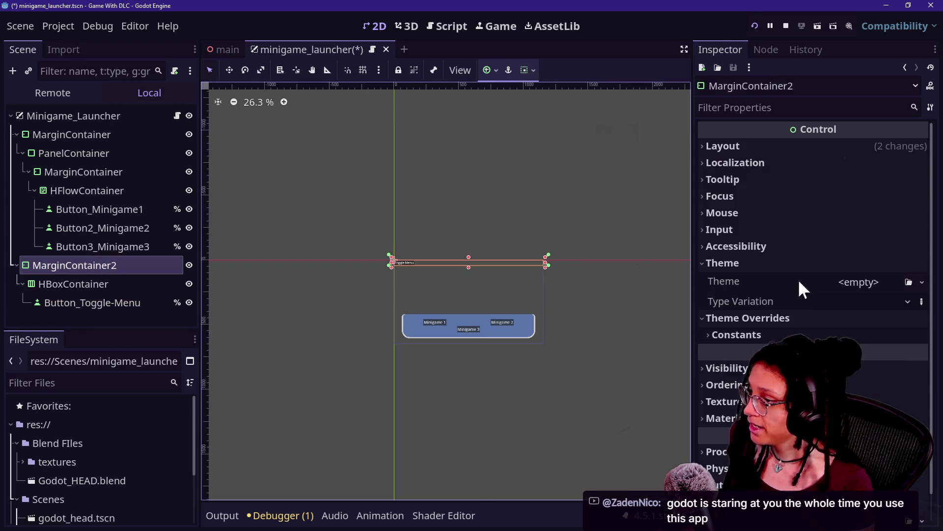
click(831, 334)
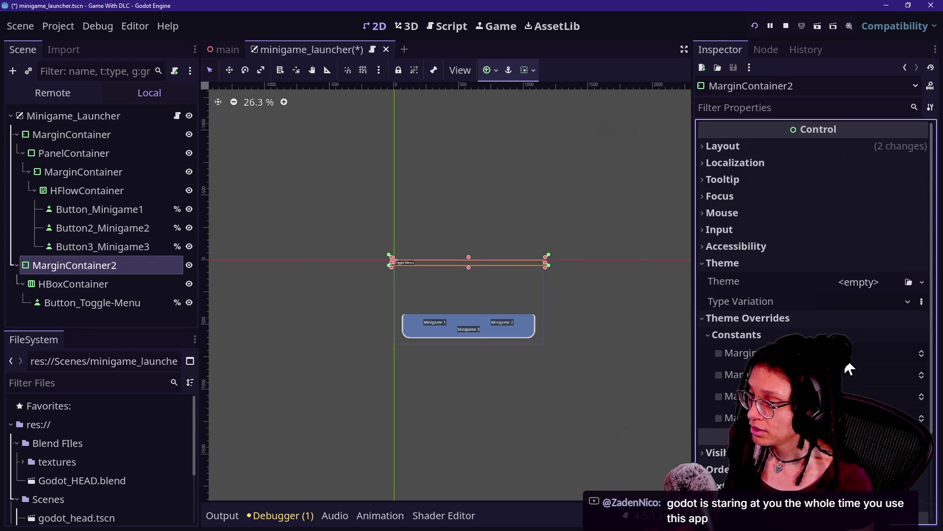
click(755, 25)
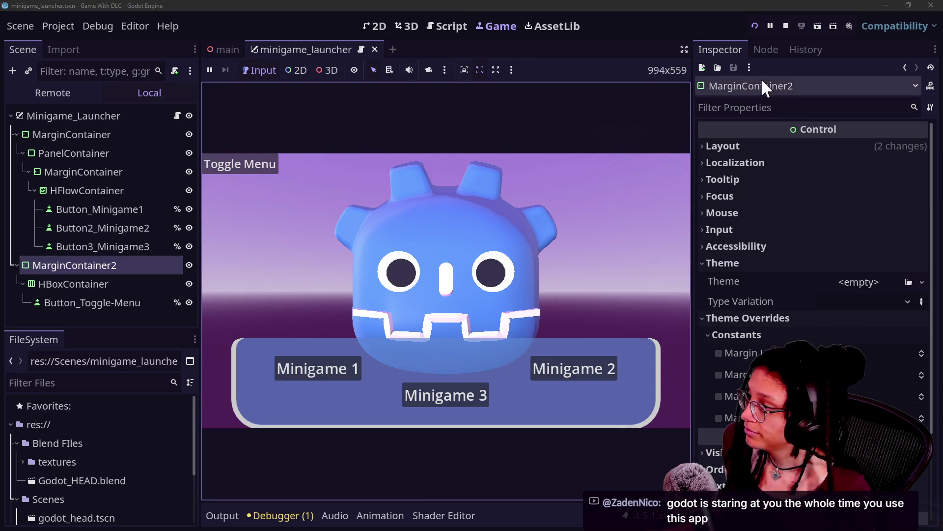
click(857, 361)
mouse_move(856, 355)
mouse_down()
mouse_move(880, 354)
mouse_move(860, 354)
mouse_up()
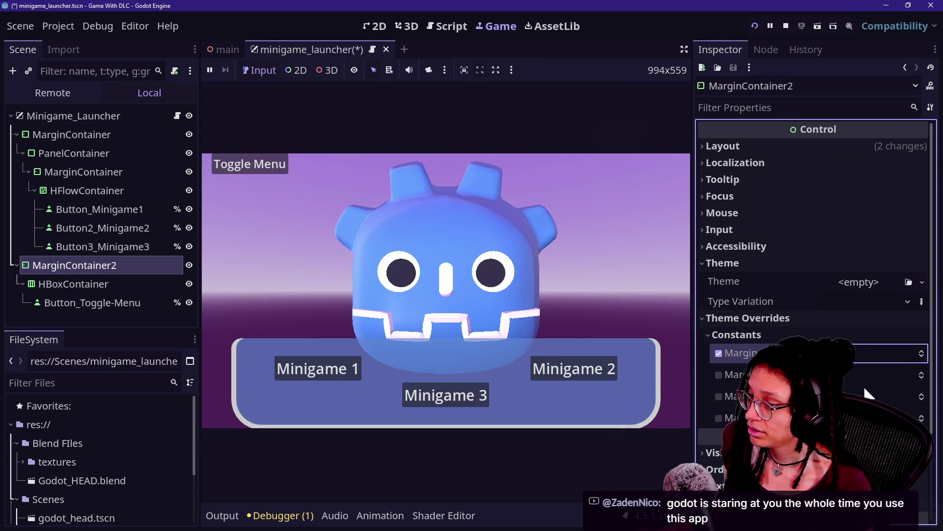
mouse_move(870, 417)
mouse_down()
mouse_move(900, 418)
mouse_move(874, 417)
mouse_up()
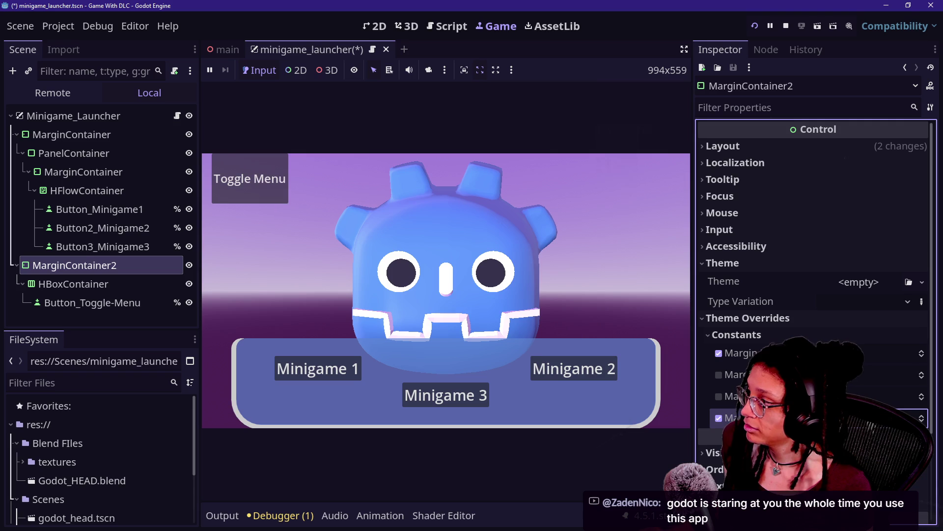
click(719, 418)
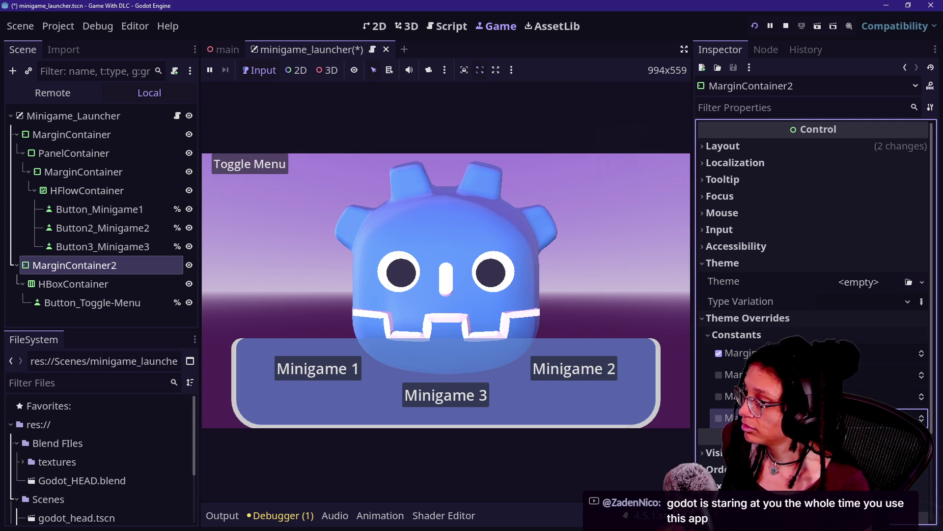
Inspect the HBoxContainer's theme override constants and layout properties
click(140, 285)
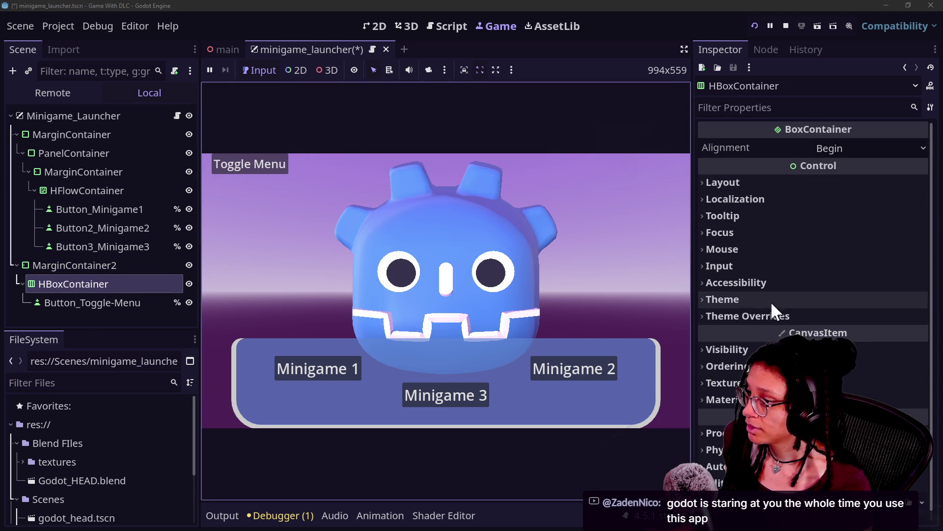
click(769, 316)
click(774, 330)
click(764, 316)
click(757, 183)
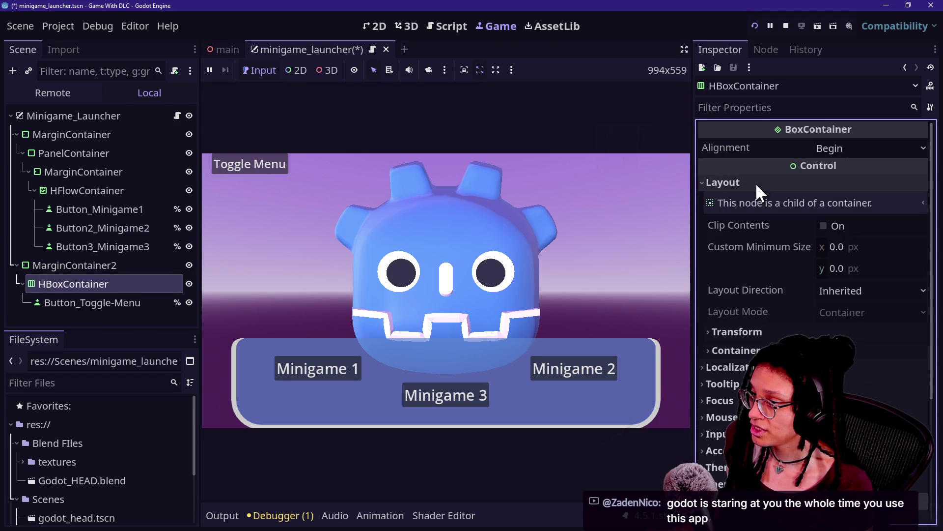
Enable MarginContainer2's top margin override, keeping the bottom margin override off
click(142, 265)
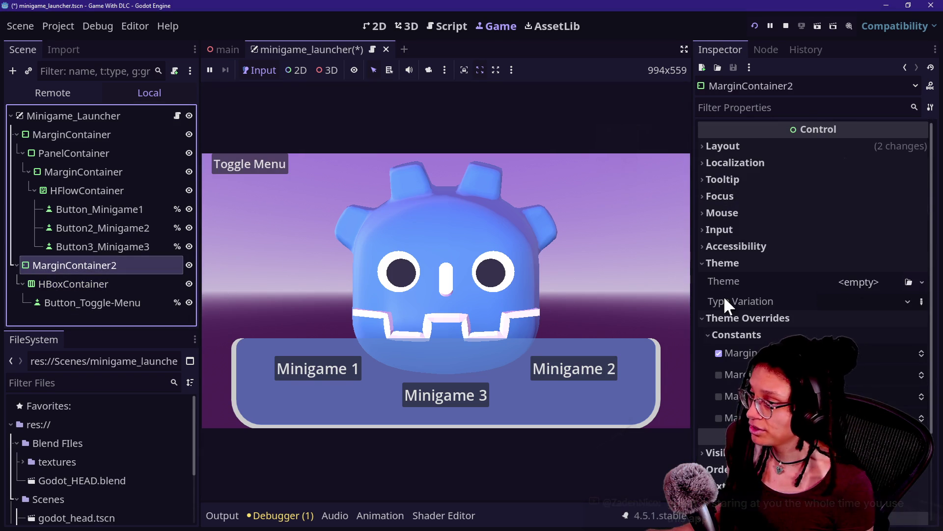
click(858, 421)
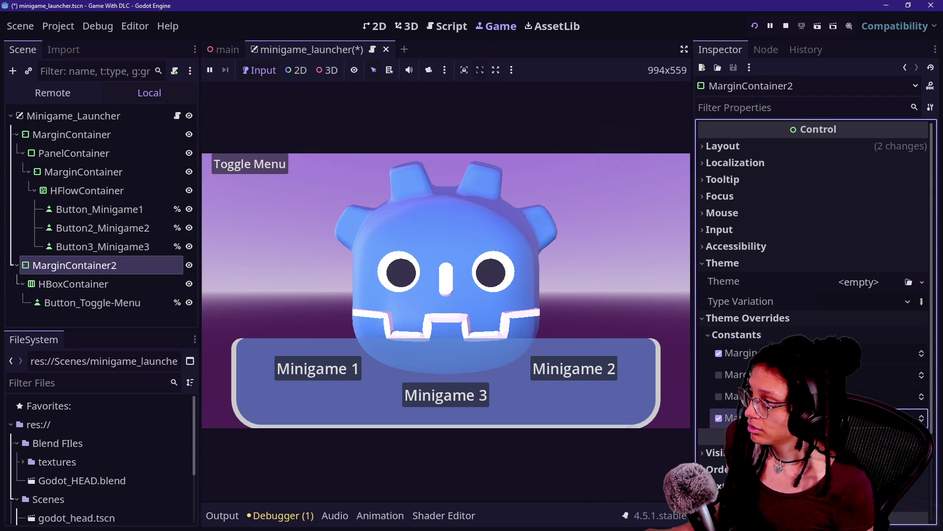
click(719, 418)
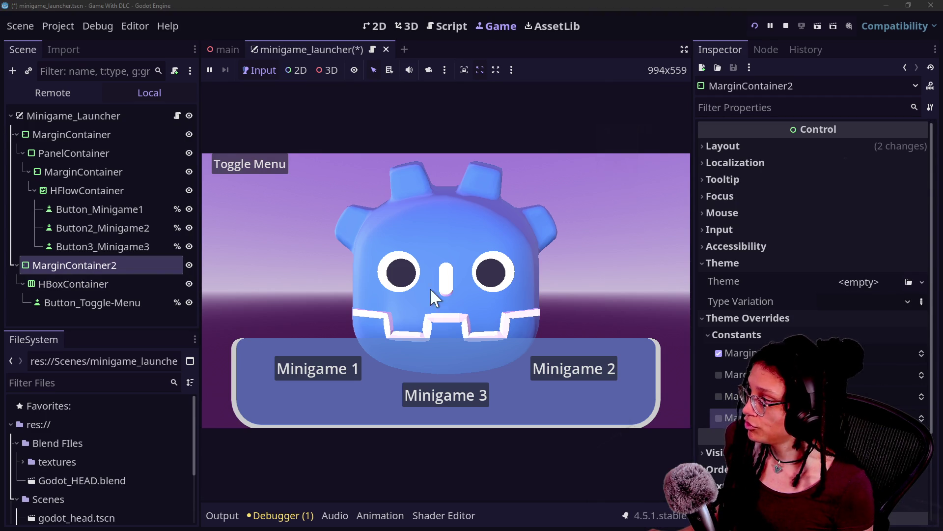
click(719, 374)
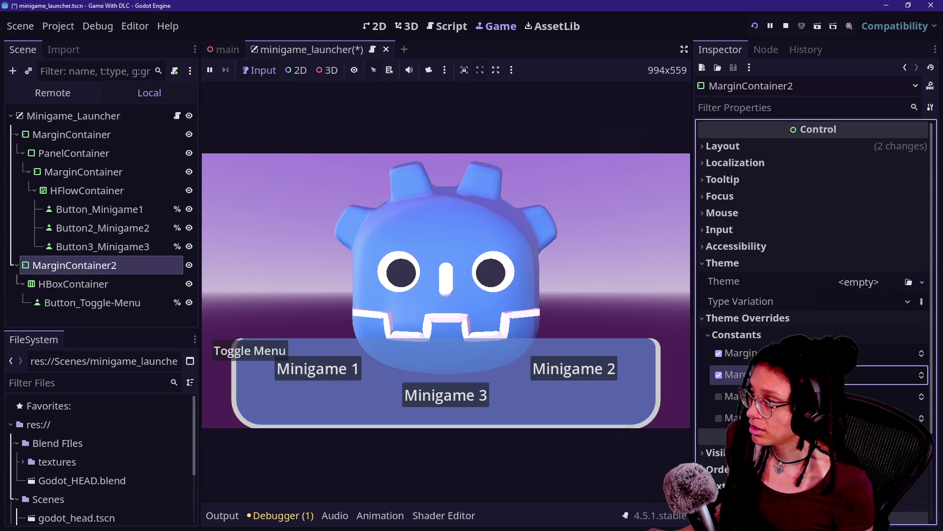
click(57, 207)
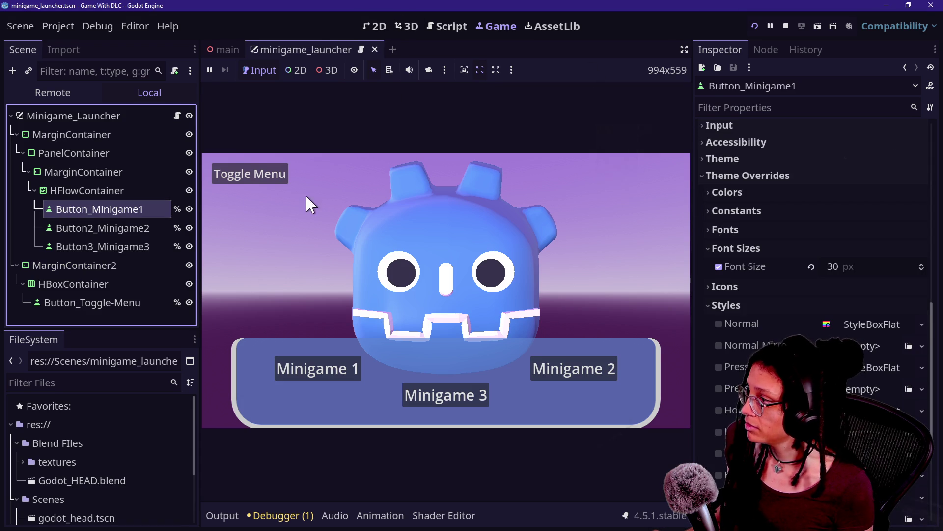
click(120, 267)
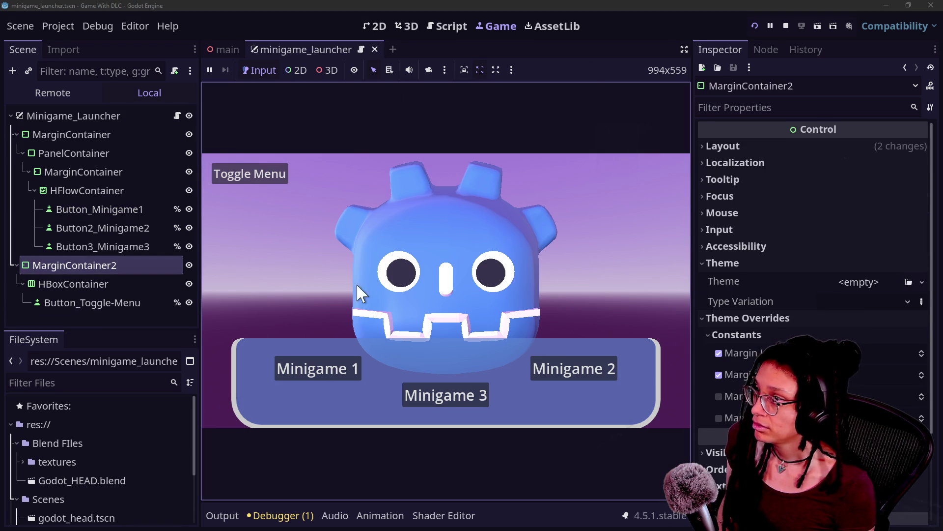
Widen the properties panel beside the game preview and focus the running game
click(684, 49)
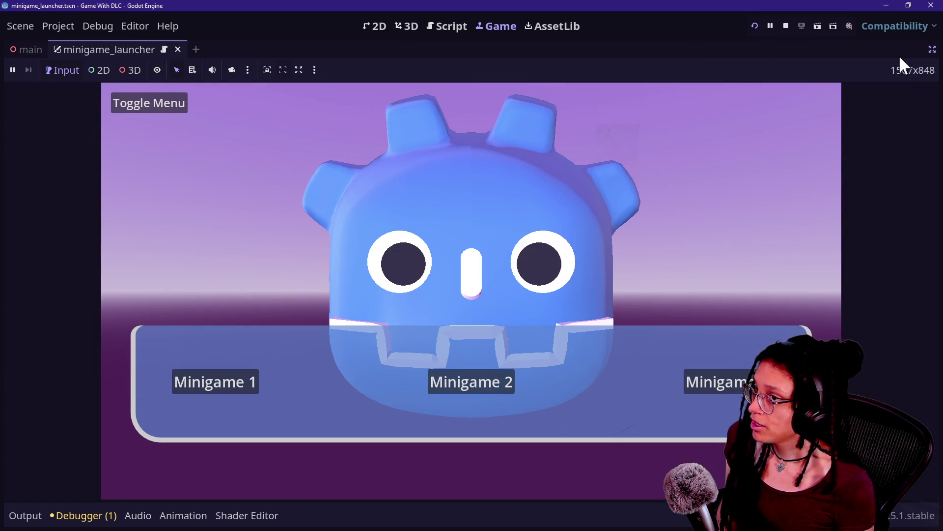
click(932, 50)
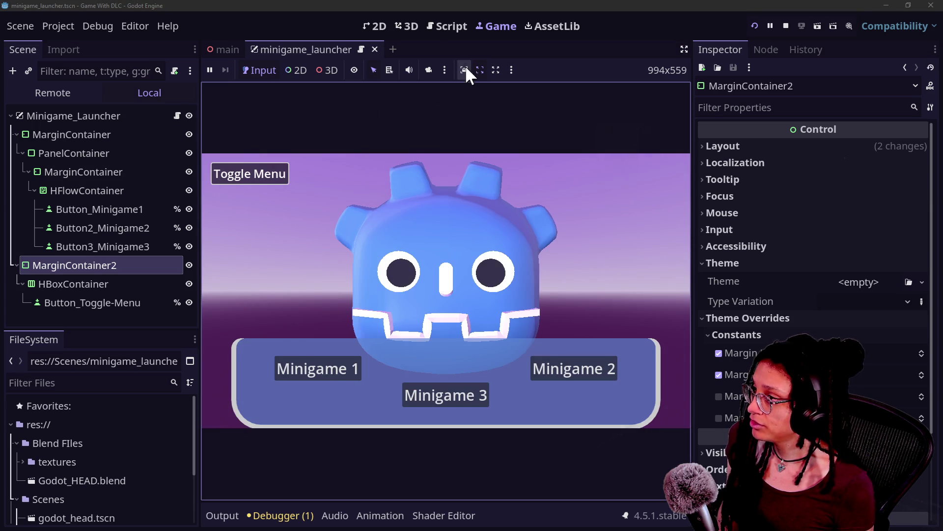
mouse_move(691, 105)
mouse_down()
mouse_move(411, 126)
mouse_move(656, 179)
mouse_move(221, 168)
mouse_move(389, 187)
mouse_up()
click(411, 444)
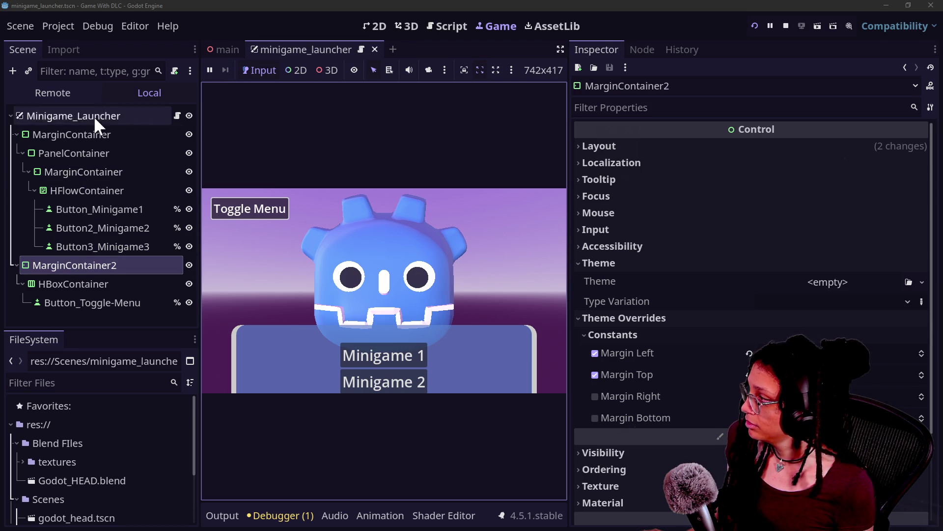
Adjust MarginContainer's bottom margin to raise the minigame panel, then widen the game preview
click(96, 134)
mouse_move(835, 419)
mouse_down()
mouse_move(845, 418)
mouse_move(830, 419)
mouse_up()
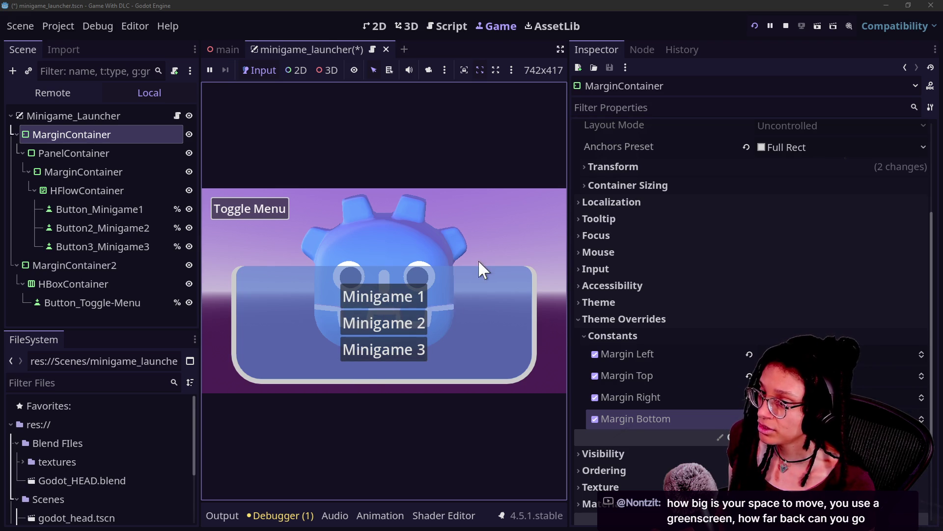
mouse_move(568, 283)
mouse_down()
mouse_move(812, 285)
mouse_move(525, 290)
mouse_move(816, 294)
mouse_move(478, 298)
mouse_move(686, 302)
mouse_move(465, 310)
mouse_move(431, 295)
mouse_move(698, 284)
mouse_move(678, 270)
mouse_move(854, 273)
mouse_move(578, 285)
mouse_move(759, 285)
mouse_up()
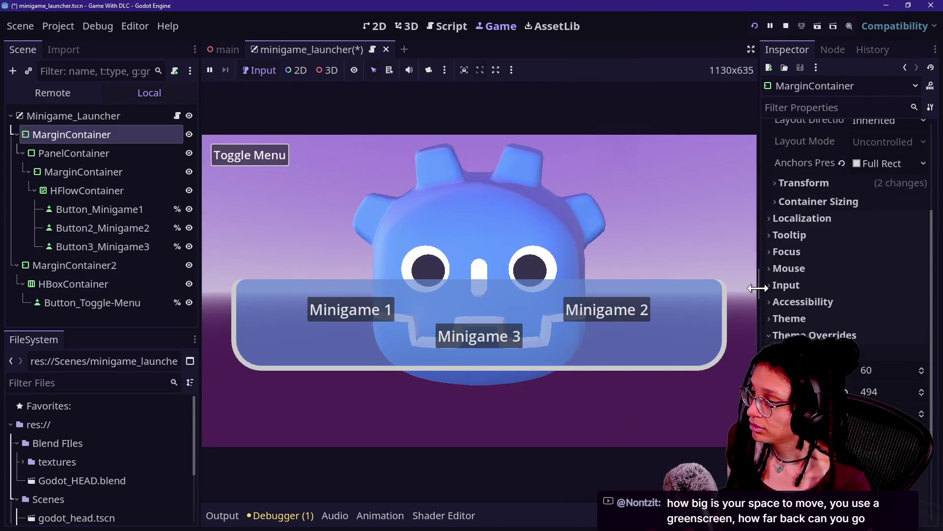
click(85, 266)
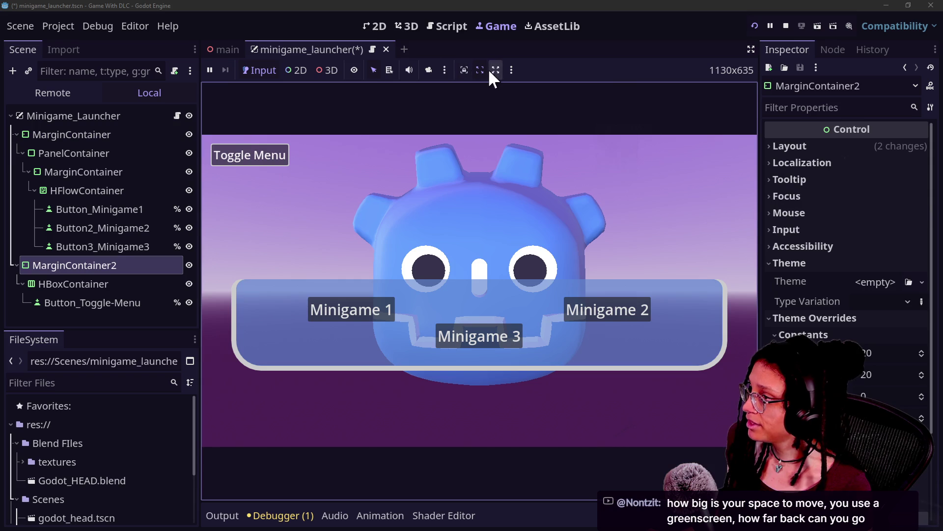
Anchor the outer MarginContainer Bottom Wide and clear its top and bottom margin overrides
click(378, 26)
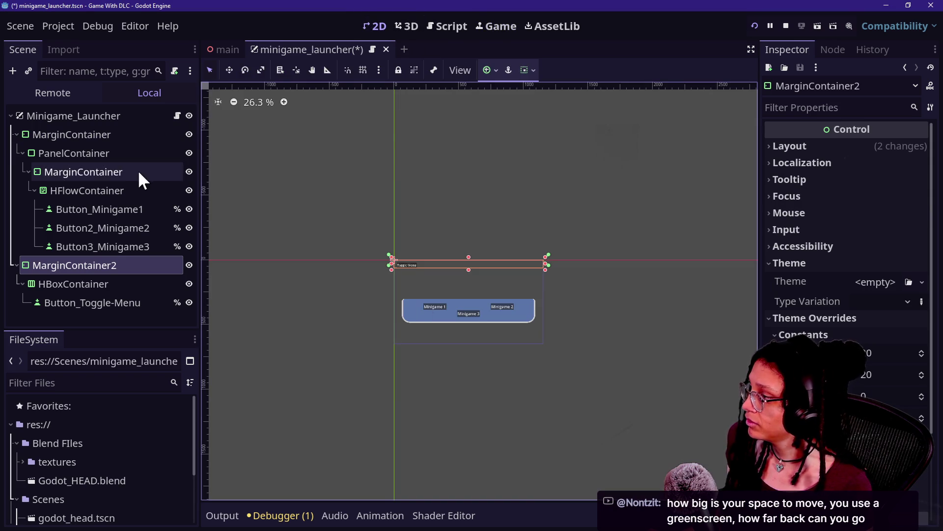
click(65, 135)
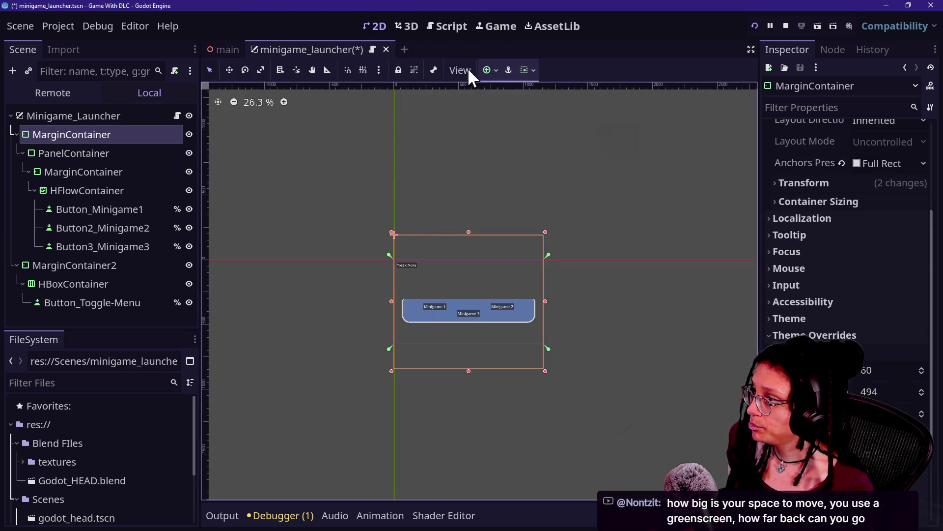
click(492, 70)
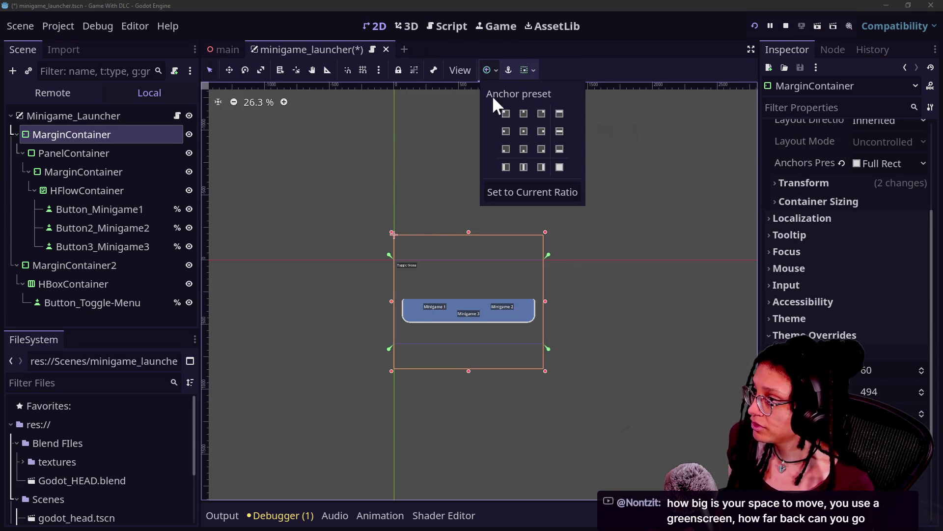
click(559, 148)
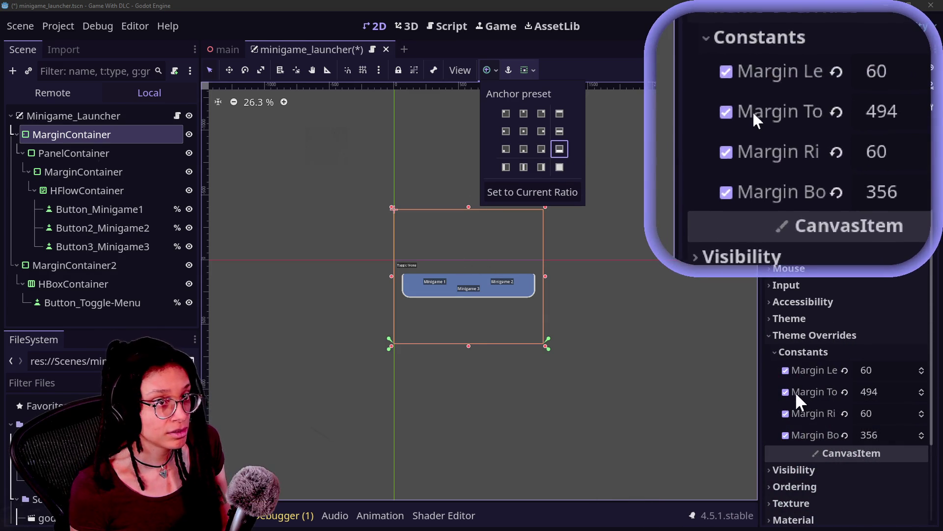
click(789, 394)
click(786, 393)
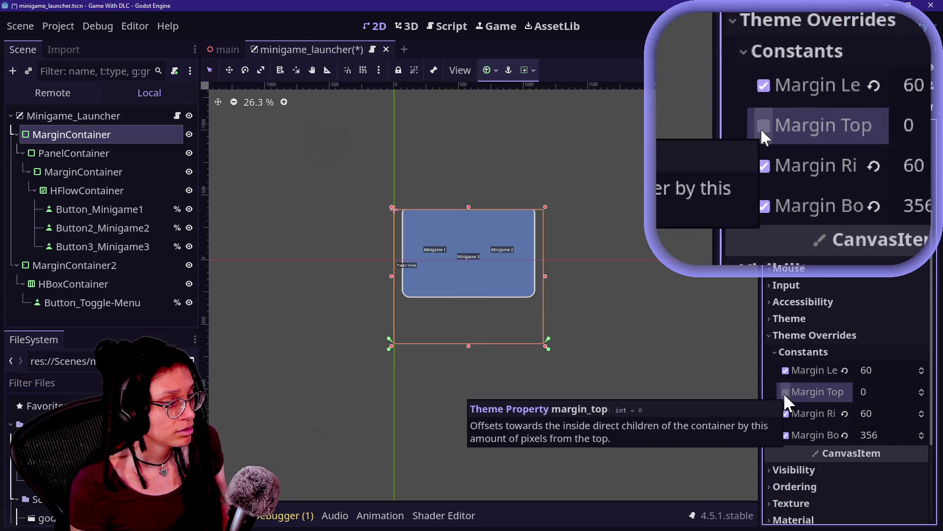
click(786, 435)
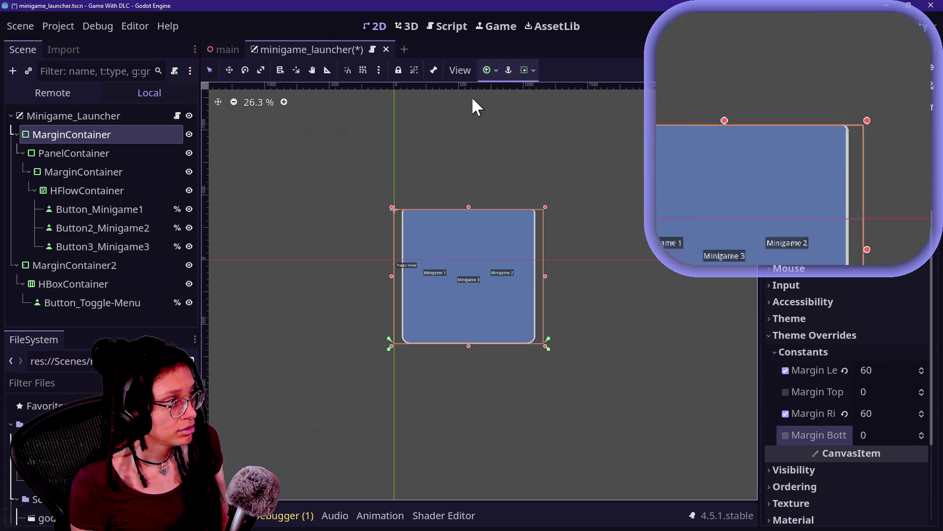
Reapply Bottom Wide and run the project to check the panel docks at the bottom
click(488, 66)
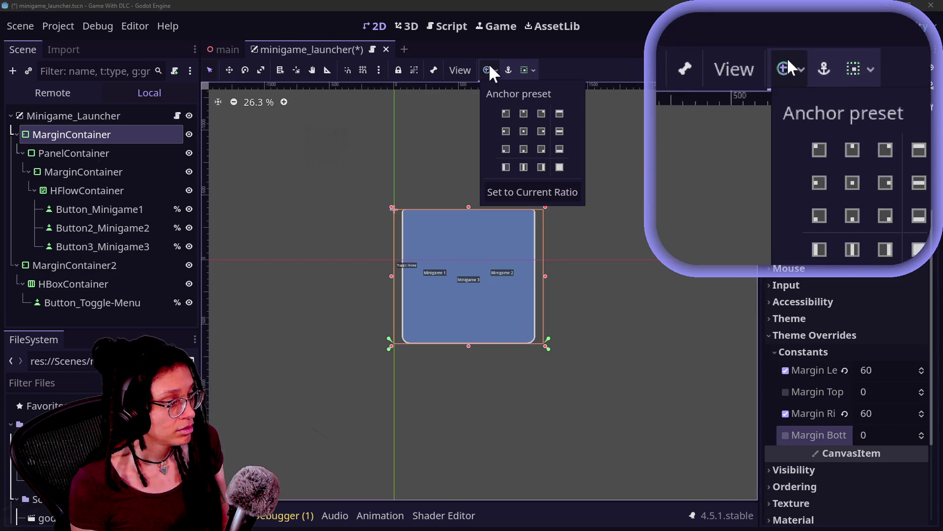
click(556, 150)
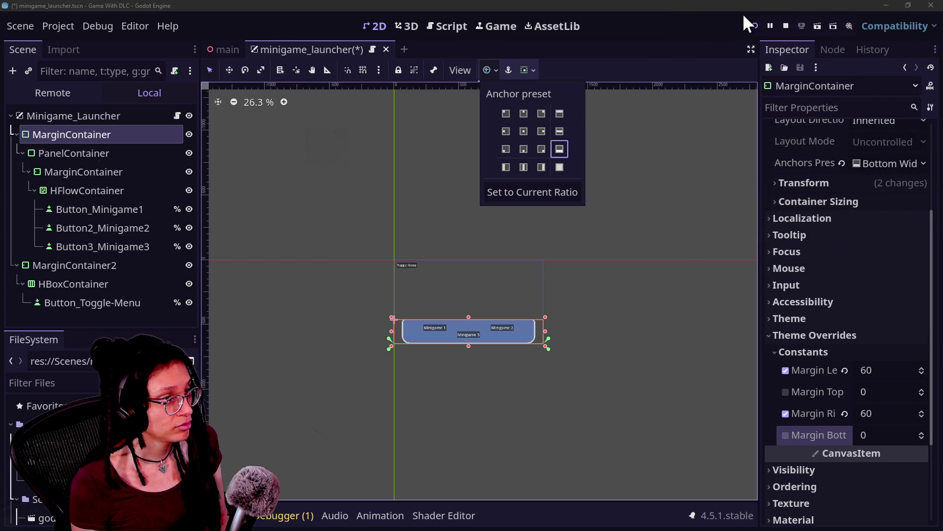
click(752, 22)
click(752, 26)
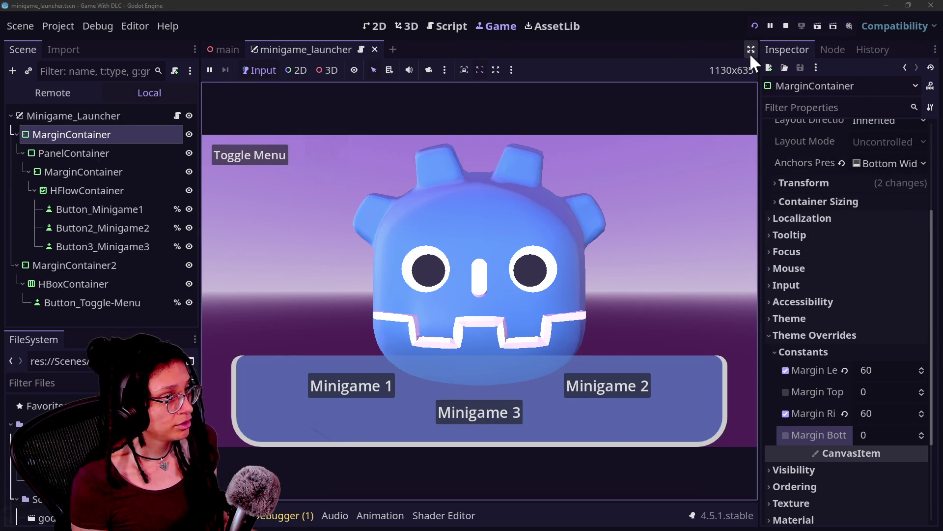
drag(759, 84, 545, 104)
mouse_move(414, 112)
mouse_down()
mouse_move(779, 179)
mouse_move(783, 236)
mouse_move(825, 237)
mouse_move(370, 211)
mouse_move(812, 212)
mouse_move(743, 238)
mouse_up()
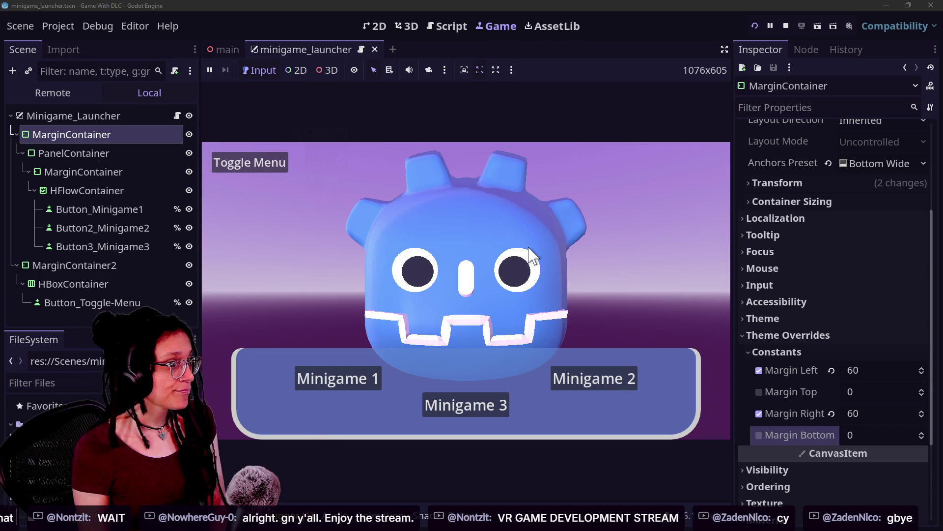
click(359, 379)
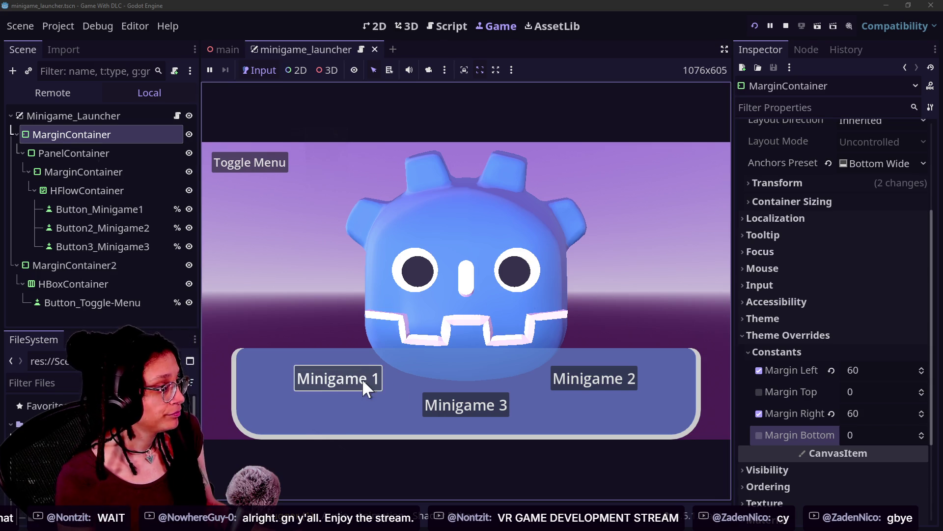
Open minigame_launcher.gd and select the three minigame buttons plus Button_Toggle-Menu
click(176, 116)
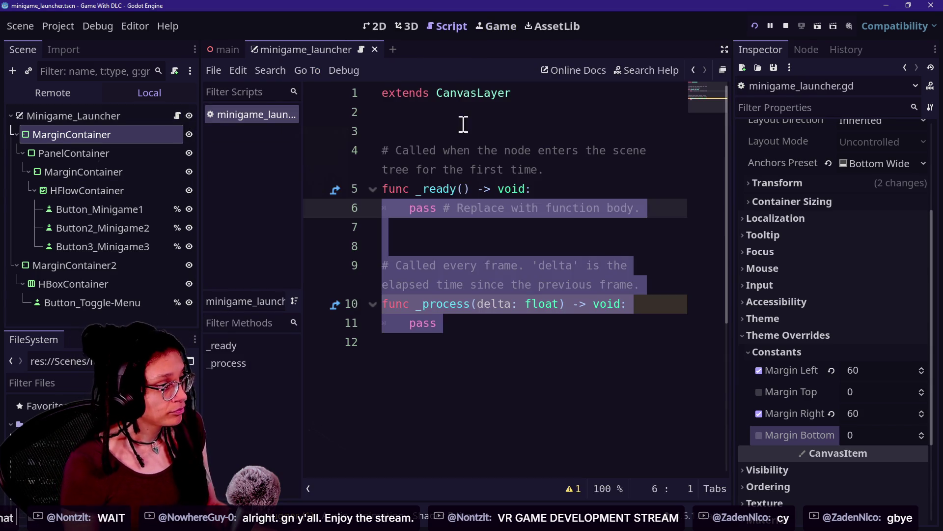
click(569, 227)
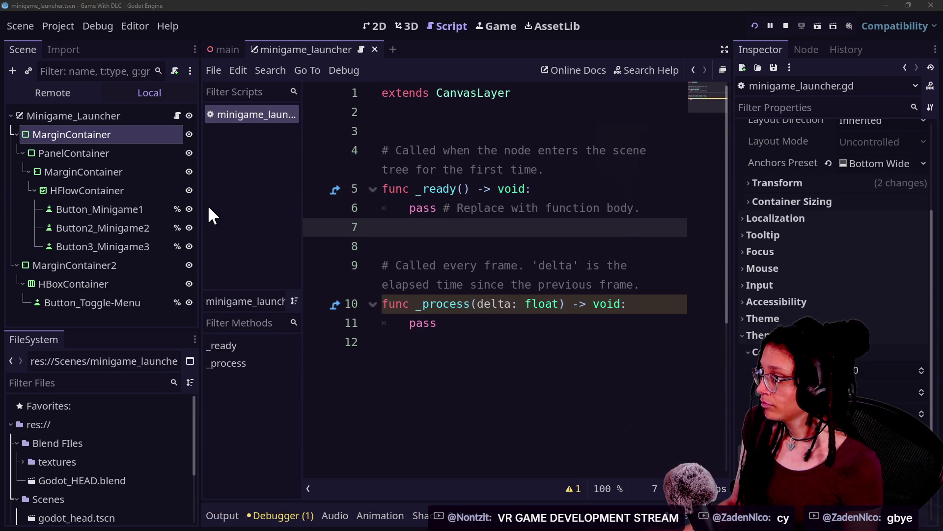
drag(199, 203, 130, 204)
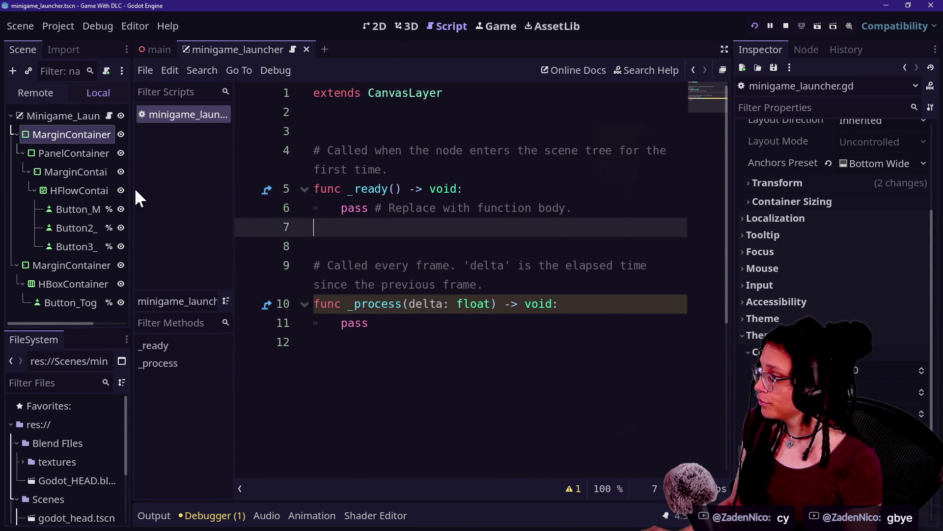
drag(131, 244, 189, 216)
click(133, 211)
click(108, 246)
click(118, 210)
shift+click(115, 239)
ctrl+click(130, 293)
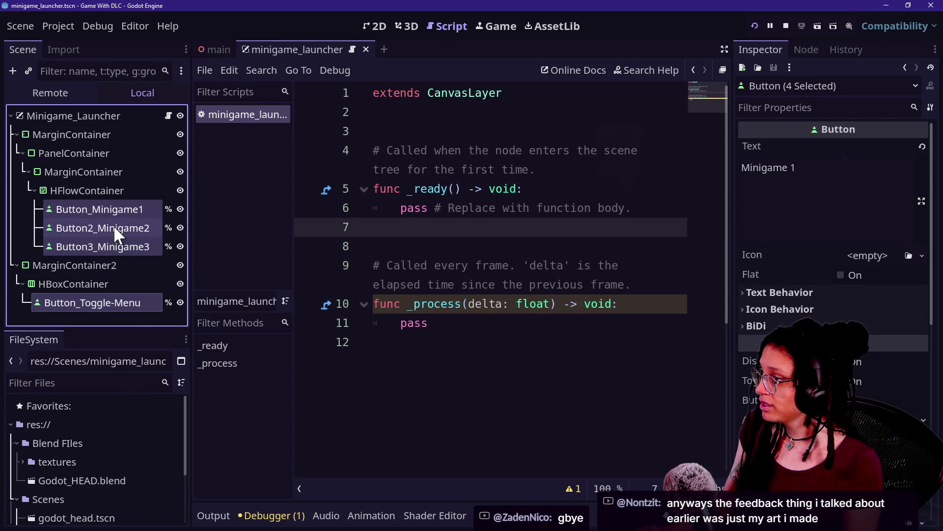
click(566, 183)
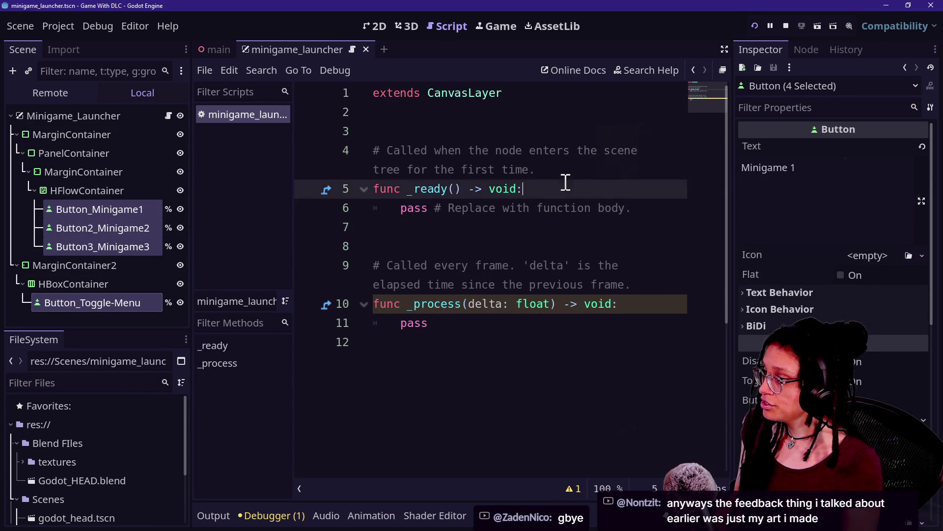
key(Return)
click(580, 170)
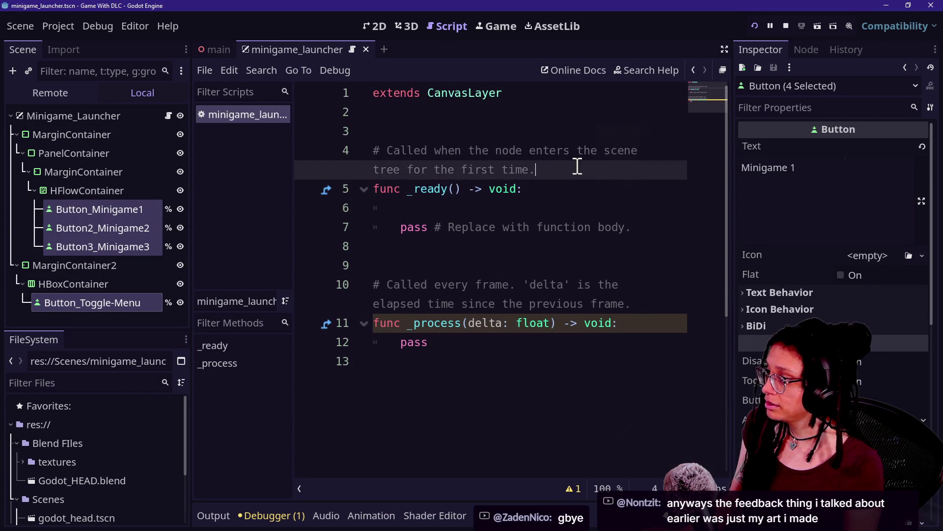
drag(579, 169, 551, 128)
key(BackSpace)
mouse_move(150, 214)
mouse_down()
mouse_move(424, 108)
mouse_move(417, 130)
mouse_up()
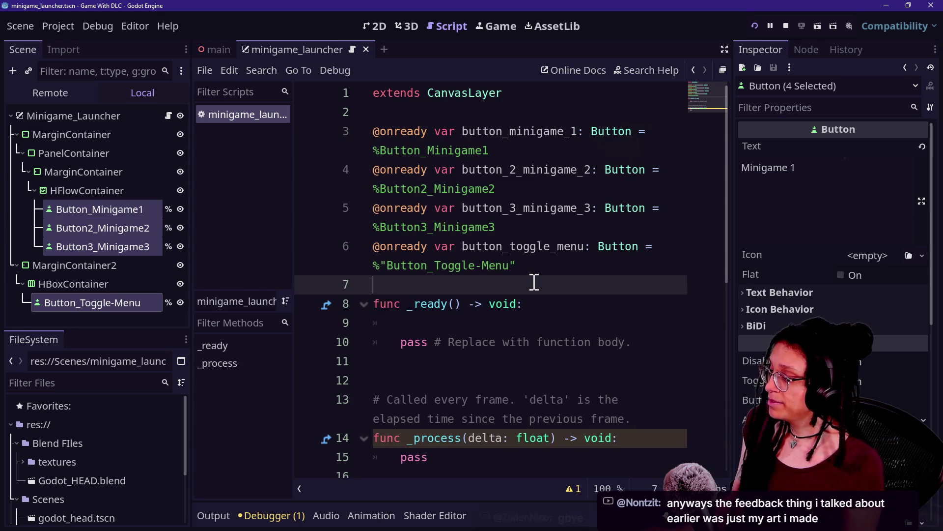
Replace _ready's placeholder body with a call to _ready_connections()
drag(670, 358, 635, 312)
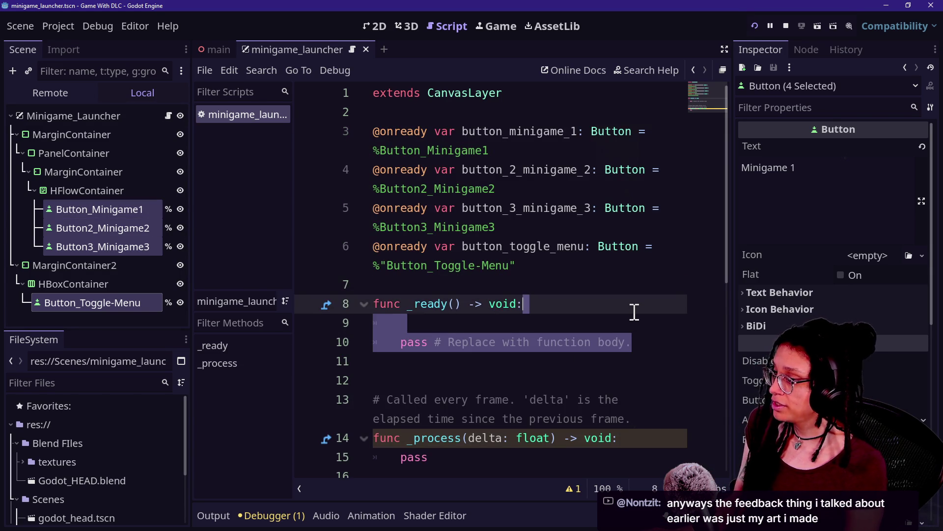
key(BackSpace)
scroll(584, 303, up, 1)
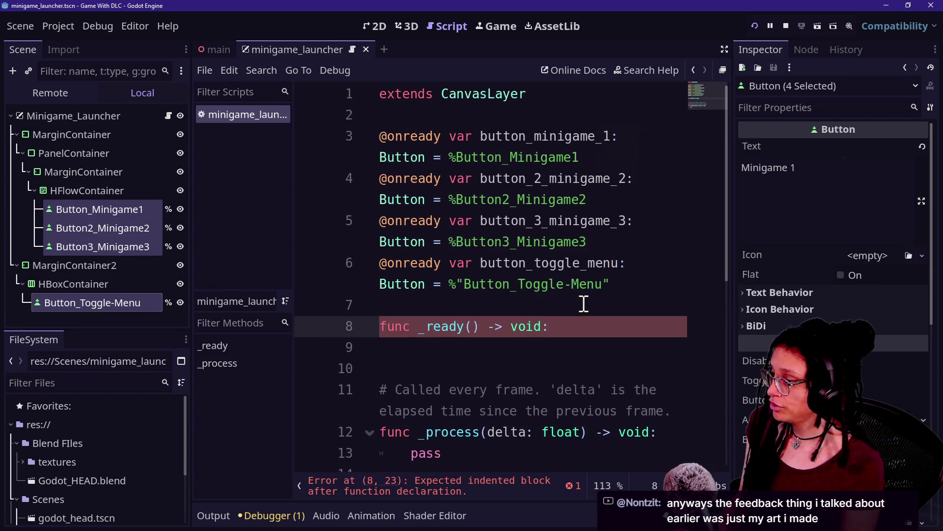
click(297, 483)
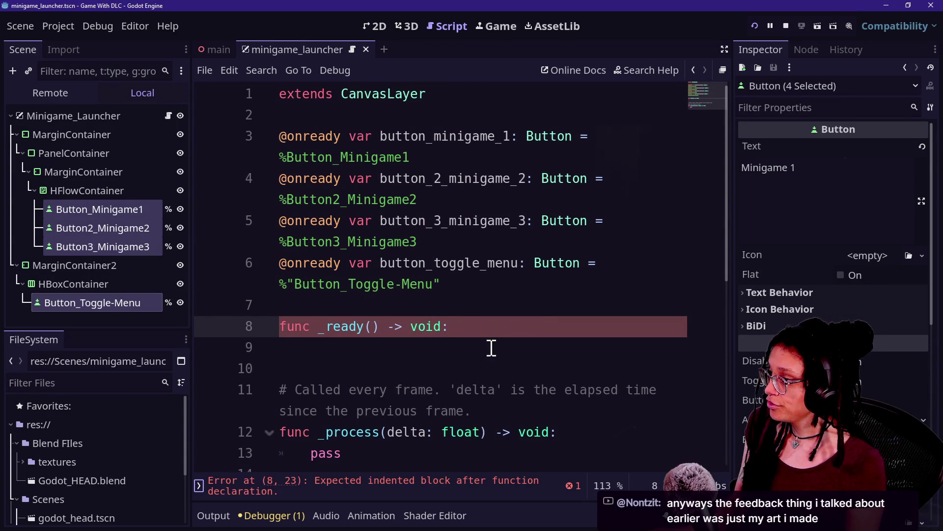
scroll(491, 348, down, 1)
click(418, 242)
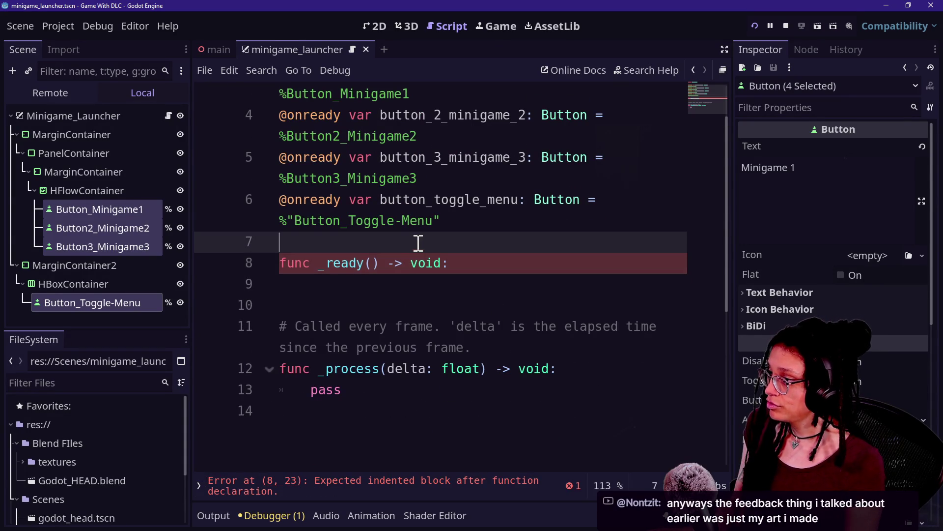
key(ctrl+shift+F11)
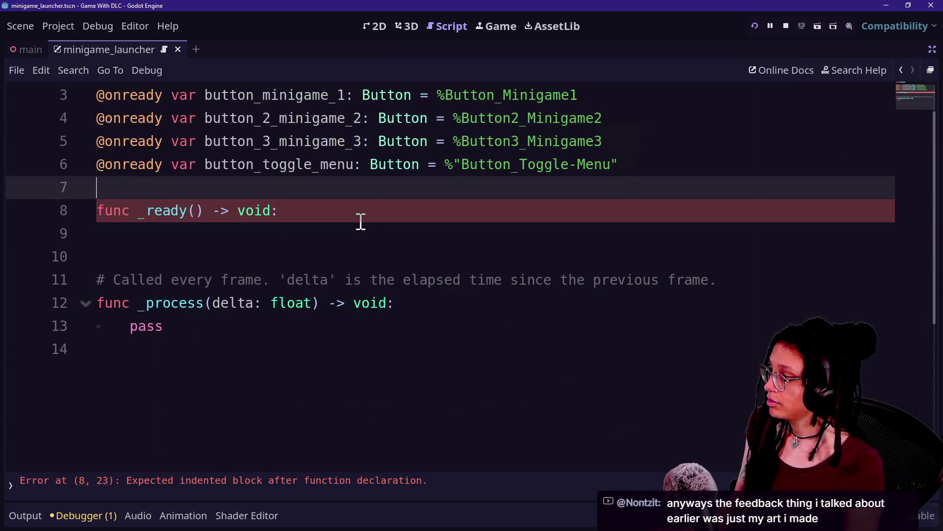
click(360, 221)
key(Return)
text(_ready)
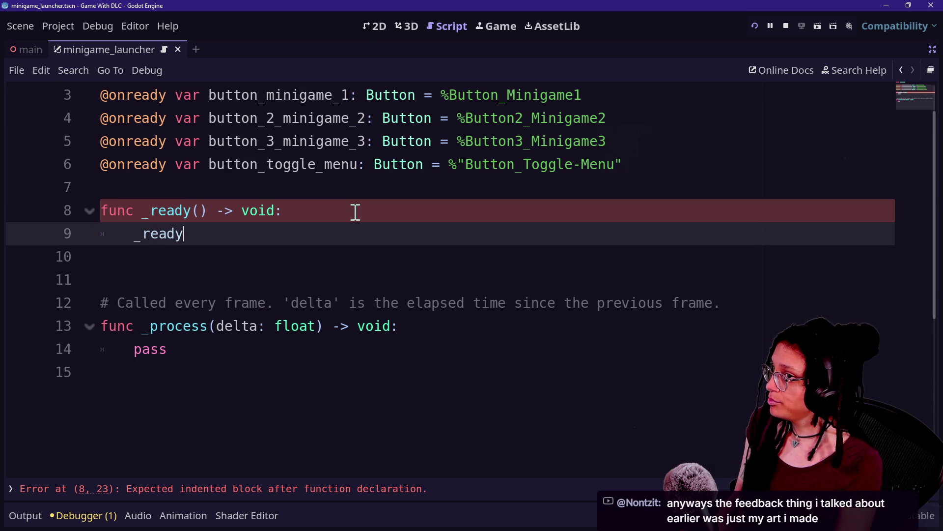
text(_c)
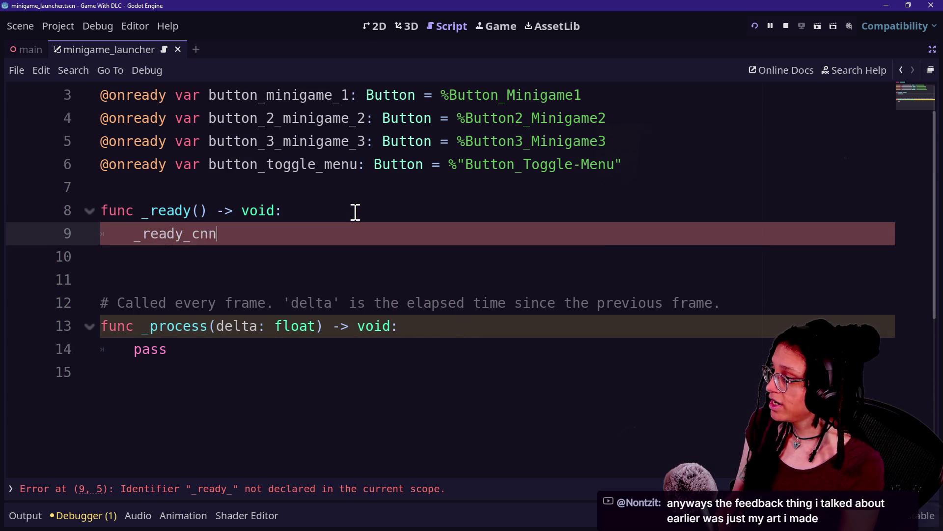
text(ns())
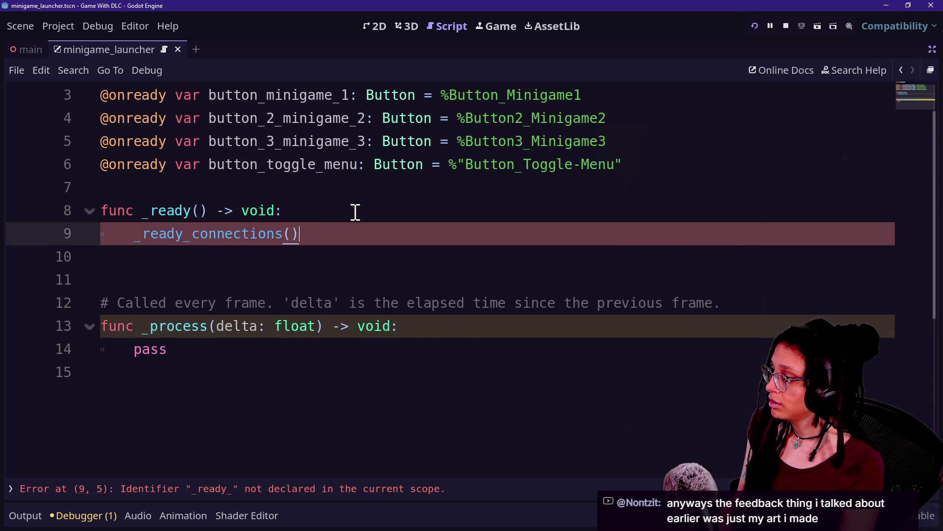
Define func _ready_connections() and start a button_toggle_menu line in its body
key(Return)
key(Return)
text(func _ready_connections() -> void:)
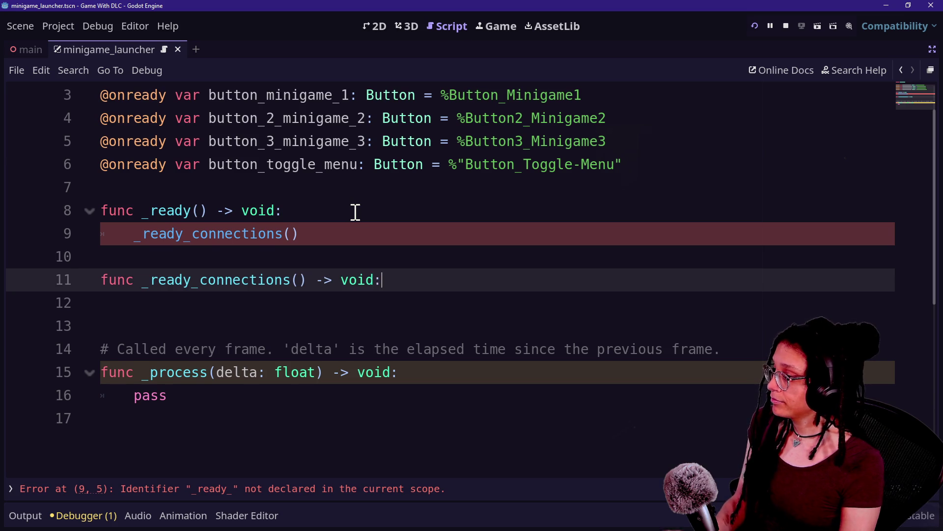
key(Return)
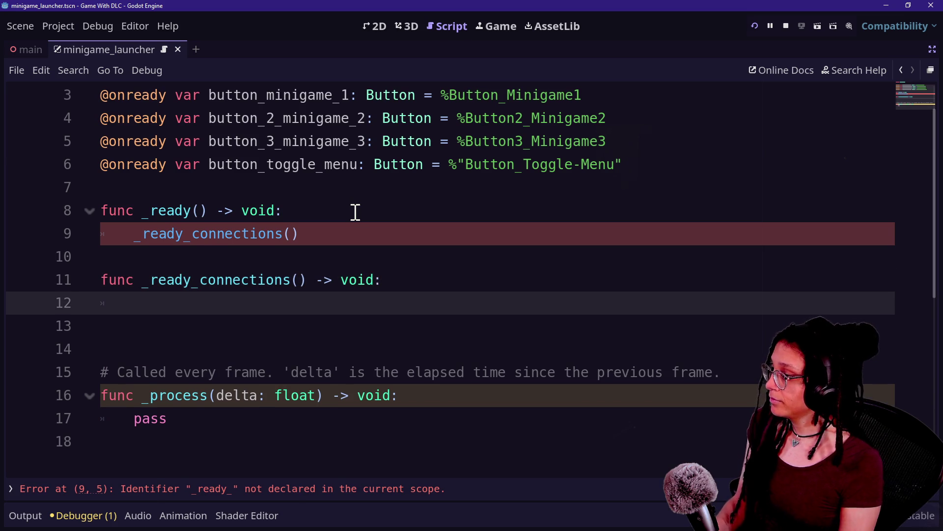
text(button_m)
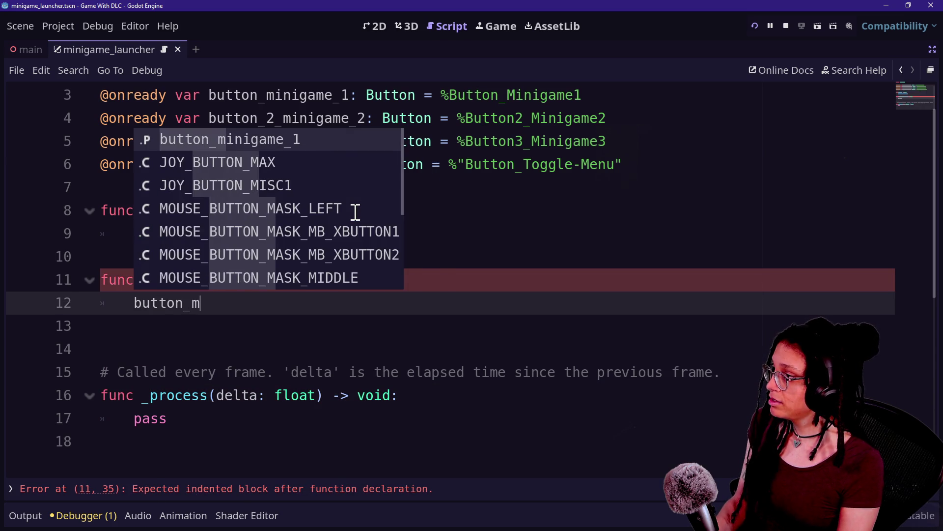
key(BackSpace)
click(569, 278)
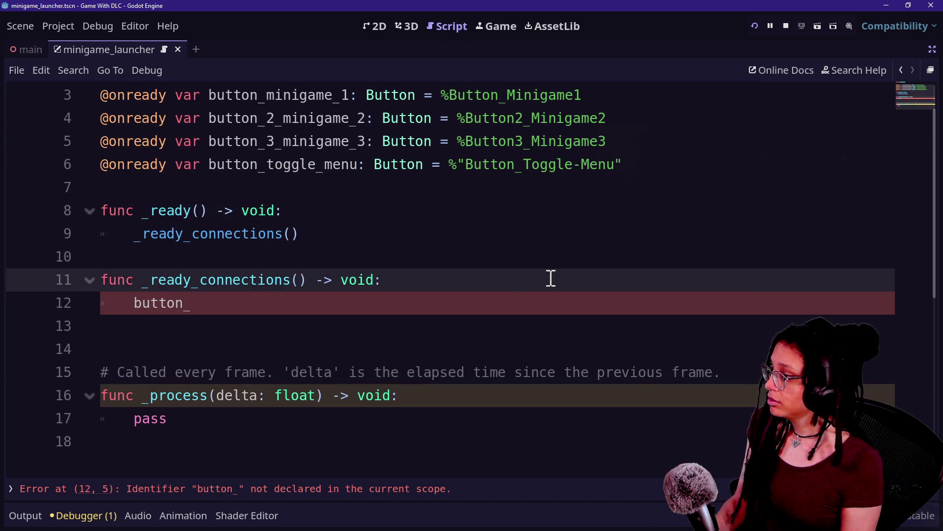
click(484, 320)
click(484, 308)
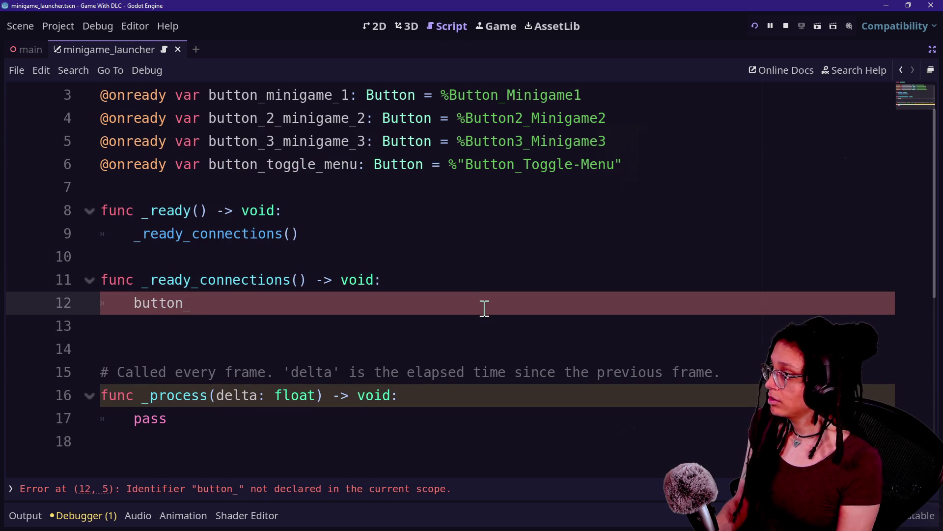
text(toggle_menu)
drag(408, 143, 449, 142)
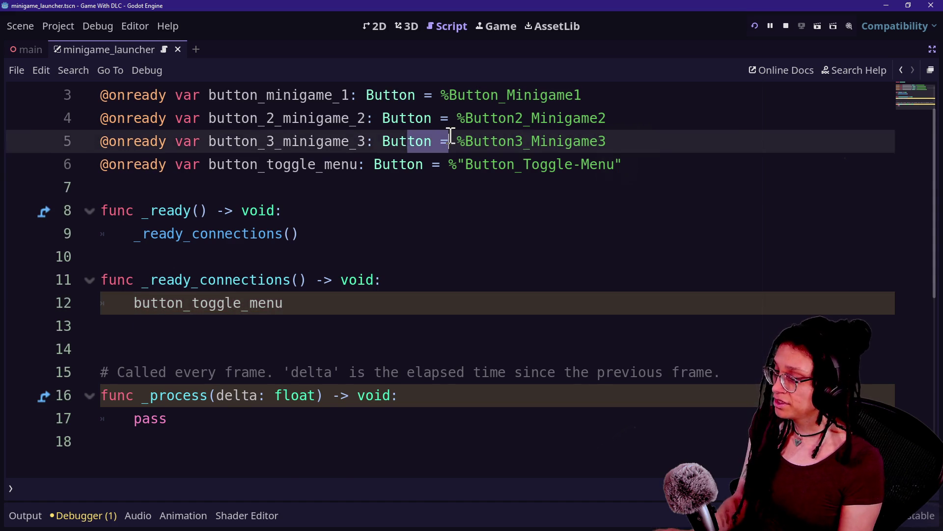
Rename nodes Button2_Minigame2 and Button3_Minigame3 to Button_Minigame2 and Button_Minigame3
key(ctrl+shift+F11)
click(70, 210)
click(89, 229)
click(98, 229)
click(99, 229)
key(BackSpace)
key(Return)
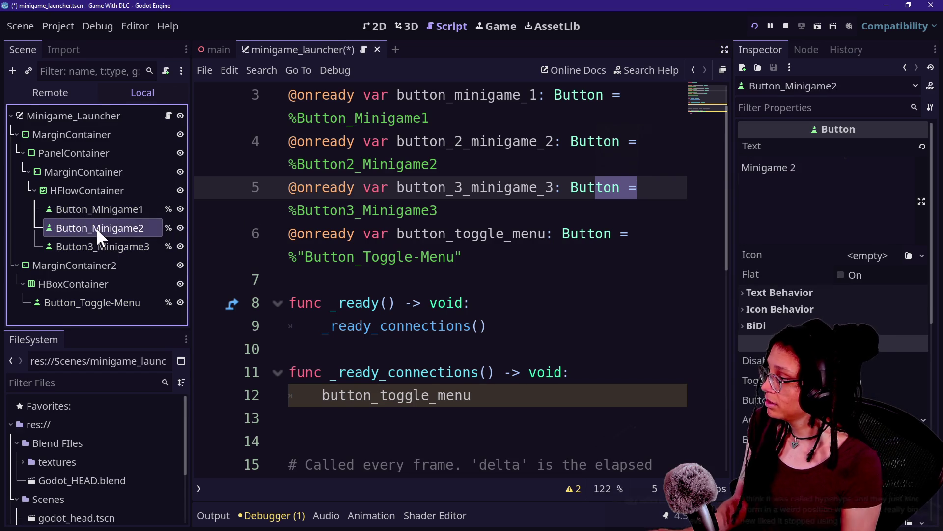
click(95, 247)
click(94, 247)
click(94, 245)
key(BackSpace)
key(Return)
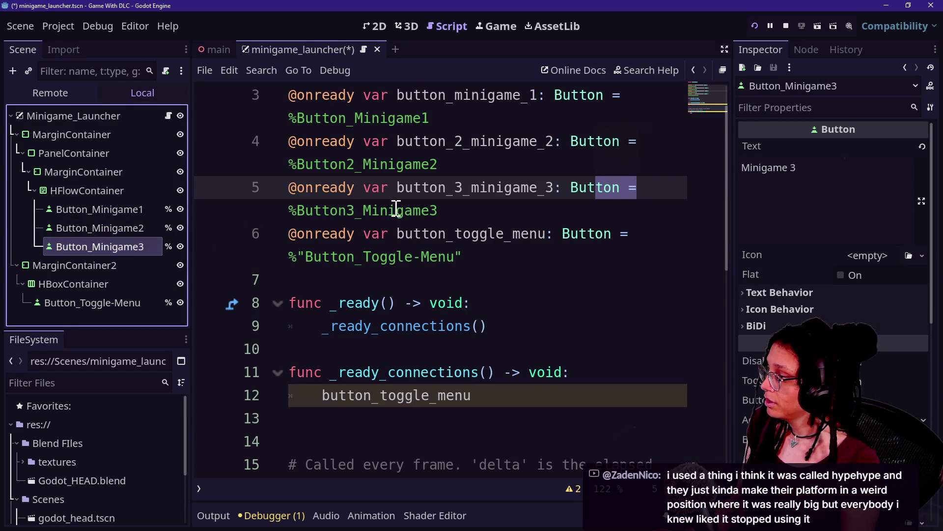
Remove the extra digits from both button variable names and node paths to match the renamed nodes
key(ctrl+shift+F11)
scroll(429, 170, up, 1)
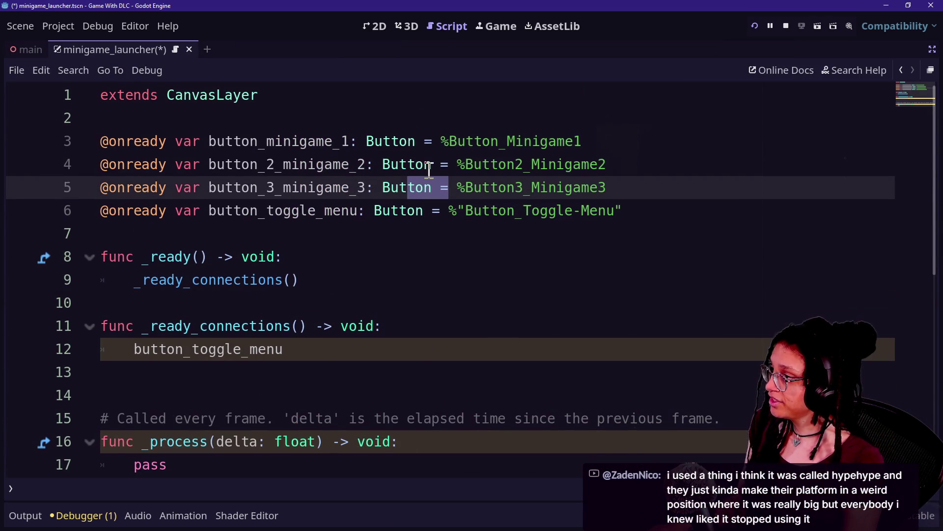
click(274, 165)
alt+click(279, 189)
key(BackSpace)
key(BackSpace)
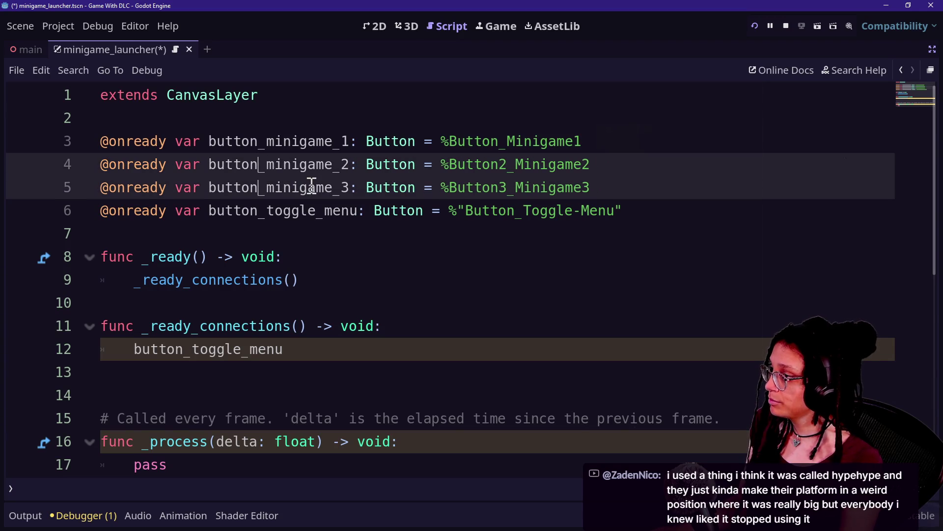
click(502, 164)
alt+click(508, 188)
key(BackSpace)
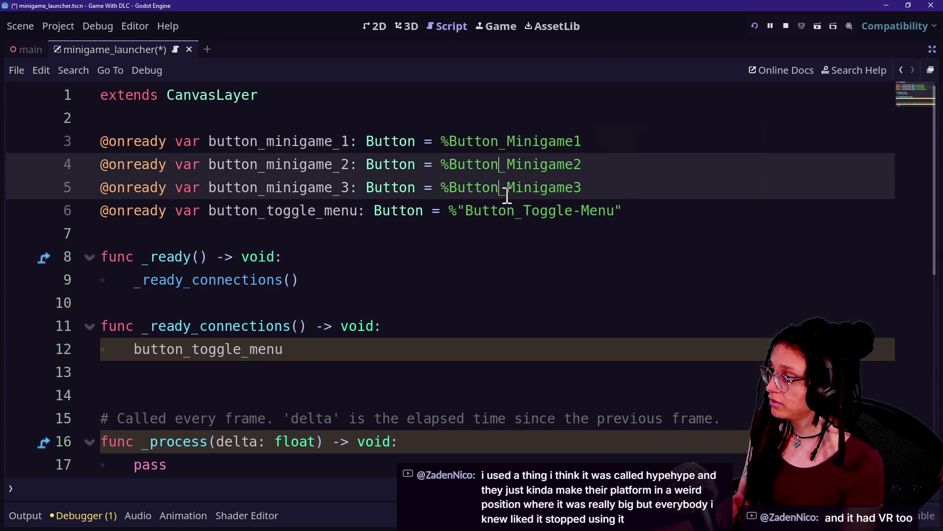
click(271, 326)
click(412, 369)
click(419, 357)
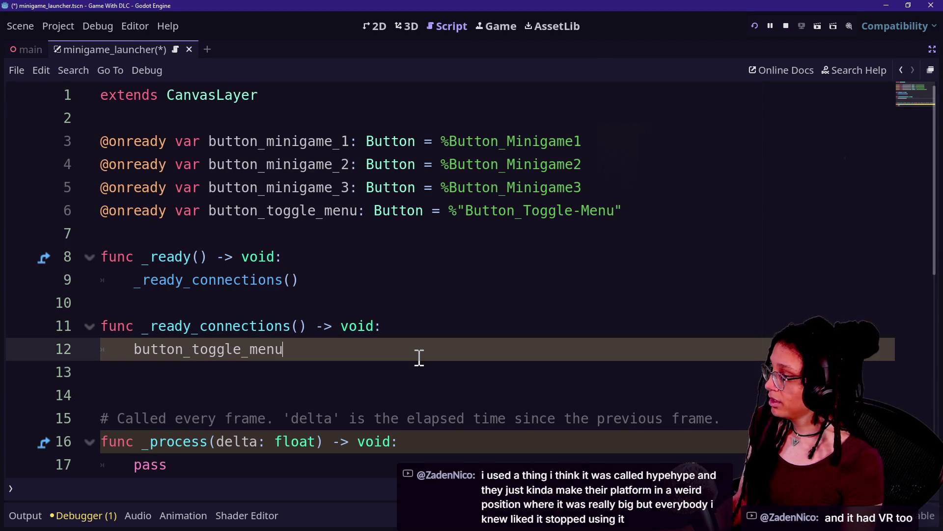
Write a connect call on line 12 linking button_toggle_menu to a toggle-menu callback
text(/)
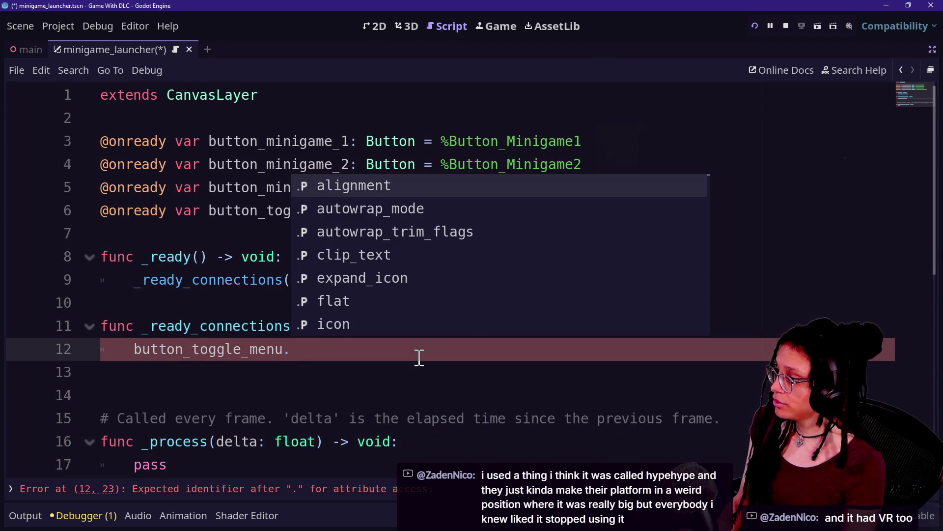
text(connect()
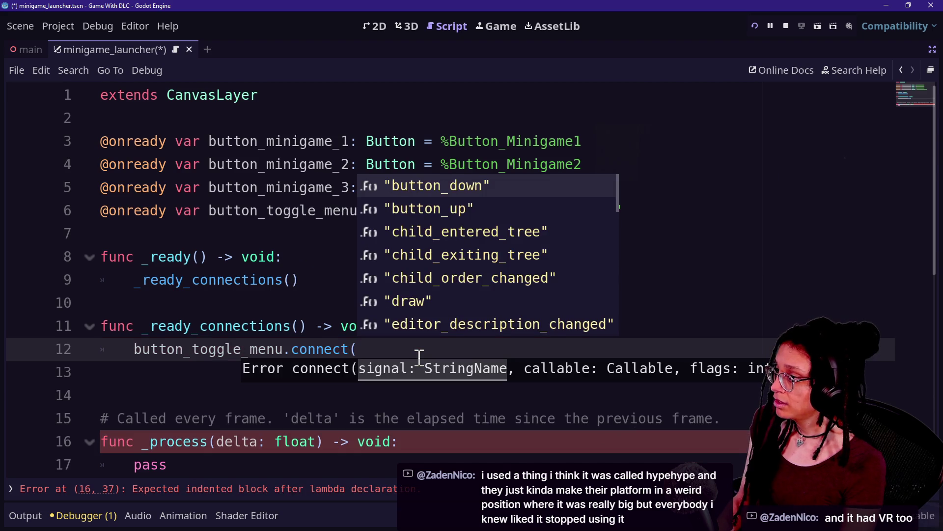
key(BackSpace)
key(BackSpace)
key(BackSpace)
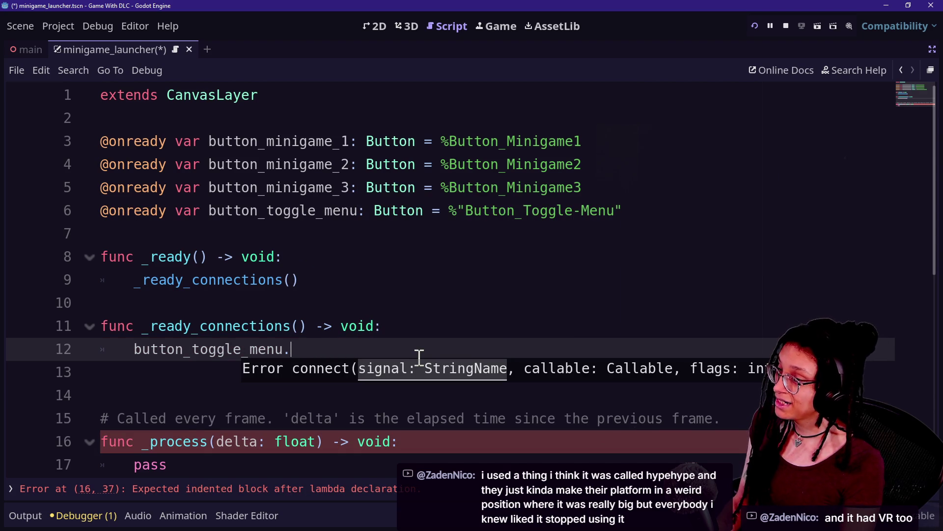
text(pressed.conec)
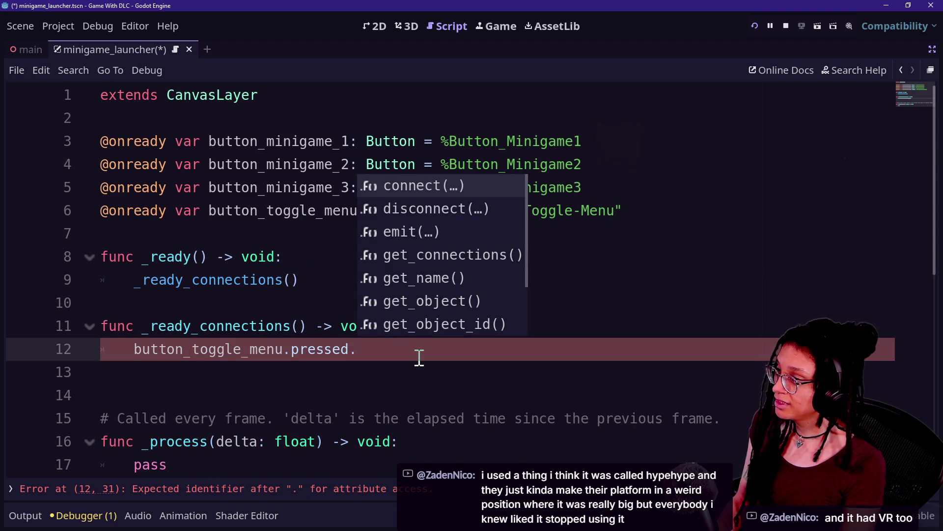
key(BackSpace)
key(BackSpace)
text(nect(_on)
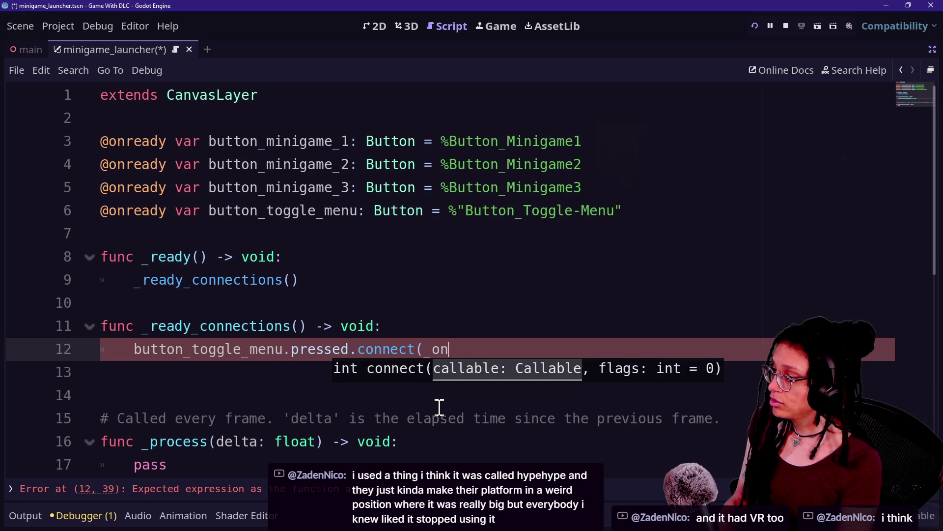
text(_toggle_menu_pressed)
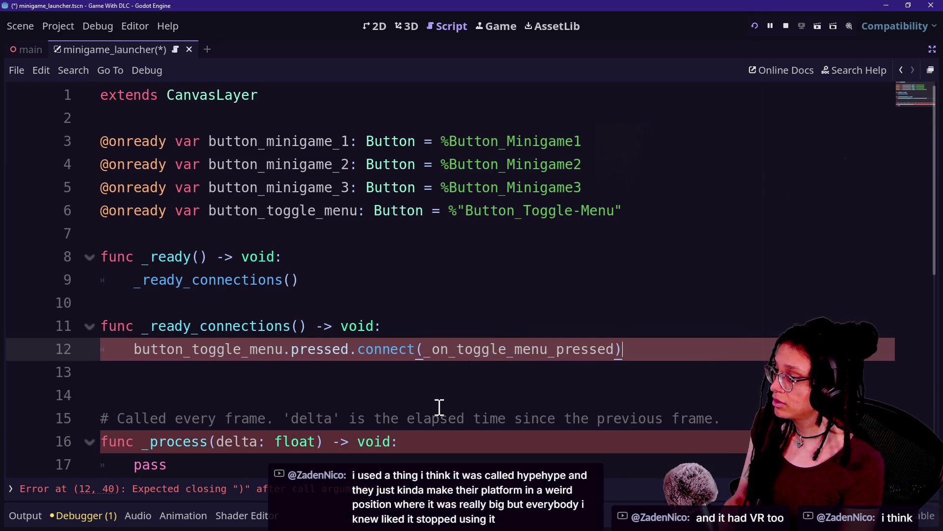
key(Return)
key(Return)
Delete the unused _process function and begin declaring func _on_toggle_menu_pressed
text(nc)
drag(432, 418, 432, 461)
key(BackSpace)
key(BackSpace)
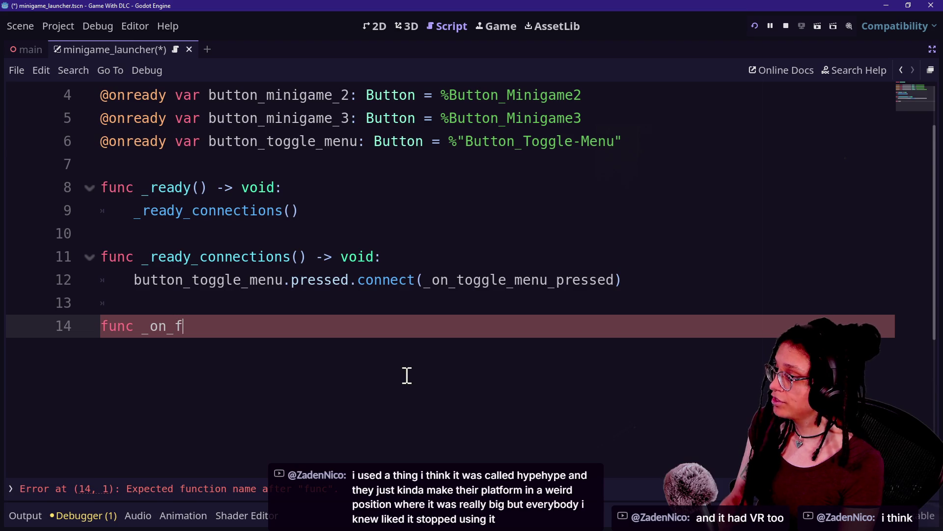
text(gle_menu_pressed() -> voidL)
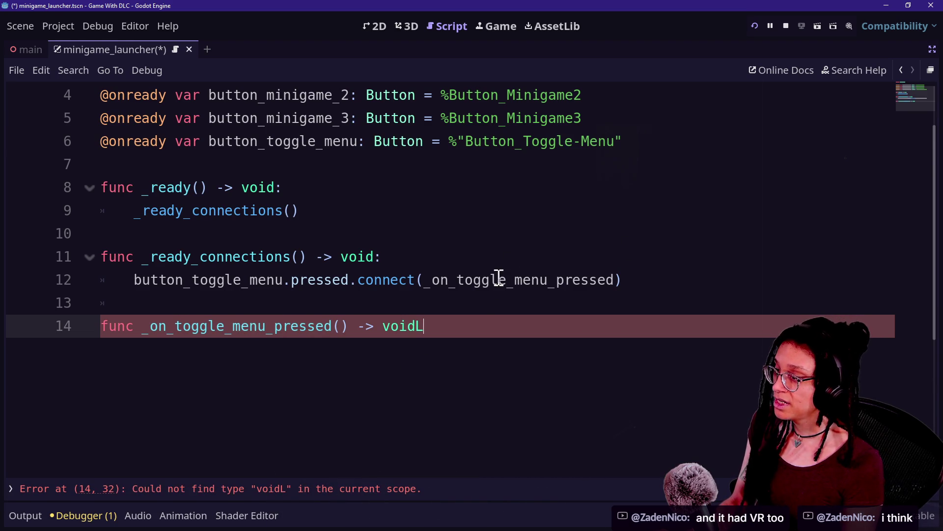
Change line 12 to button_toggle_menu.toggled.connect(_on_menu_toggled)
drag(457, 279, 615, 279)
text(menu_toggled)
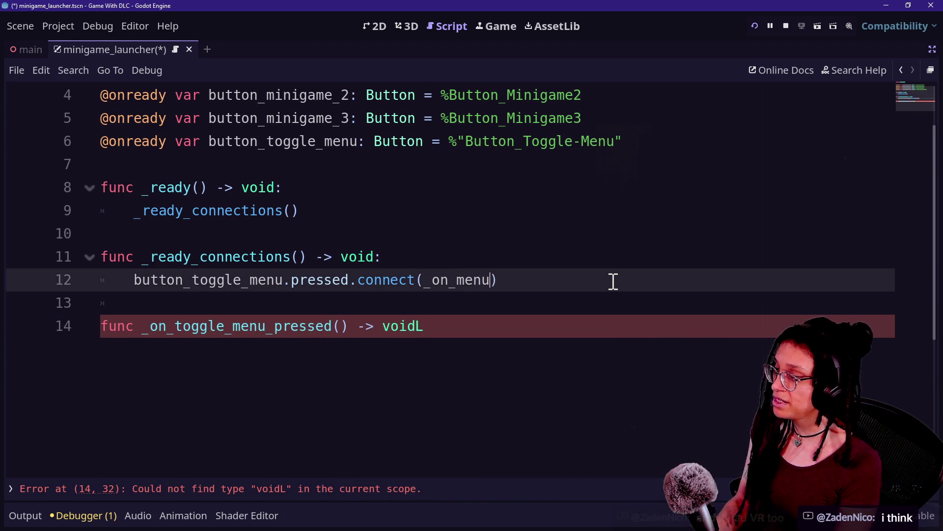
click(350, 287)
key(BackSpace)
key(BackSpace)
key(BackSpace)
text(toggl)
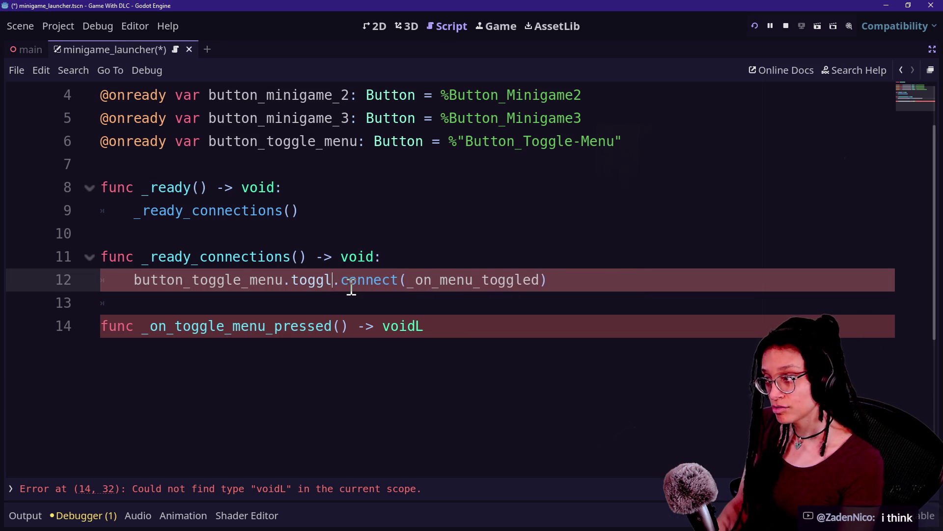
text(ed)
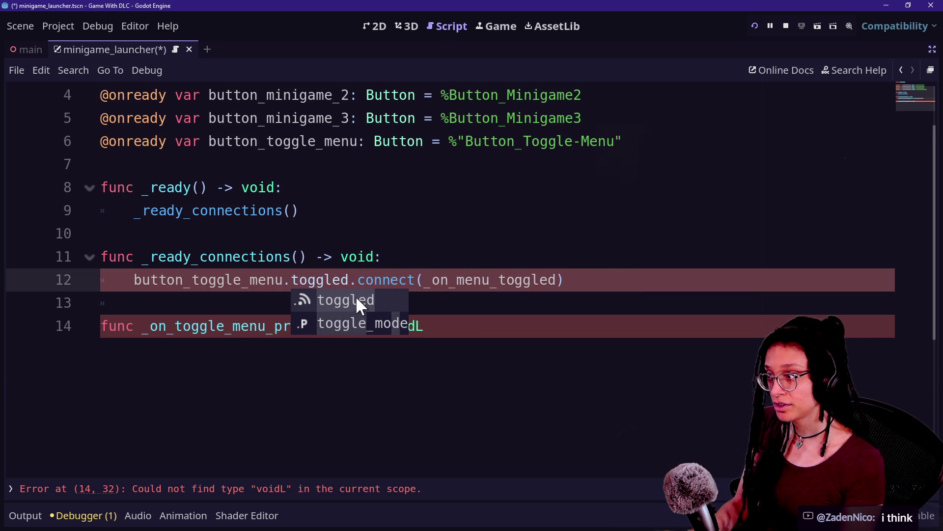
click(355, 301)
Give the handler the signature (toggled: bool) -> void and exit distraction-free mode
click(382, 333)
drag(477, 330, 332, 326)
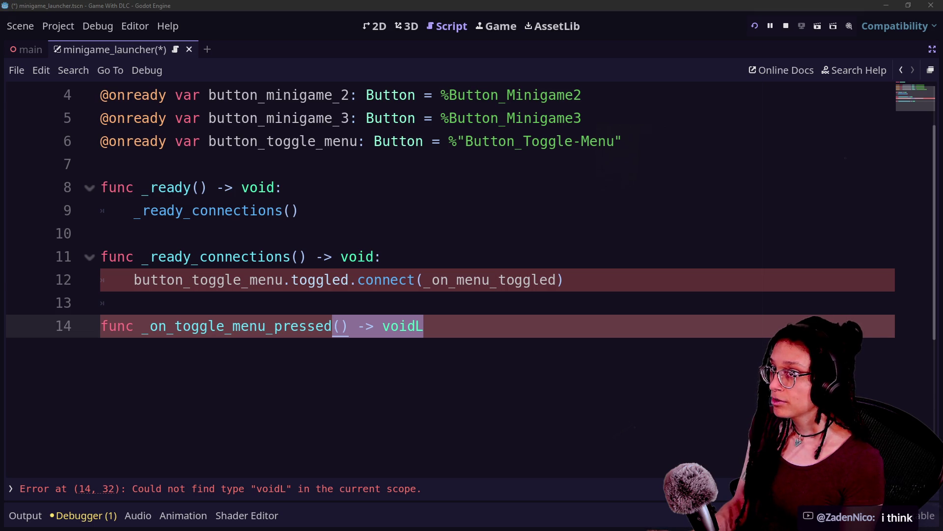
click(407, 306)
drag(333, 327, 507, 337)
text((toggl)
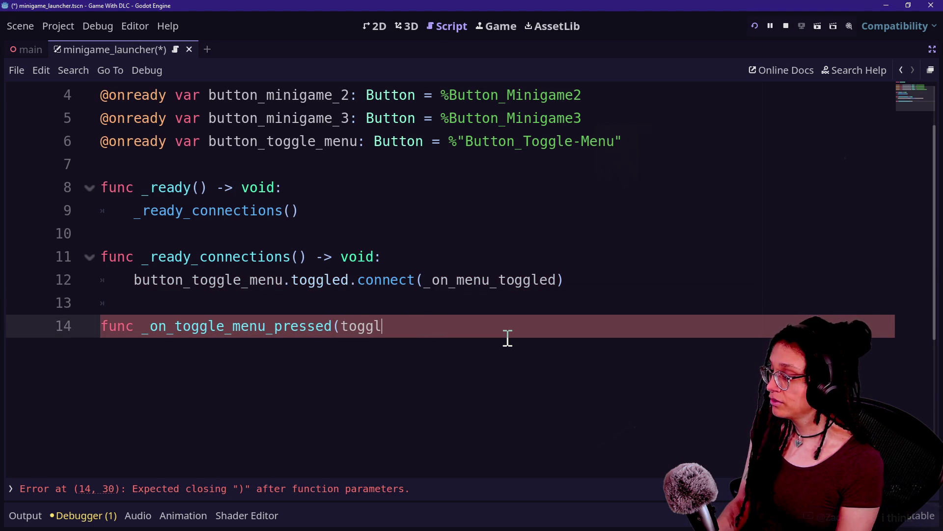
key(BackSpace)
text(bool) -> void:)
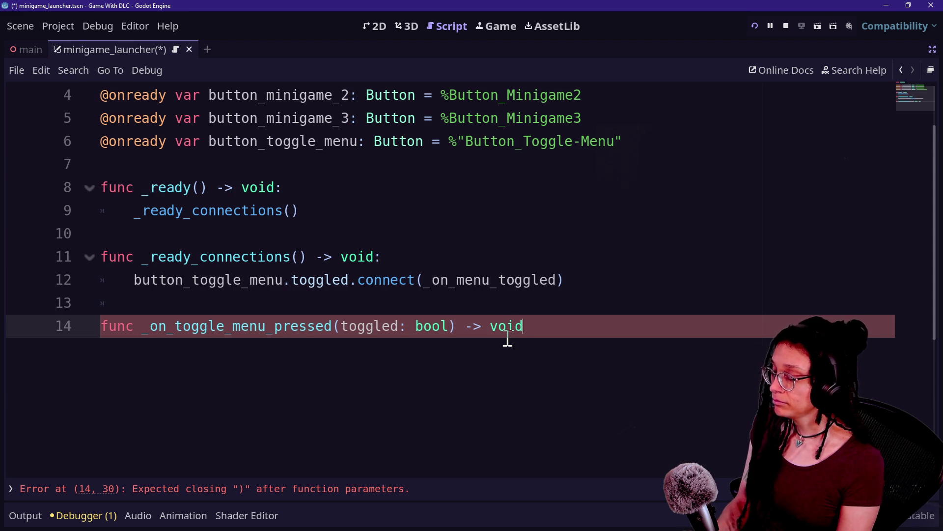
key(Return)
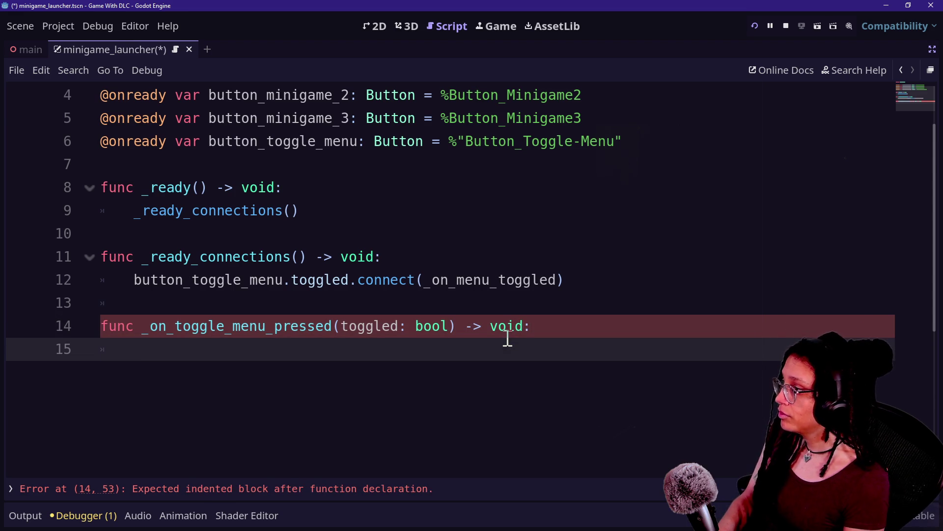
key(ctrl+shift+F11)
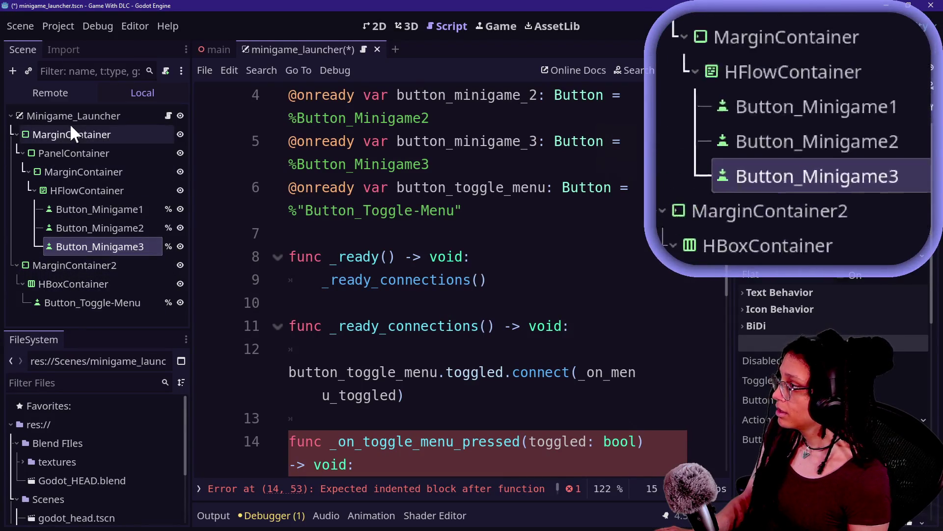
Rename the top MarginContainer to Launcher_MarginContainer and set it to Access as Unique Name
click(56, 129)
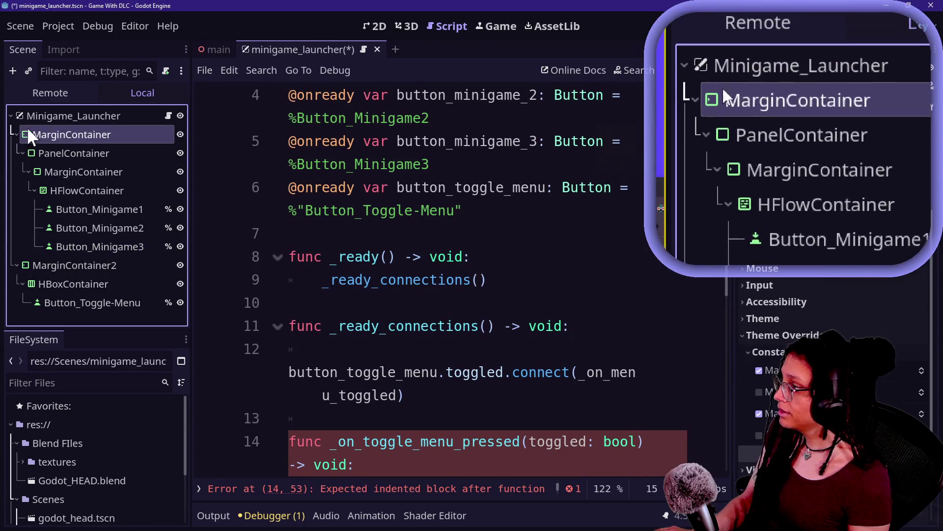
click(54, 129)
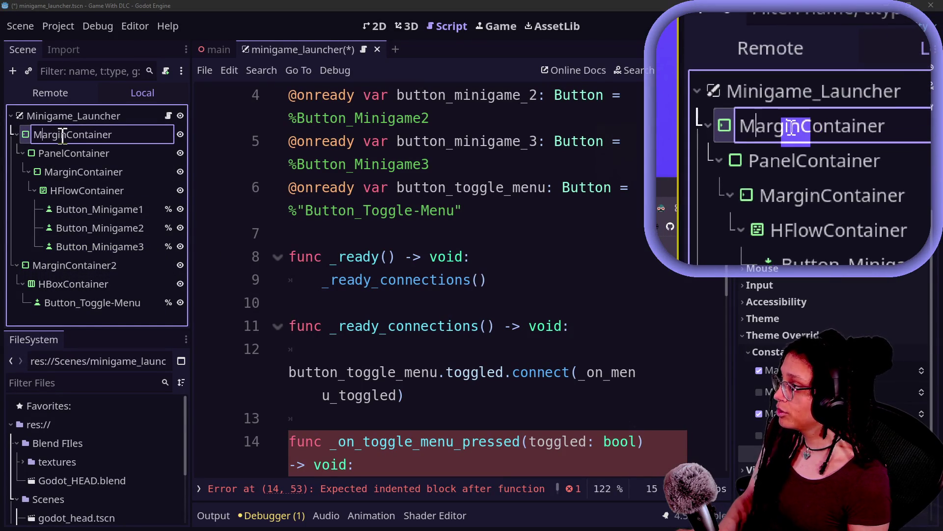
text(Launcher_)
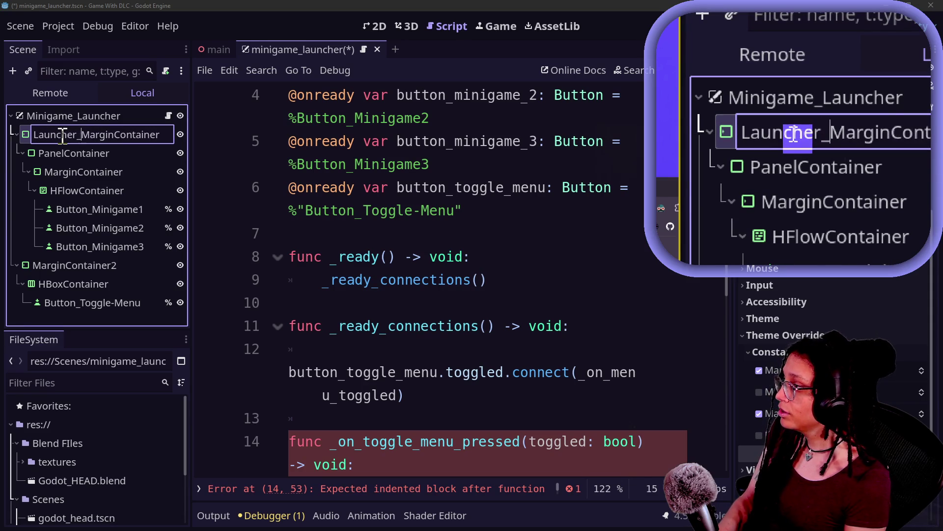
key(Return)
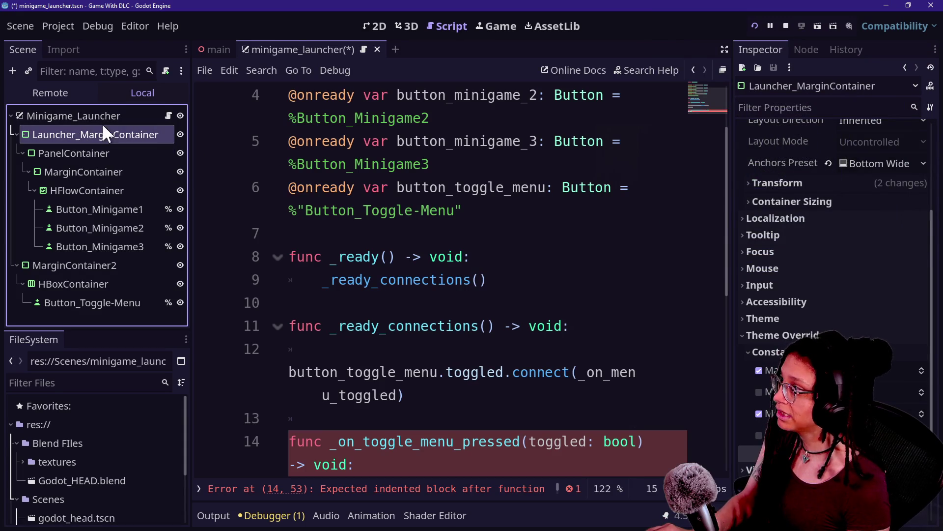
right_click(99, 128)
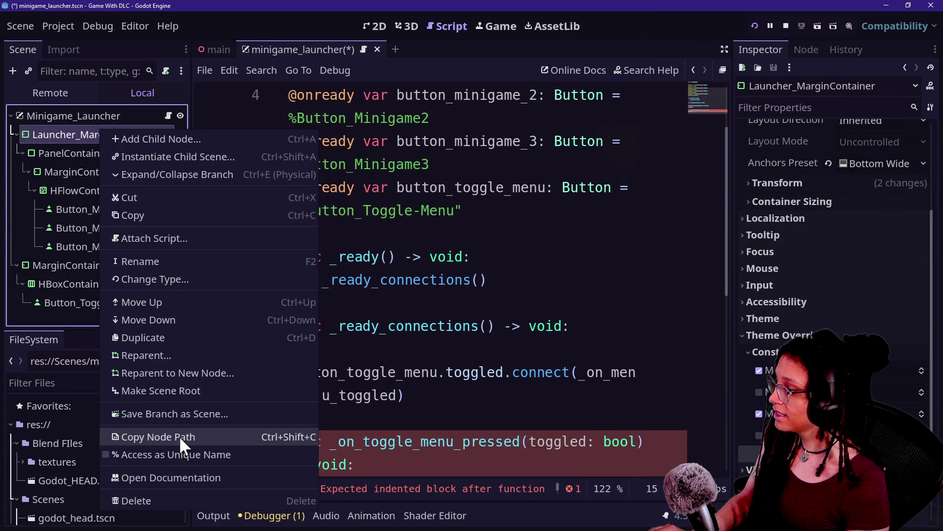
click(187, 455)
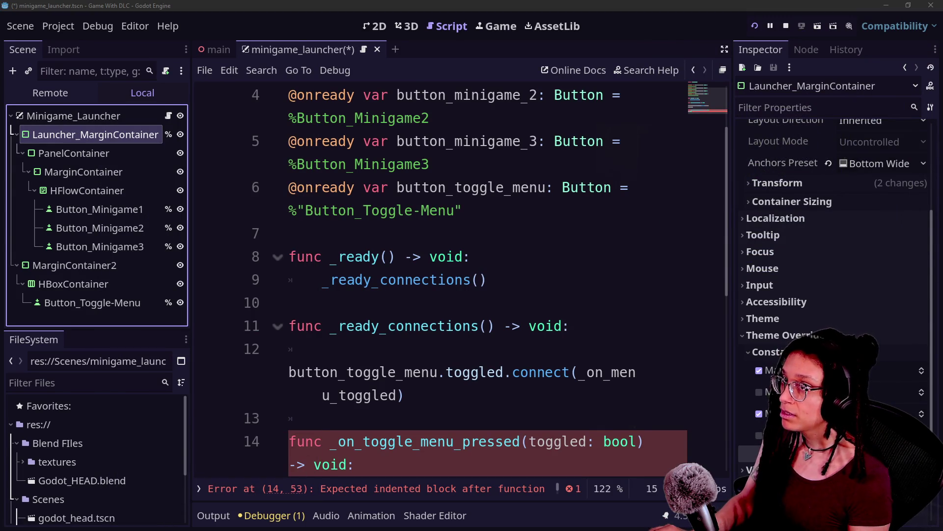
mouse_move(131, 135)
mouse_down()
mouse_move(519, 151)
mouse_move(492, 154)
mouse_move(525, 228)
mouse_move(499, 99)
mouse_up()
scroll(521, 226, up, 1)
click(519, 224)
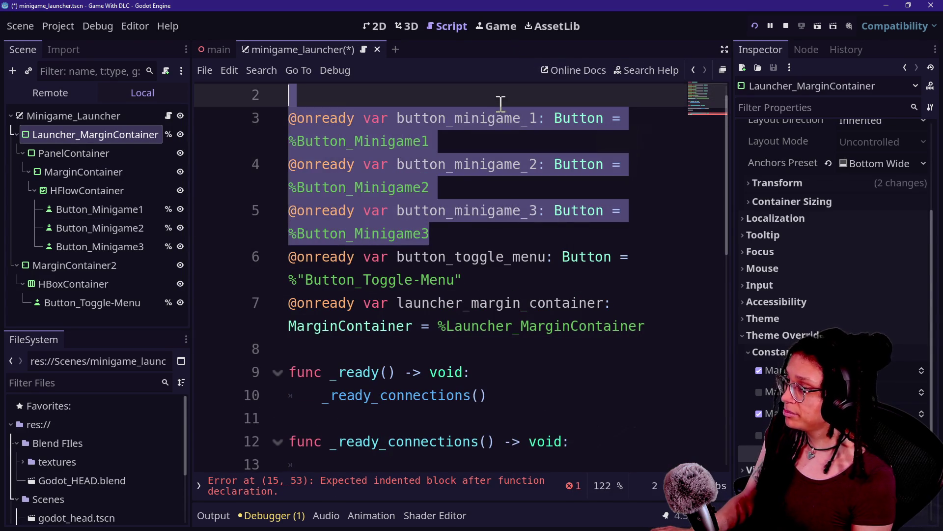
key(BackSpace)
click(627, 206)
key(Return)
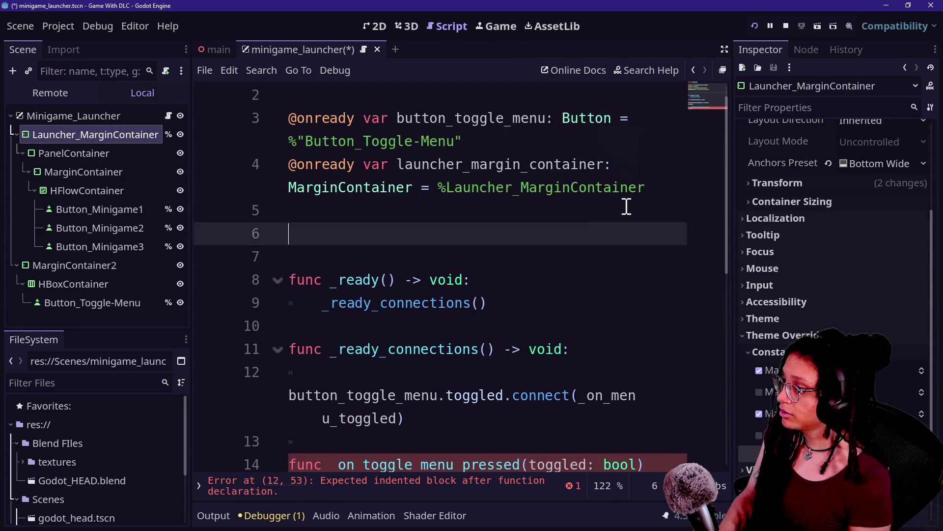
text(@onready var button_minigame_1: Button = %Button_Minigame1 @onready var button_minigame_2: Button = %Button_Minigame2 @onready var button_minigame_3: Button = %Button_Minigame3)
click(360, 236)
key(BackSpace)
click(444, 279)
key(ctrl+s)
Review the toggle menu, launcher container and minigame button variable declarations
scroll(465, 347, down, 3)
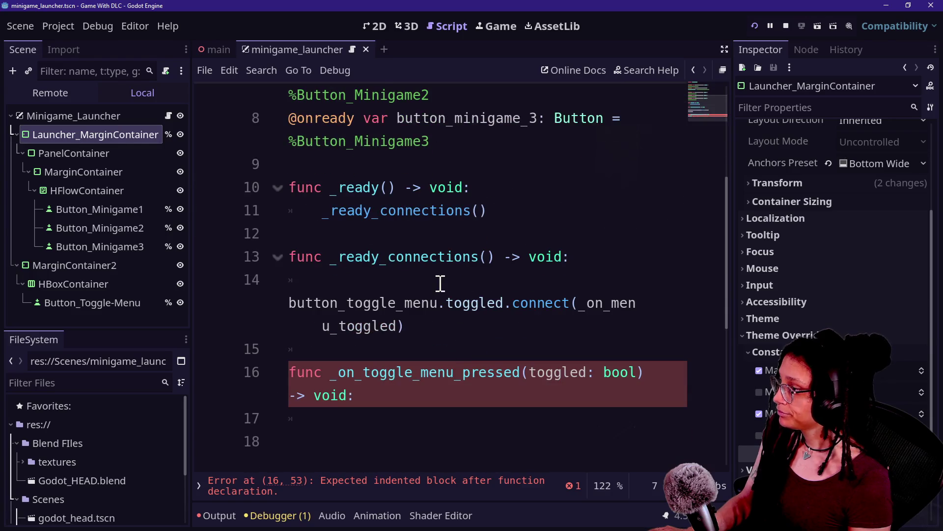
scroll(441, 283, up, 3)
drag(378, 141, 588, 141)
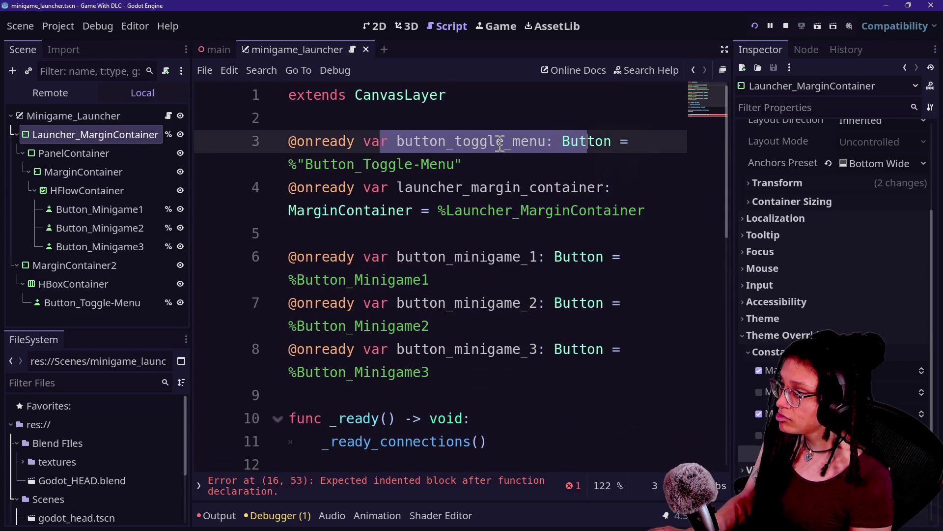
drag(388, 187, 607, 186)
click(565, 187)
drag(421, 187, 555, 187)
mouse_move(393, 256)
mouse_down()
mouse_move(538, 256)
mouse_move(549, 268)
mouse_up()
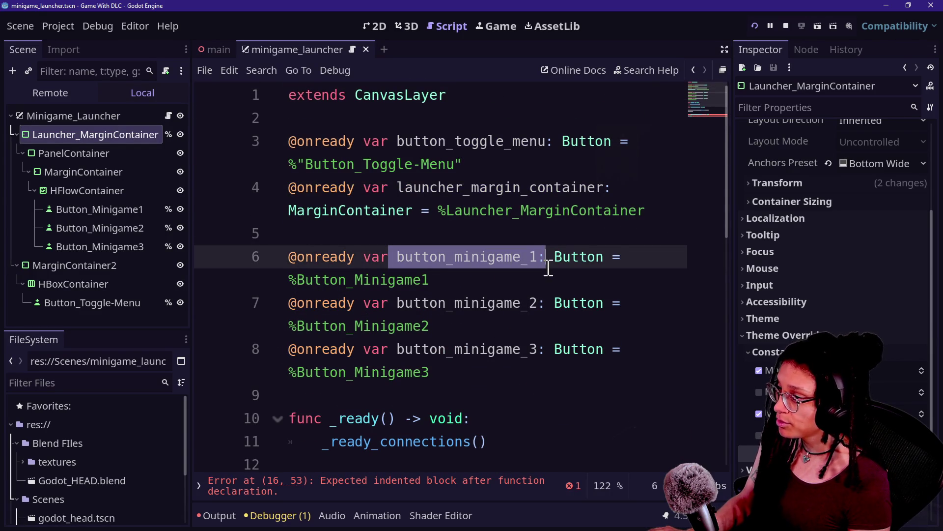
drag(411, 301, 548, 303)
drag(413, 349, 452, 350)
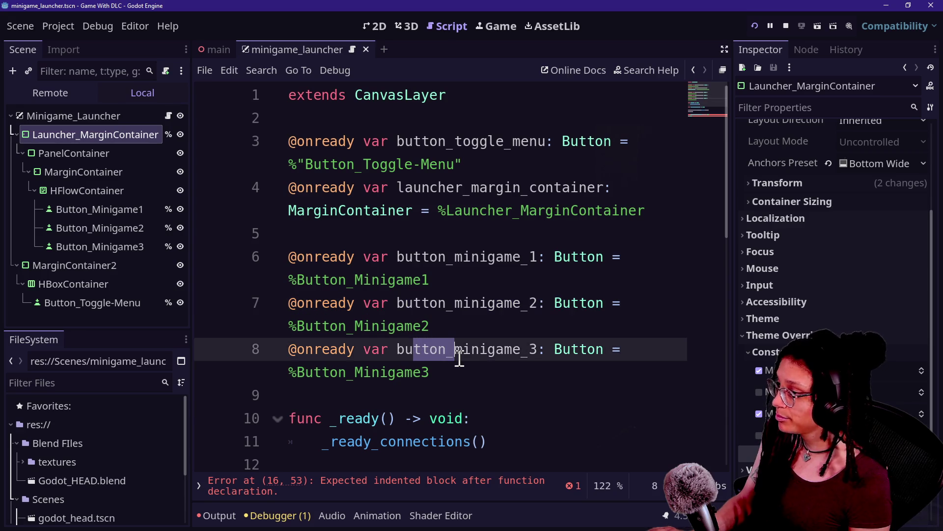
scroll(460, 359, down, 2)
scroll(553, 324, down, 2)
click(553, 324)
click(544, 345)
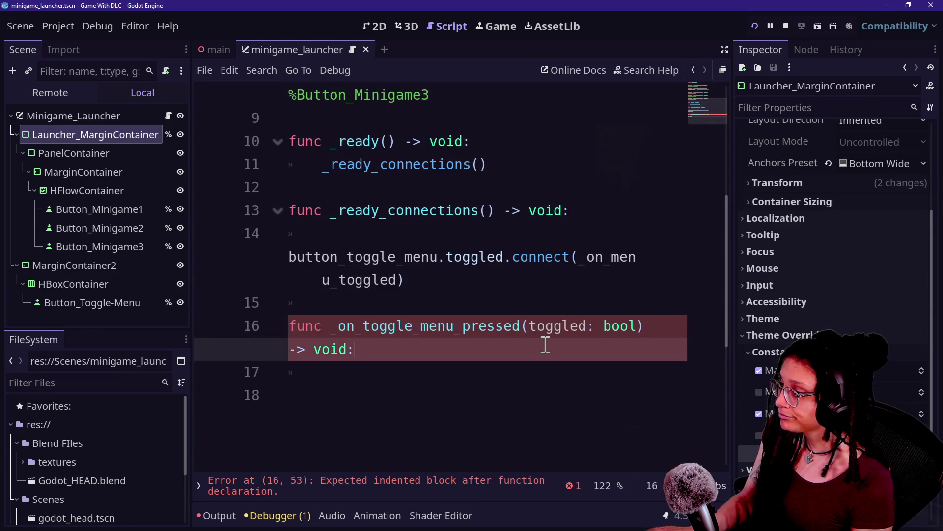
Shorten the launcher container variable name to launcher
key(ctrl+shift+F11)
scroll(517, 315, up, 3)
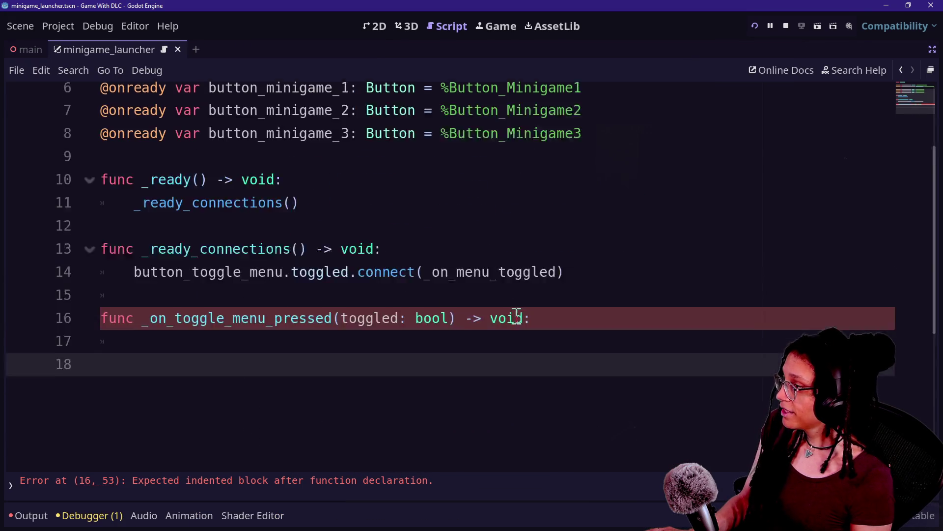
scroll(516, 316, down, 1)
click(434, 396)
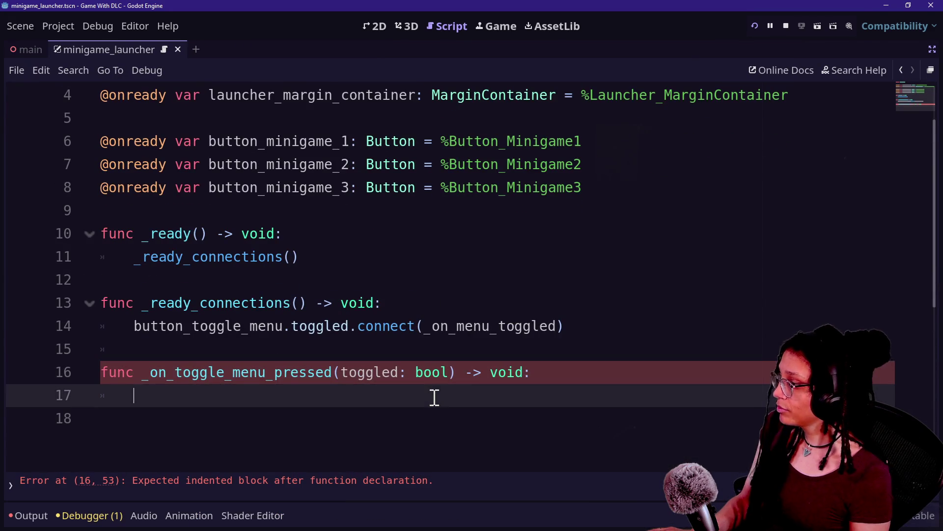
scroll(495, 203, up, 1)
drag(276, 167, 414, 173)
key(BackSpace)
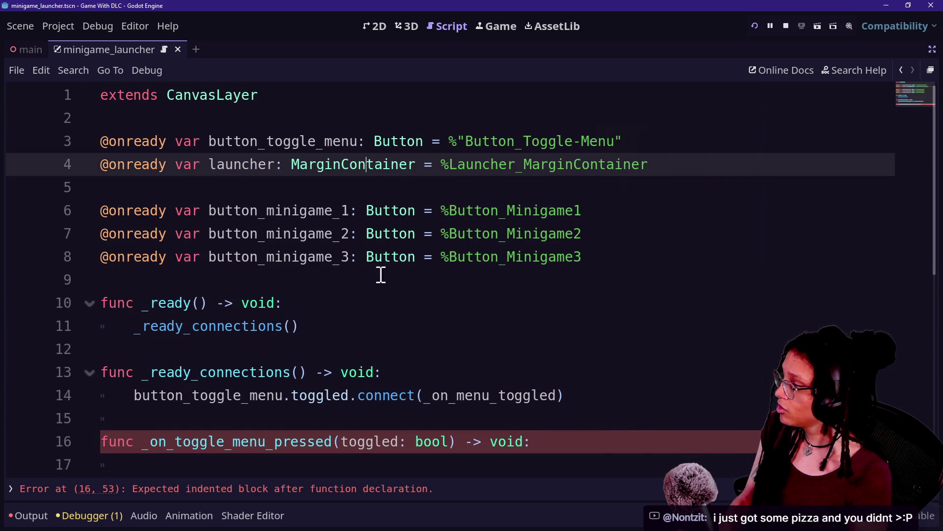
Write launcher.visible = toggled as the handler's body
scroll(349, 341, down, 1)
click(318, 389)
text(launcher.visible.)
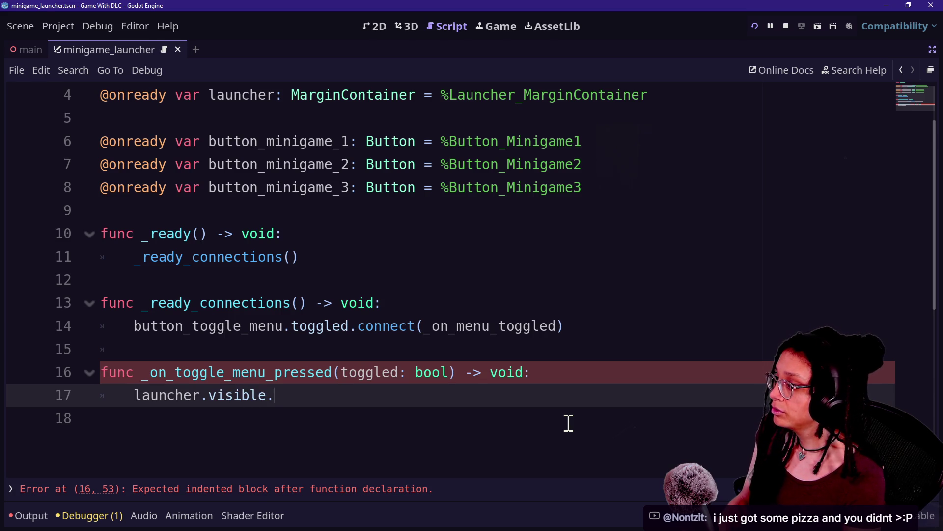
key(BackSpace)
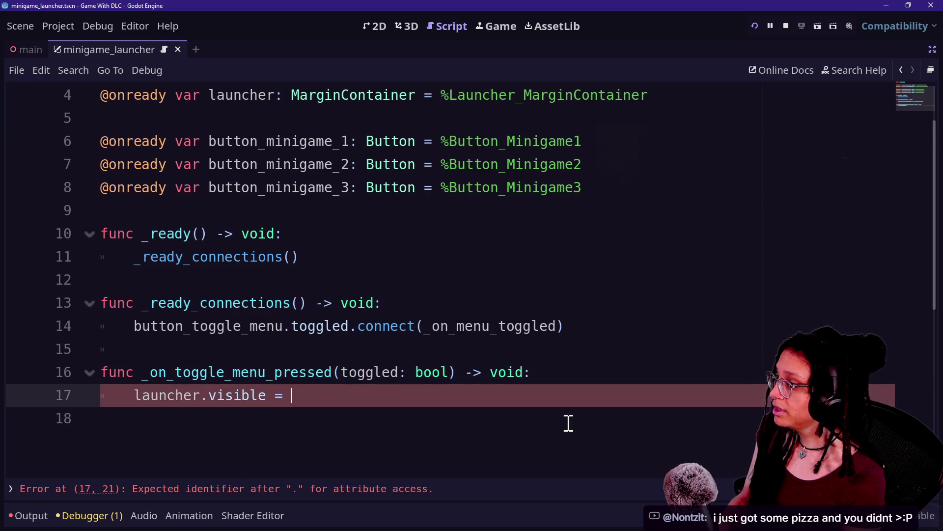
text(toggled)
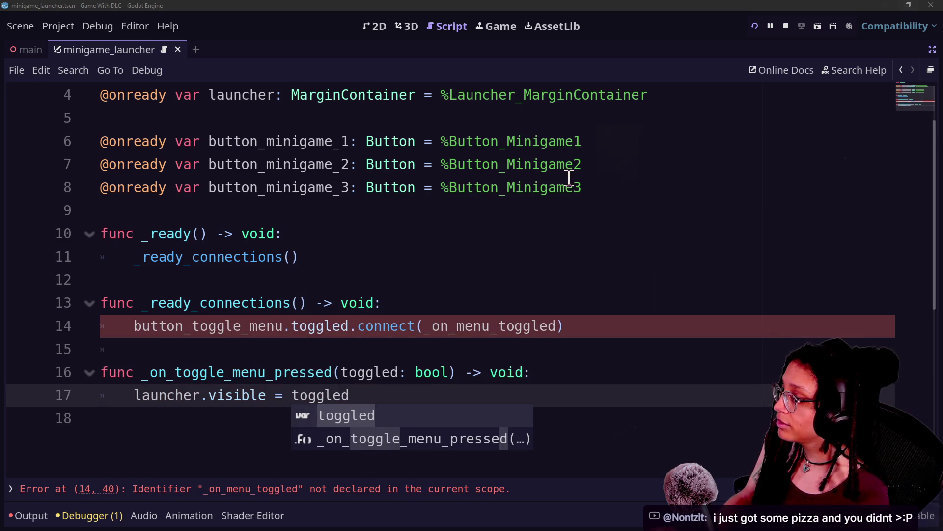
click(290, 288)
drag(249, 372, 369, 398)
click(368, 398)
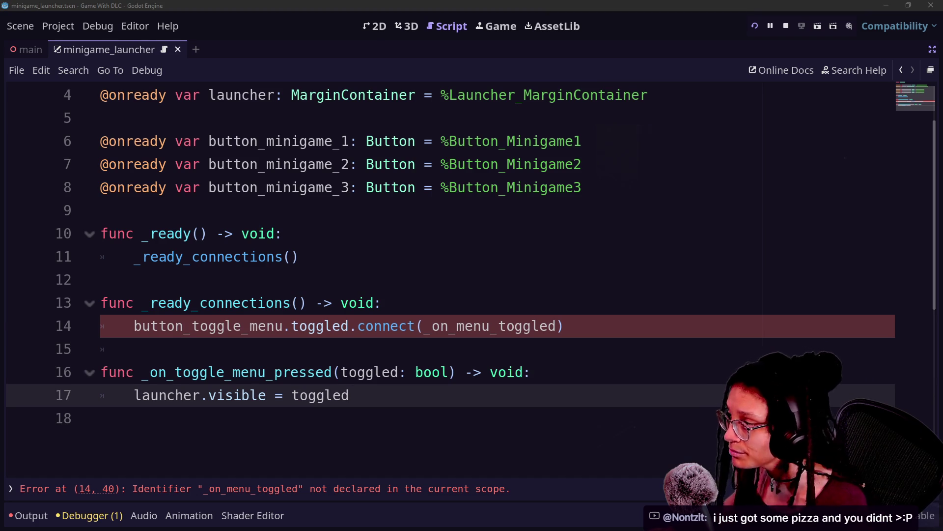
Rename the line 16 function from _on_toggle_menu_pressed to _on_menu_toggled and restore the docks
click(445, 334)
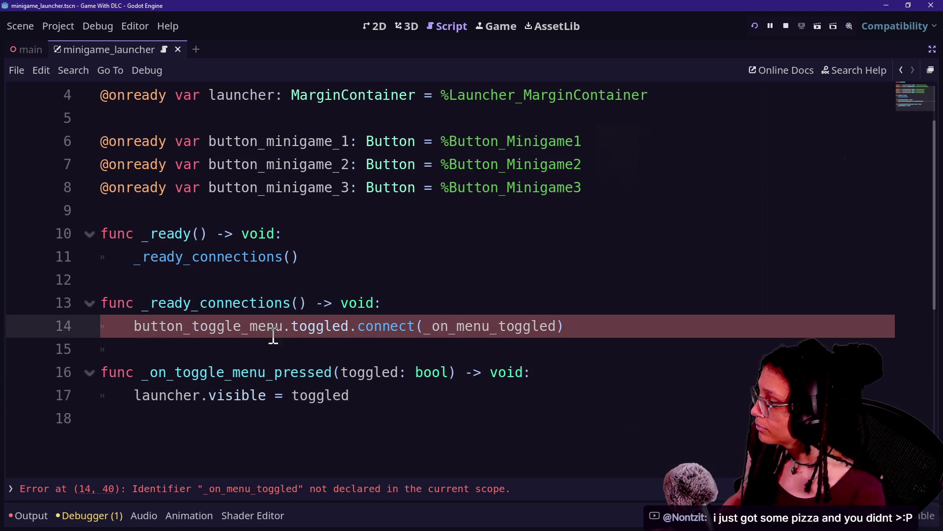
drag(176, 373, 318, 373)
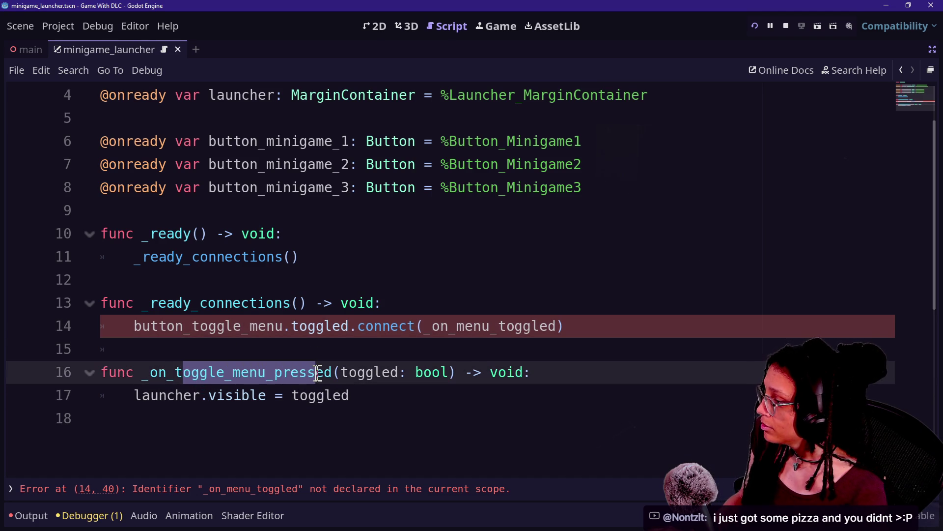
key(BackSpace)
key(Delete)
key(Delete)
text(menu_toggled)
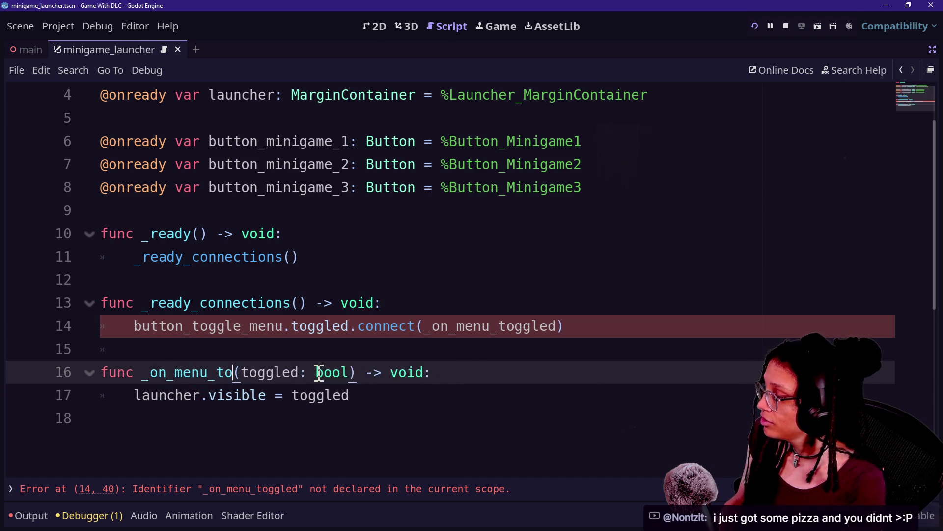
click(259, 303)
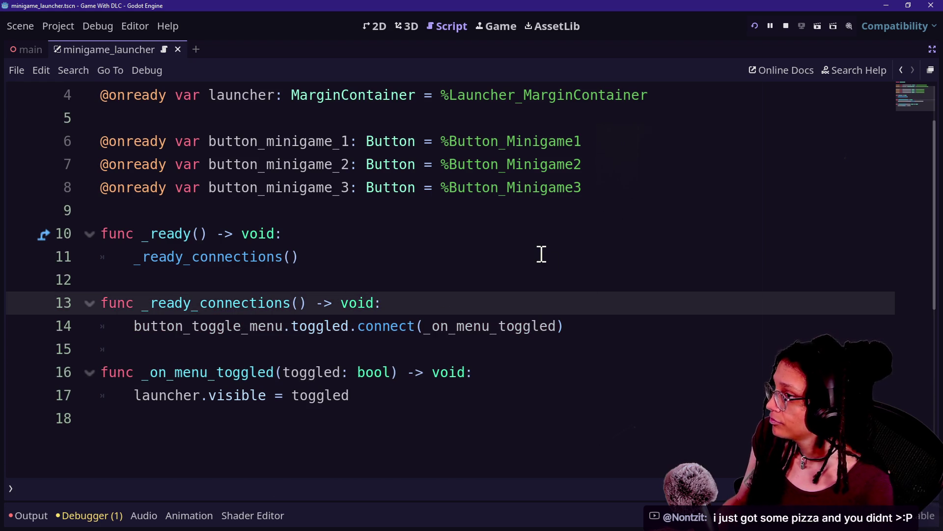
scroll(541, 254, up, 2)
click(932, 49)
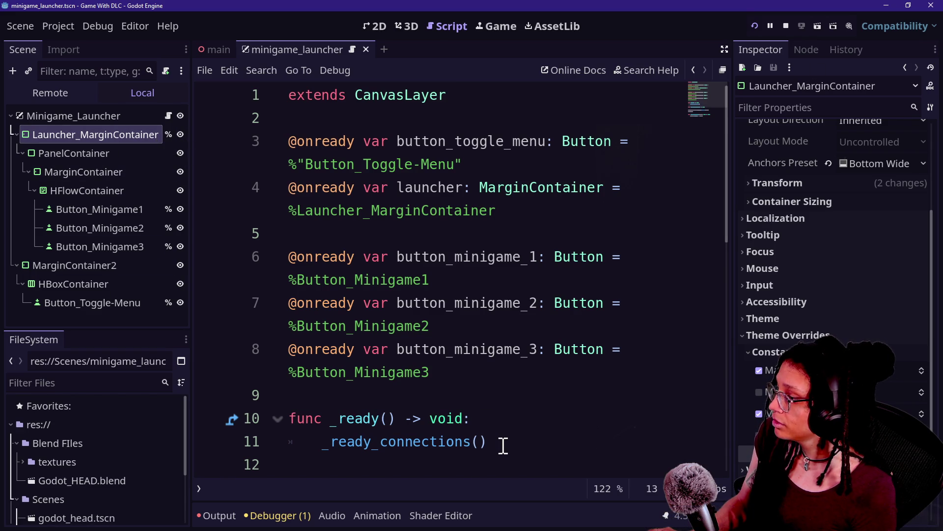
Add a _ready_launcher() call on a new line inside _ready
scroll(503, 445, down, 2)
click(533, 349)
key(Return)
text(_r)
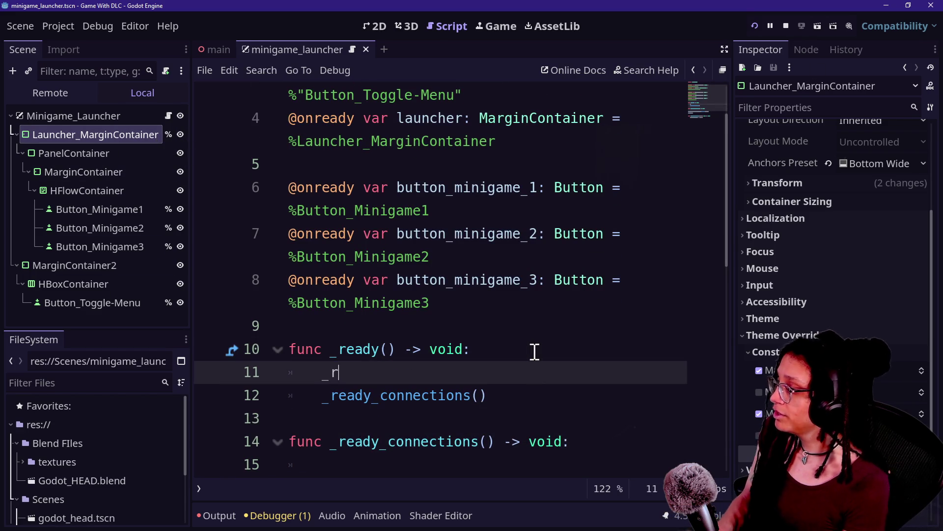
text(eady_la)
text(r())
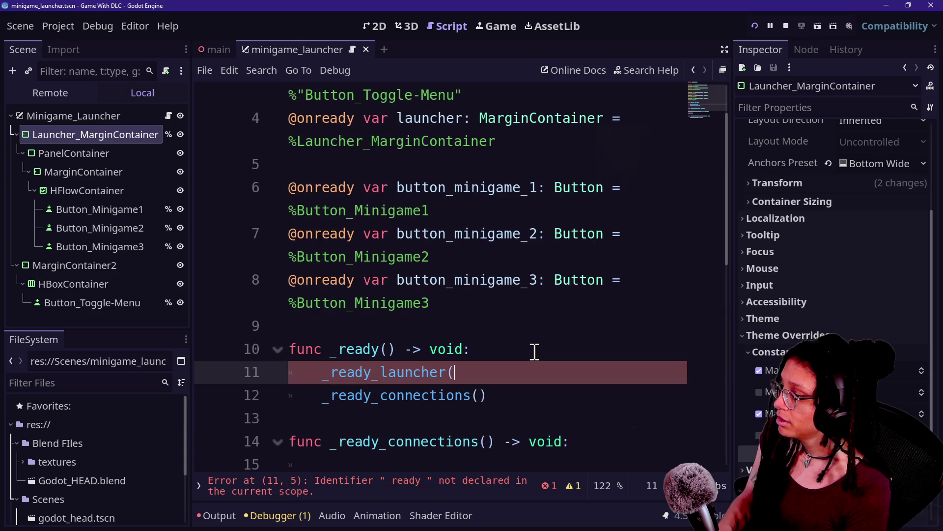
Declare a new func _ready_launcher() -> void below _ready
scroll(562, 392, down, 2)
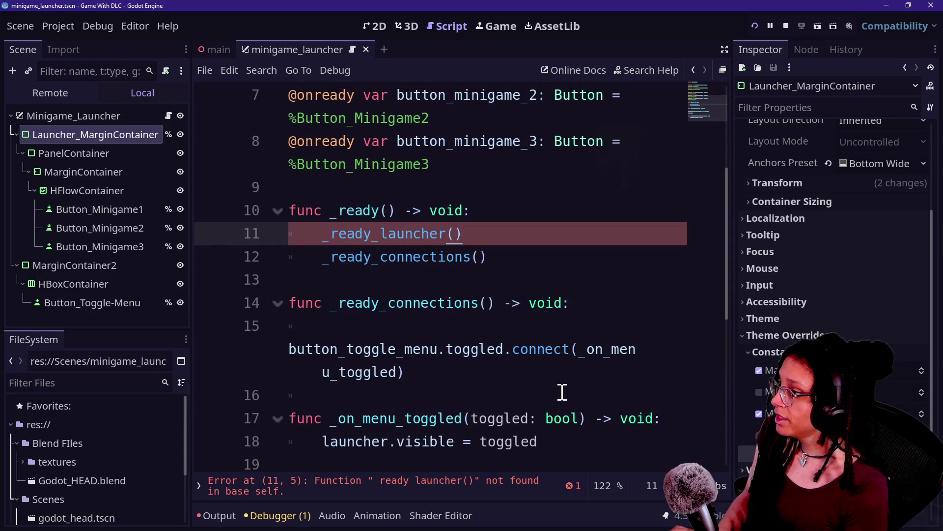
key(ctrl+shift+F11)
click(442, 231)
key(Return)
key(Return)
text(func _ready_launcher)
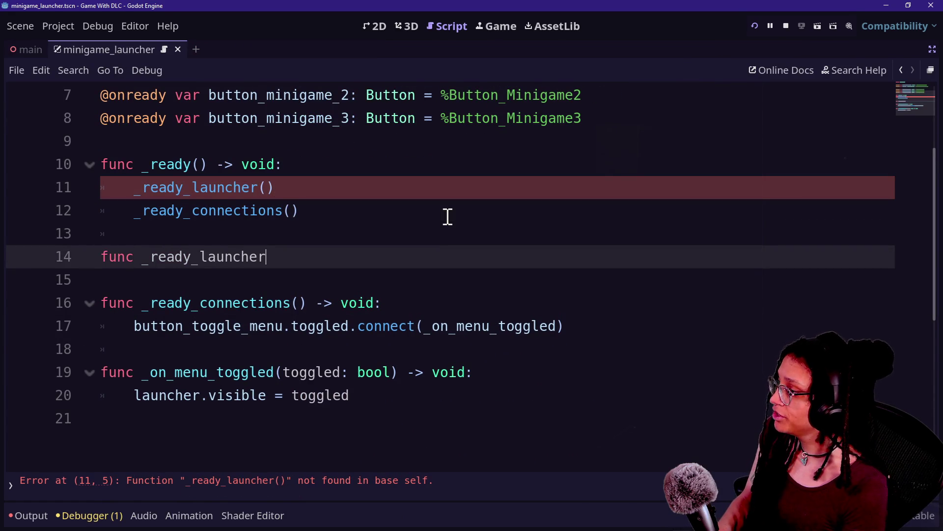
text(()
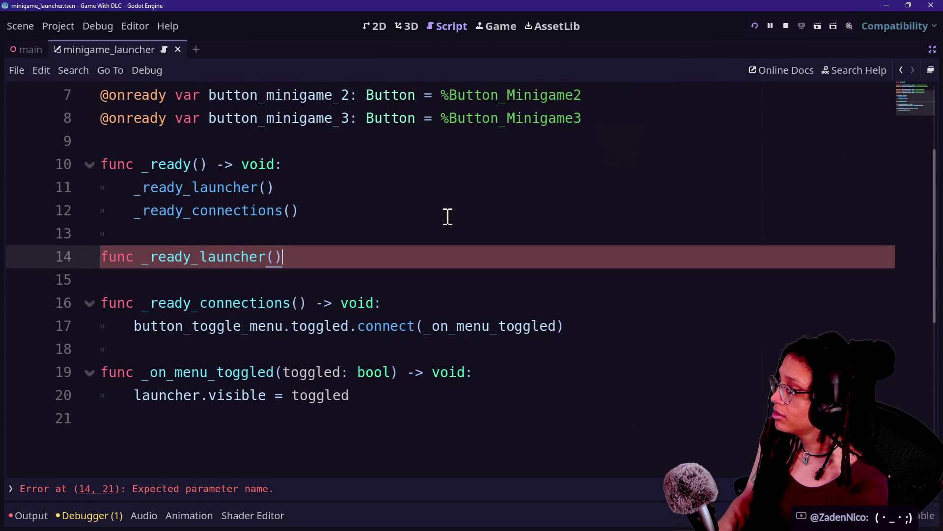
text(:)
key(Return)
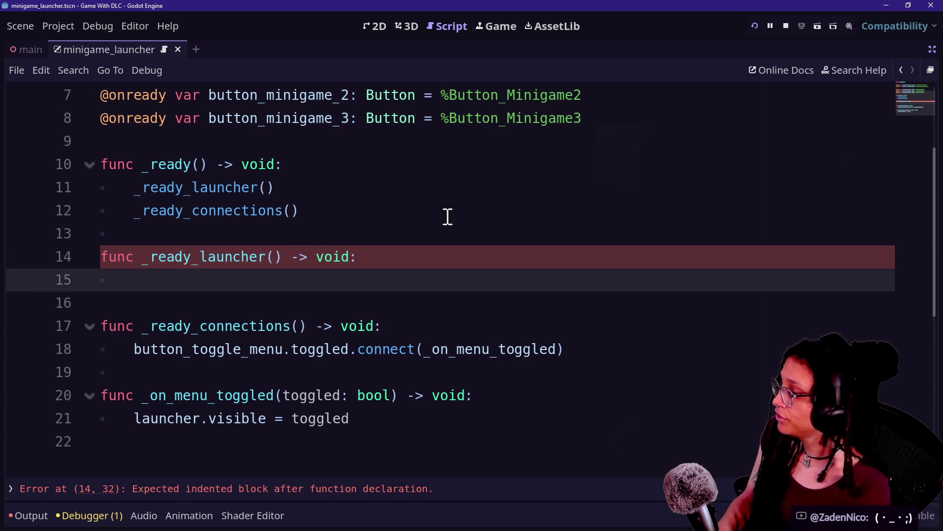
text(;)
key(BackSpace)
text(launcher.visible = false)
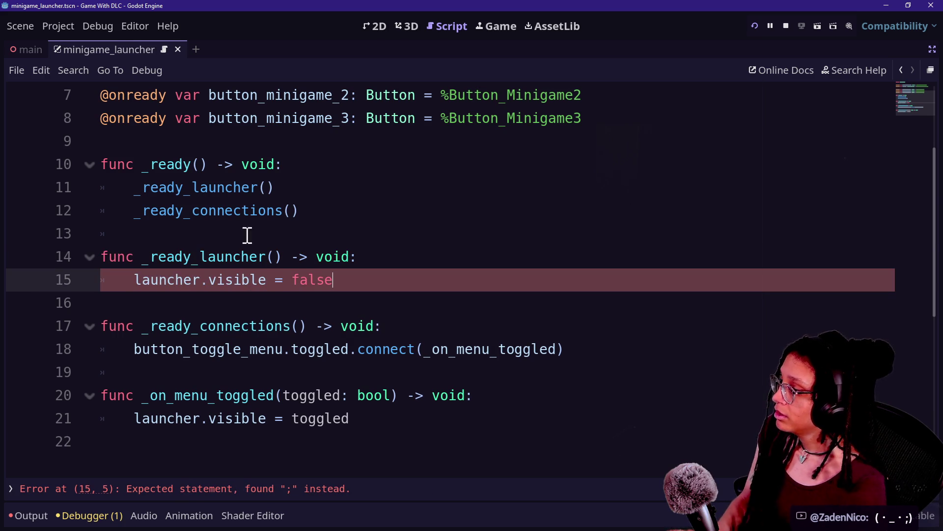
Replace launcher.visible = false in its body with _on_menu_toggled(false)
click(247, 235)
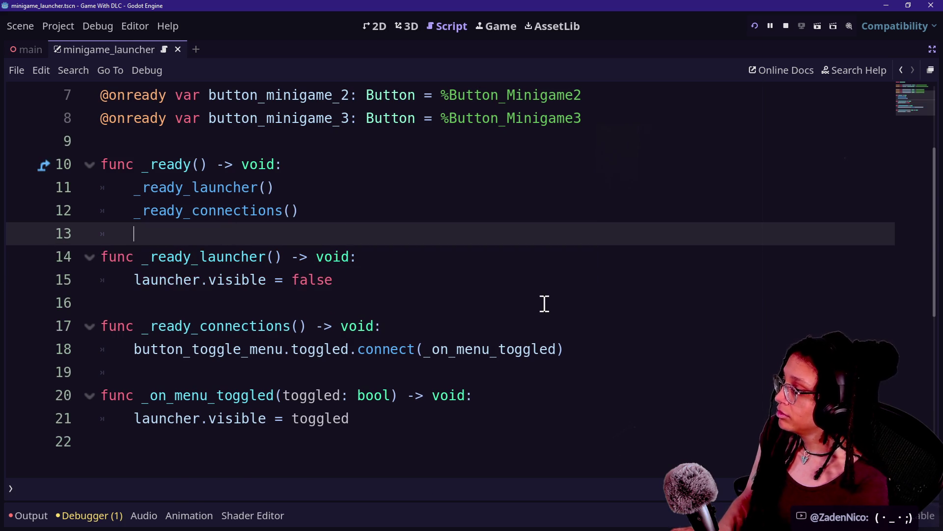
drag(408, 285, 134, 280)
key(BackSpace)
text(_on_m)
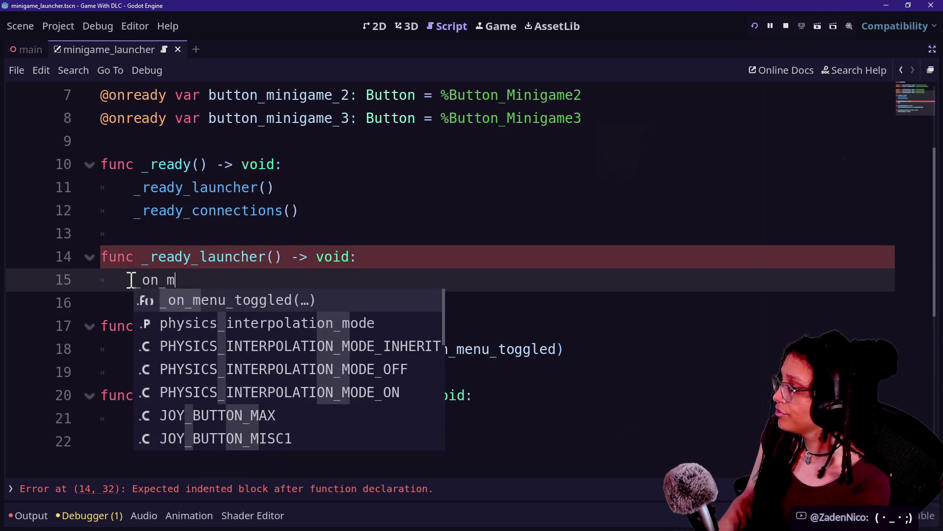
key(Return)
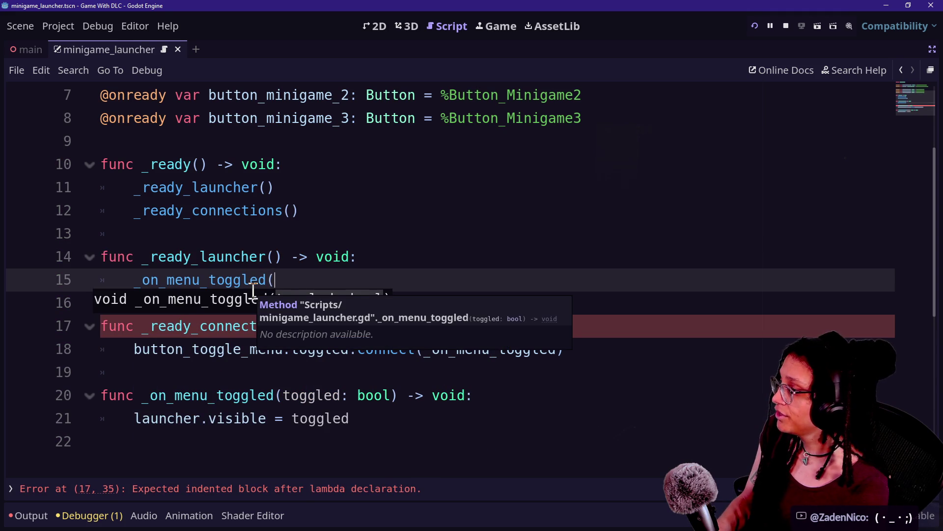
text(false))
Review the new launcher code and save the script with Ctrl+S
drag(150, 280, 422, 294)
click(421, 293)
drag(215, 396, 390, 456)
drag(175, 418, 263, 418)
key(ctrl+s)
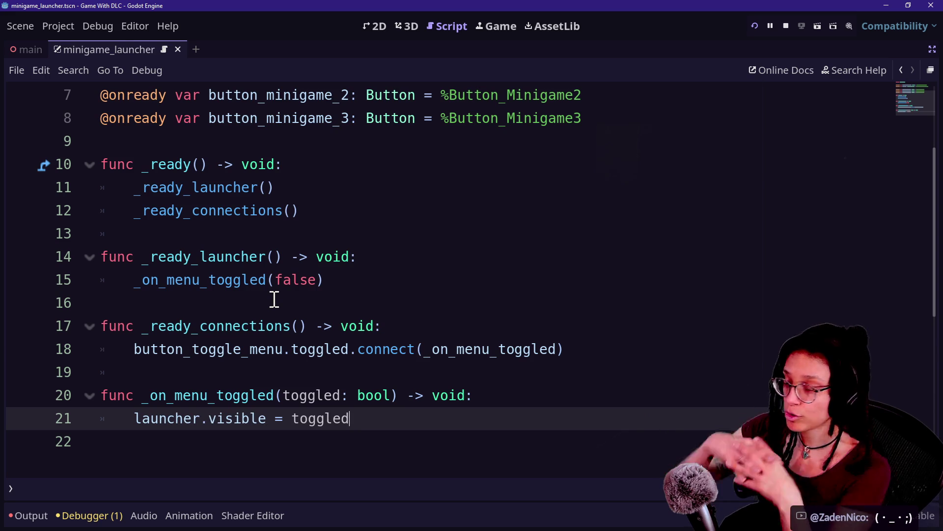
key(ctrl+shift+F11)
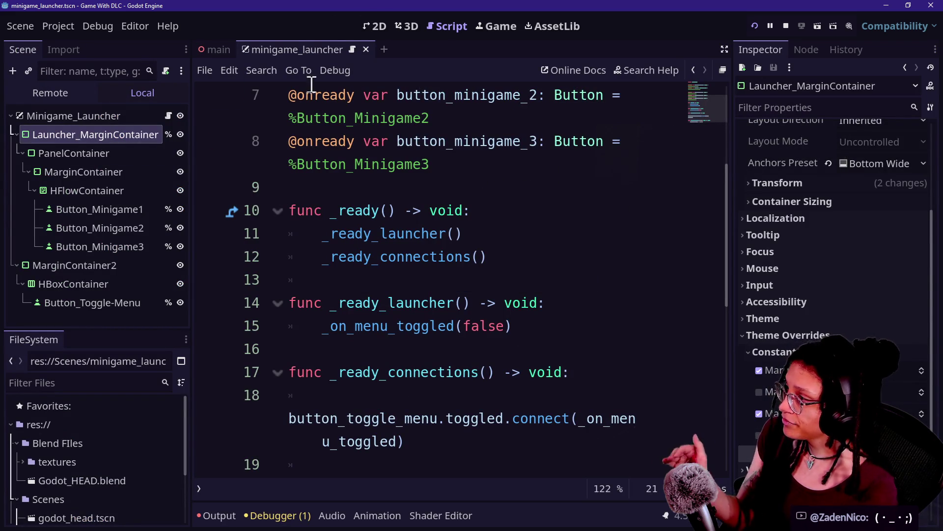
click(373, 25)
scroll(517, 305, up, 3)
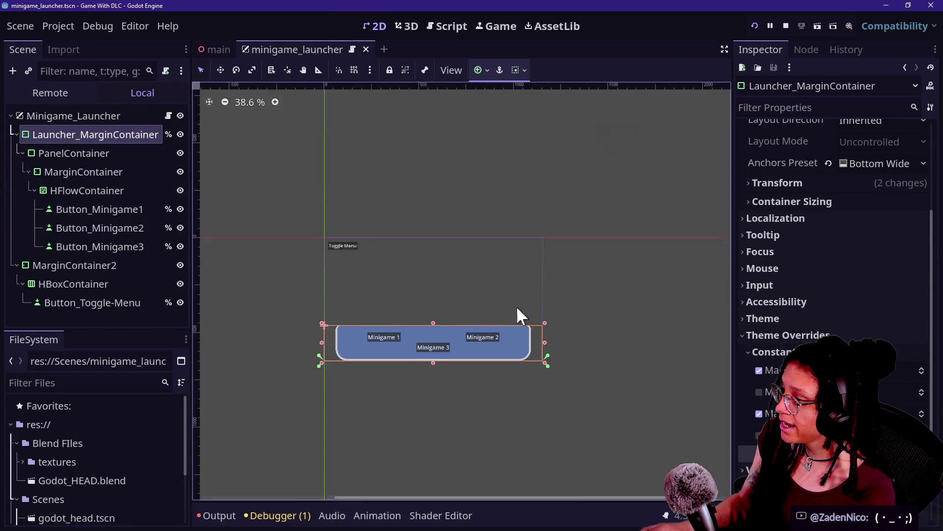
click(756, 27)
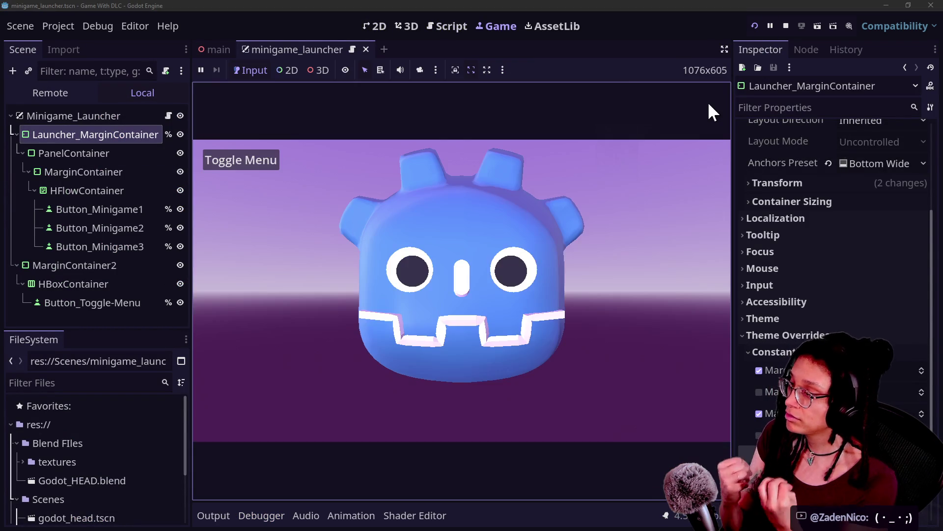
click(215, 160)
click(222, 158)
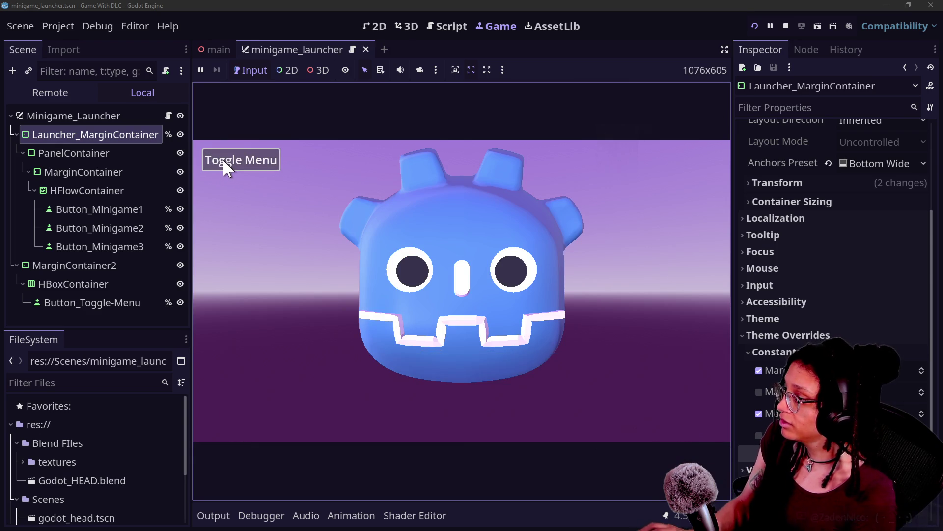
click(223, 158)
click(223, 158)
click(255, 163)
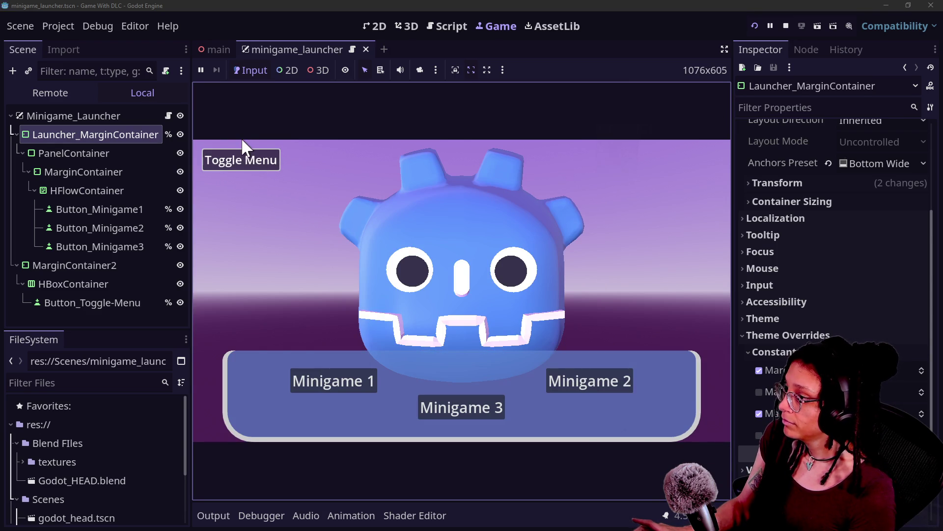
click(243, 159)
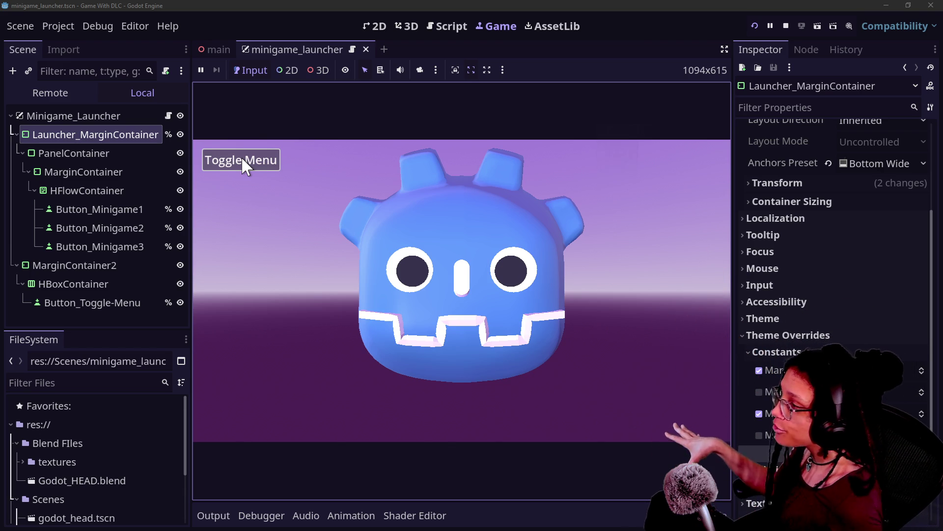
click(168, 116)
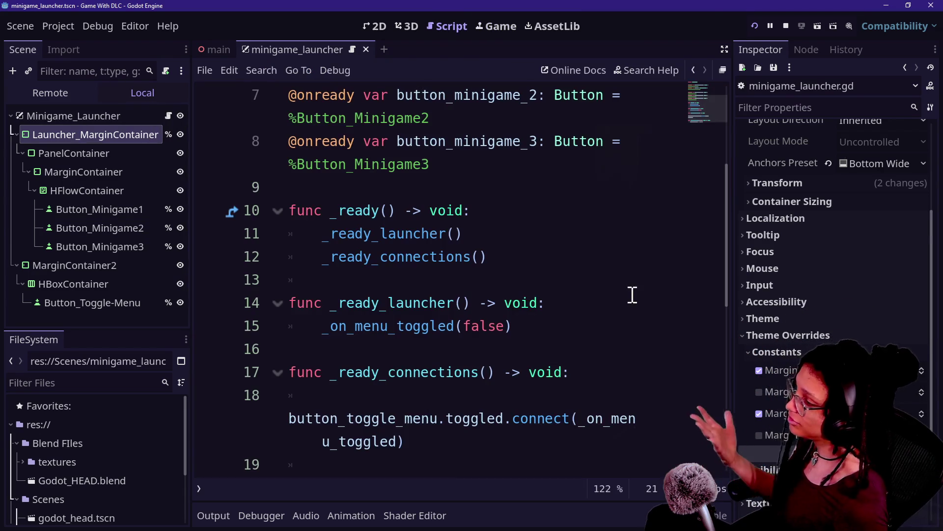
click(543, 442)
key(ctrl+shift+F11)
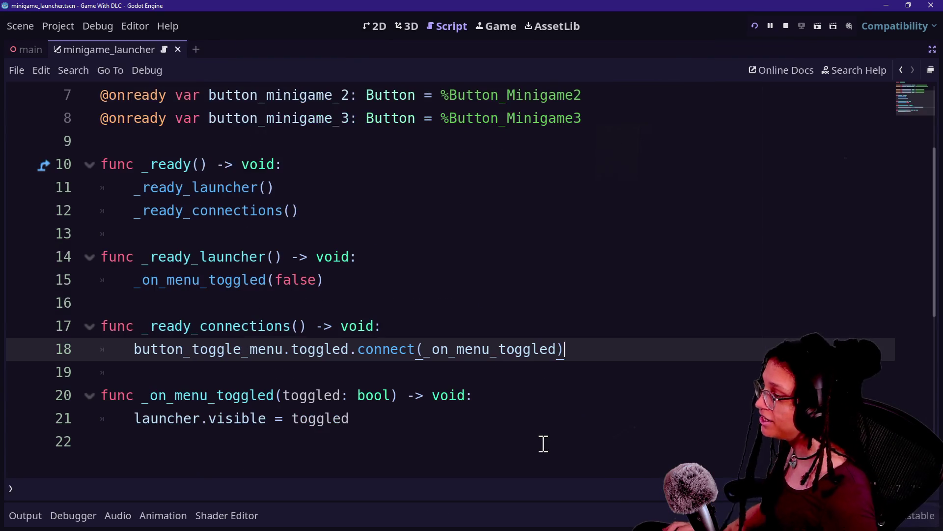
Add a blank line at the end of the launcher script and restore the side panels
click(544, 444)
key(Return)
text(f)
key(BackSpace)
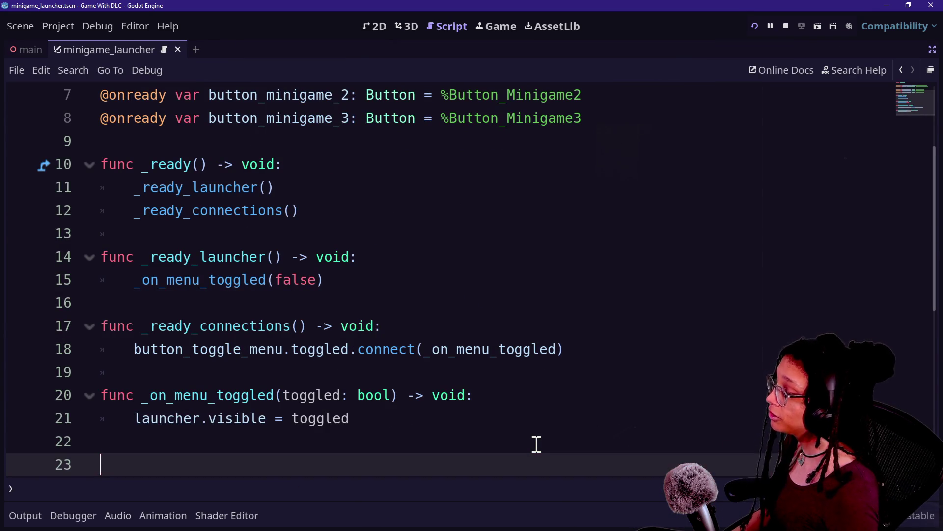
key(ctrl+shift+F11)
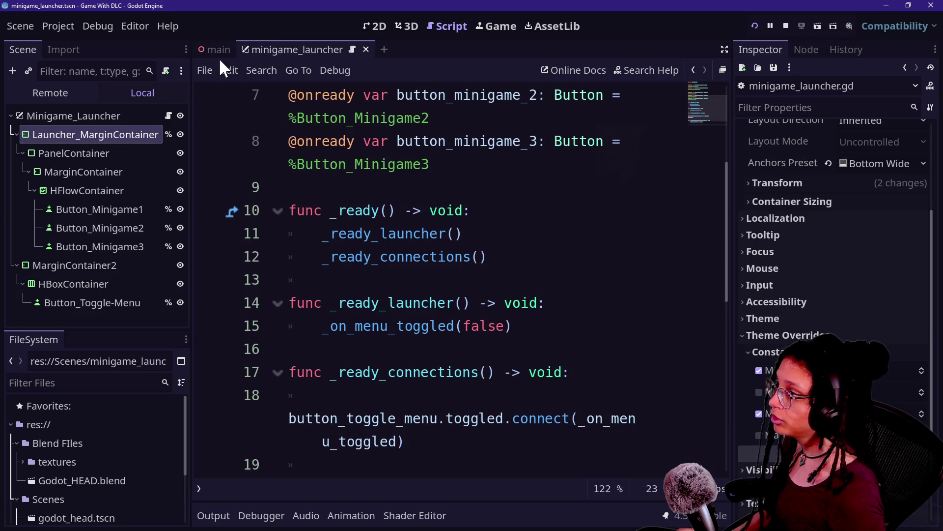
In the main scene, start attaching a new script to the Camera3D node
click(214, 49)
click(75, 153)
right_click(75, 153)
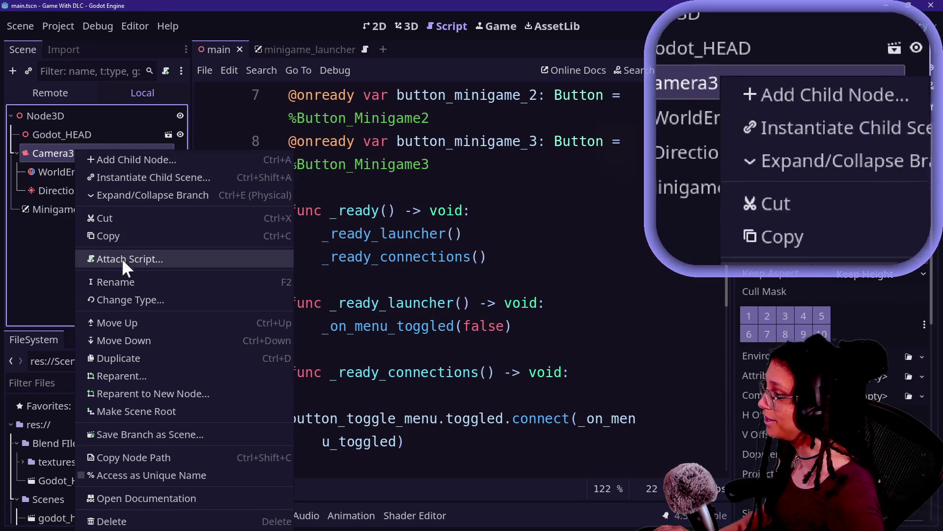
click(125, 260)
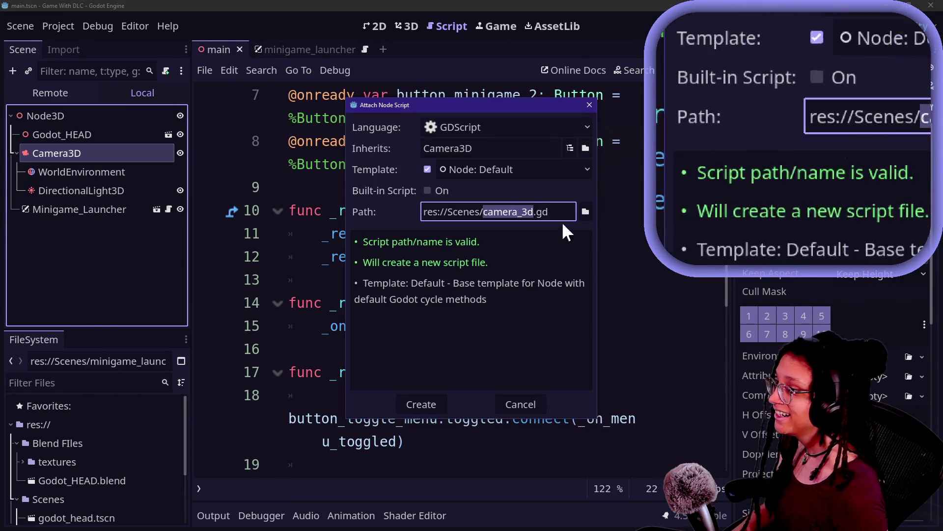
Set the script path to res://Scripts/camera.gd and create it
key(Left)
key(Left)
key(Left)
key(BackSpace)
key(BackSpace)
key(BackSpace)
text(ript)
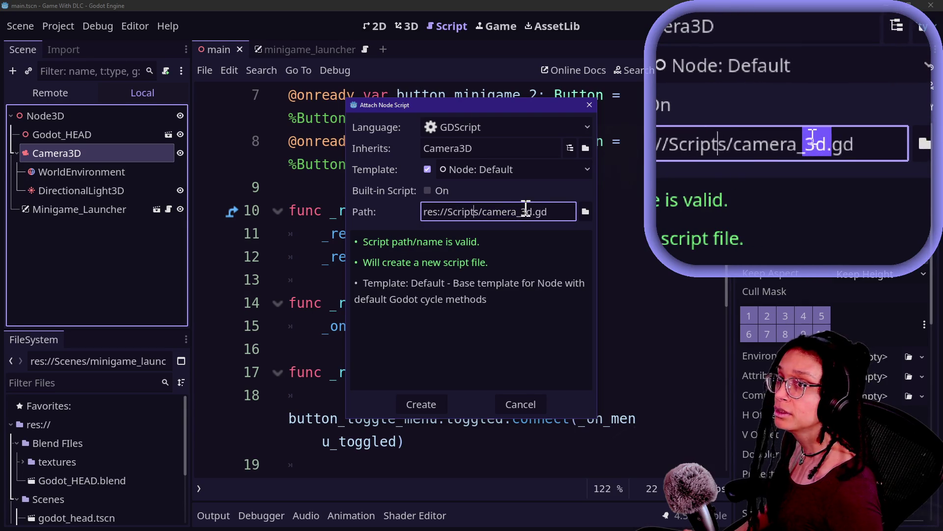
click(526, 209)
key(BackSpace)
key(BackSpace)
key(BackSpace)
key(Delete)
text(a)
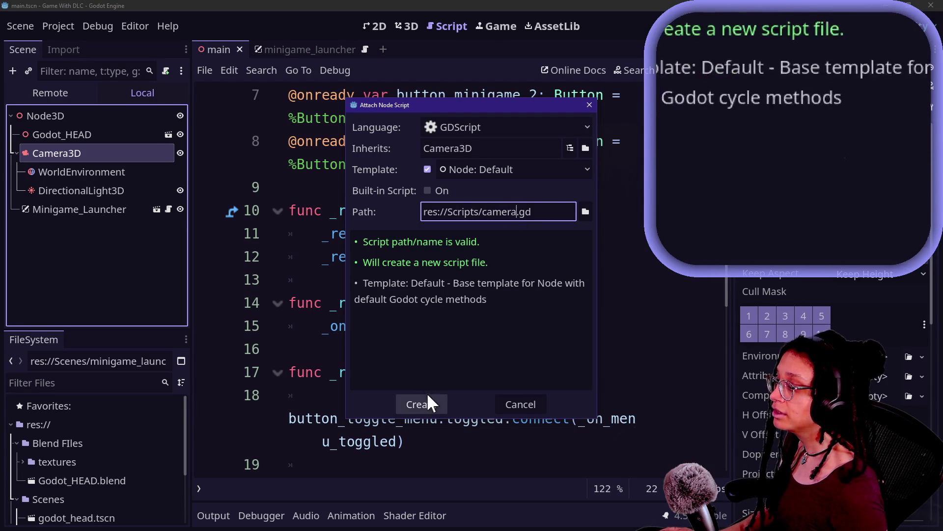
click(422, 402)
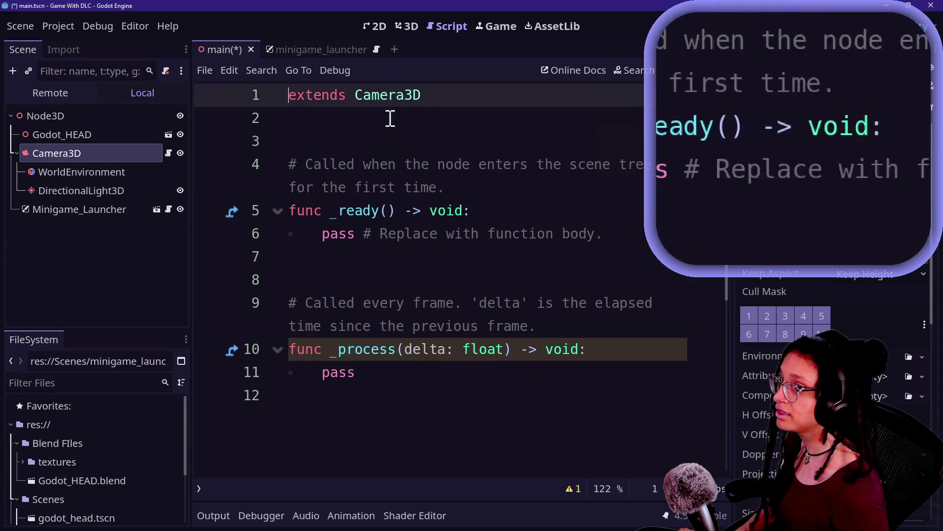
Rewrite line 1 as class_name Camera extends Camera3D
key(Down)
key(Down)
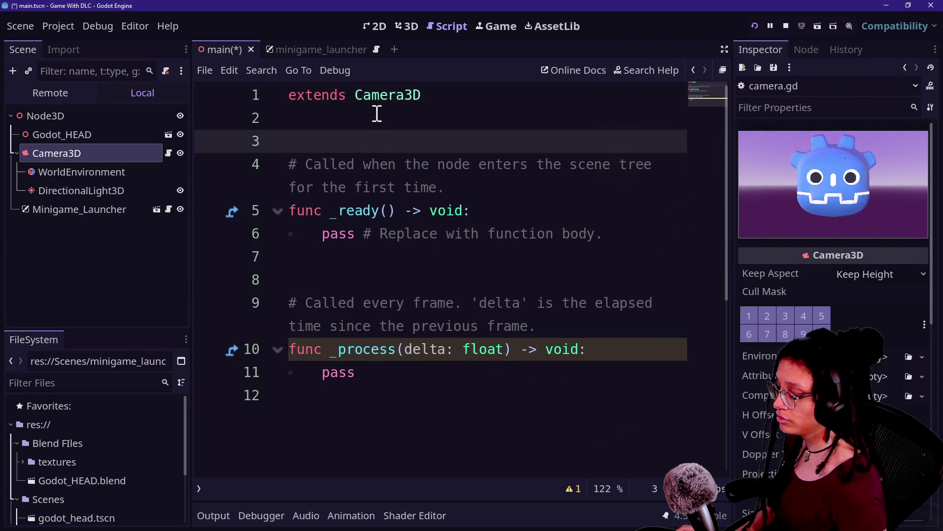
key(ctrl+shift+F11)
key(ctrl+equal)
key(Up)
key(shift+Up)
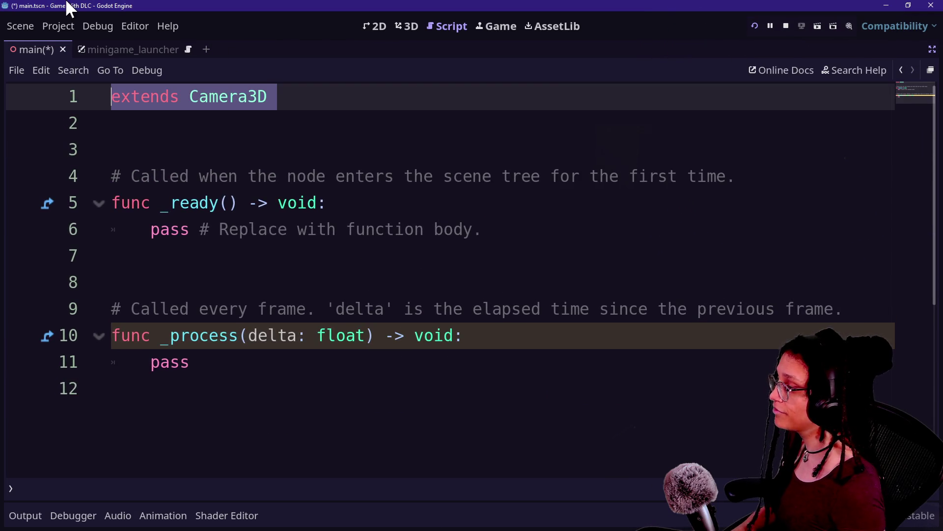
text(c)
key(BackSpace)
text(ss)
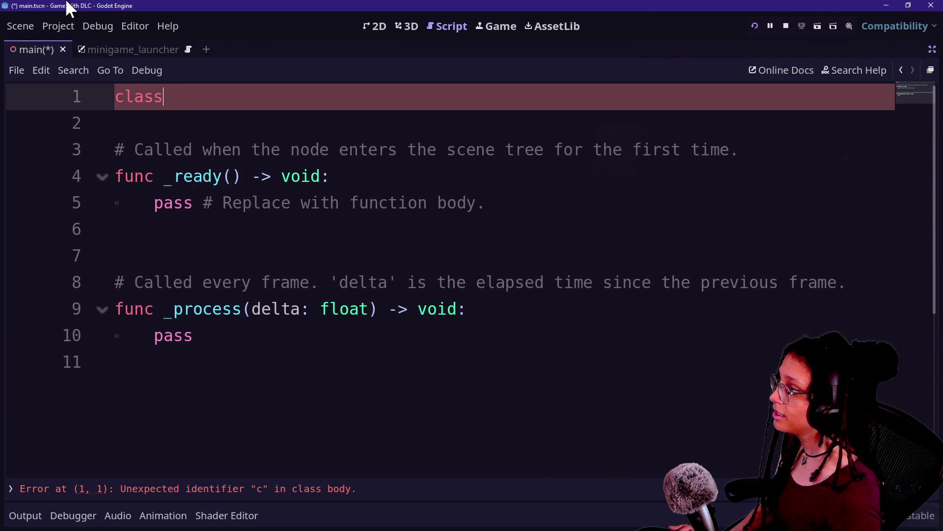
text(_name C)
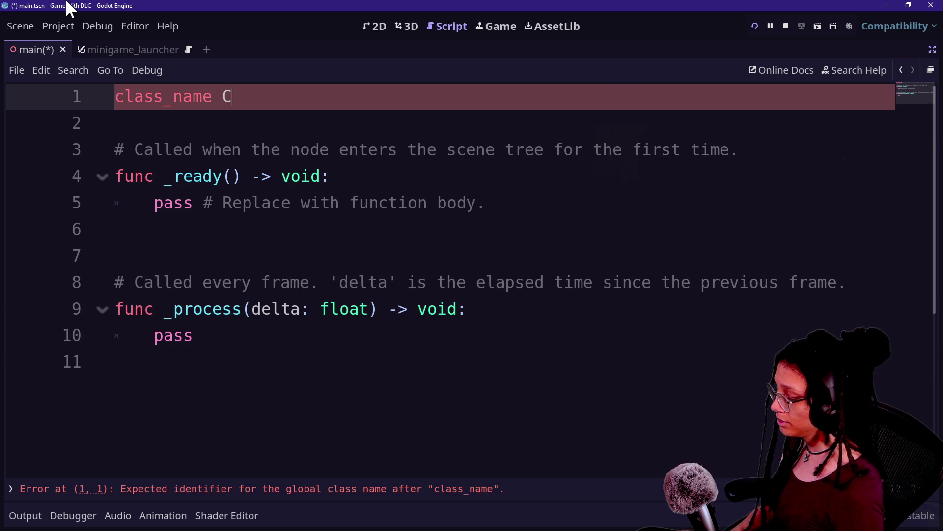
text(amera exten)
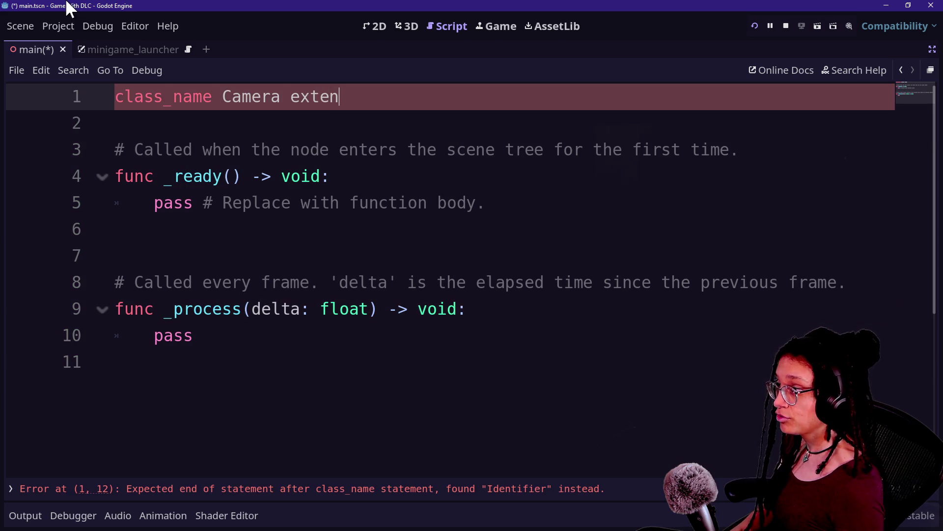
text(ds Came)
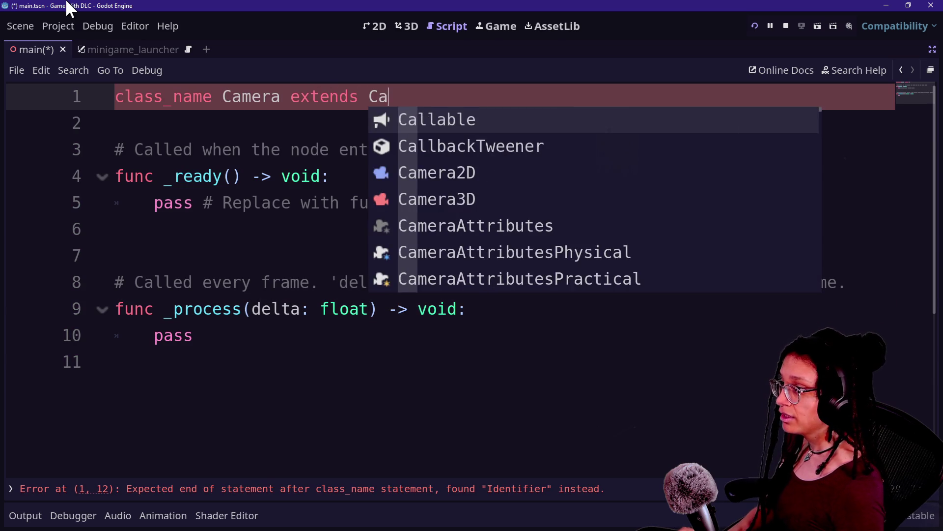
key(Down)
key(Return)
key(Return)
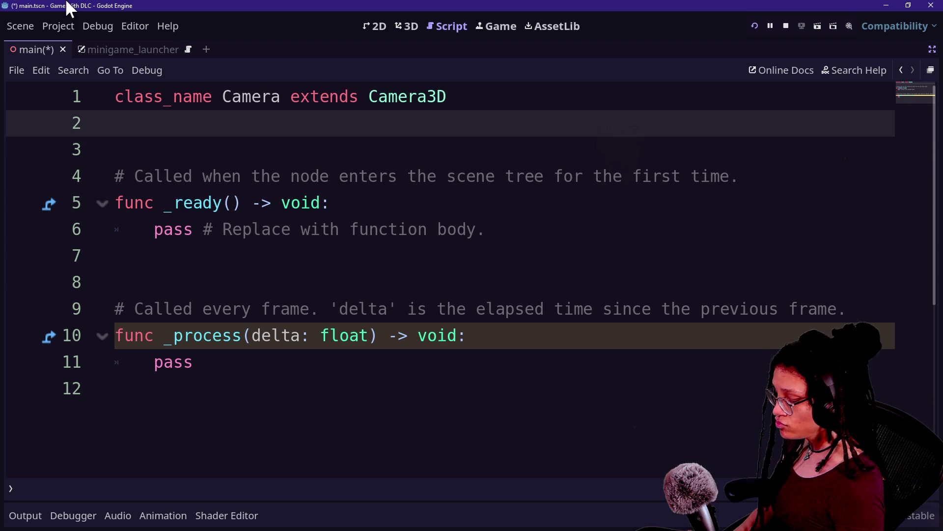
Add static var ref: Camera and an _init function setting ref = self
text(stati)
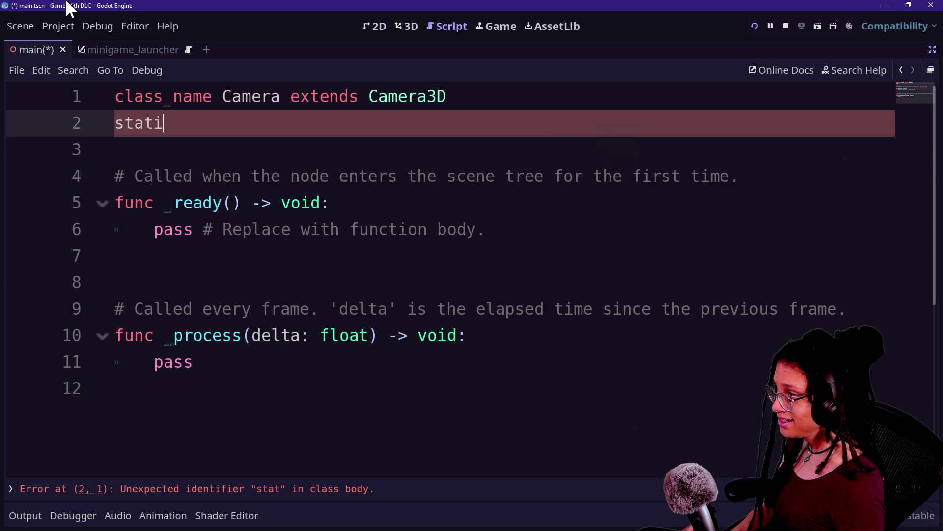
text(c var ref)
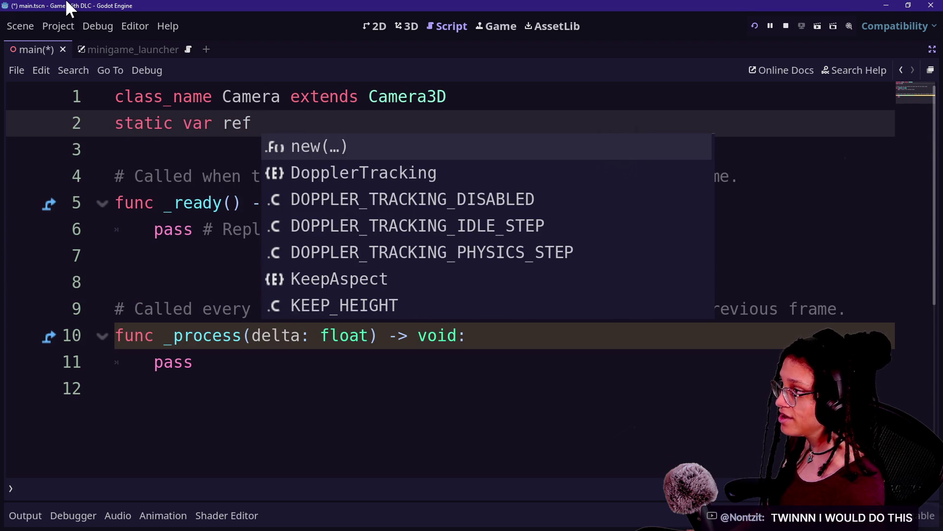
key(Escape)
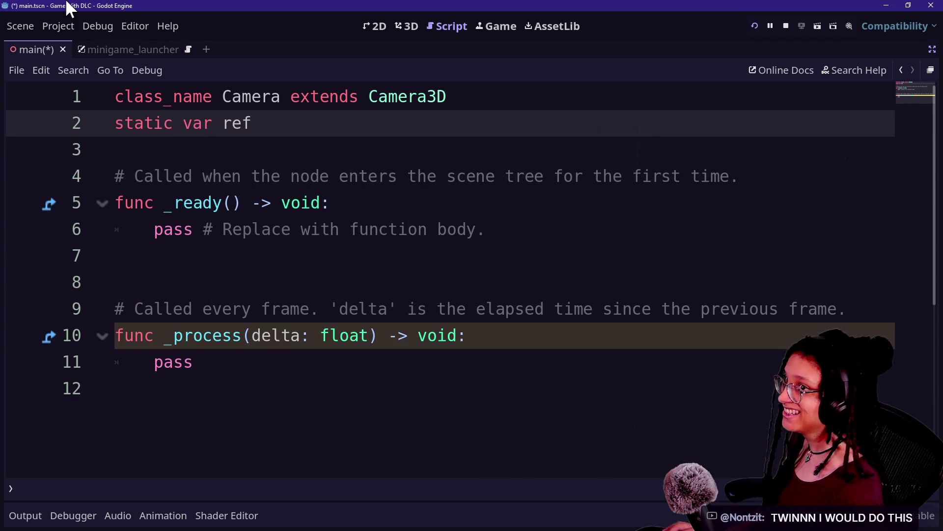
key(alt+Tab)
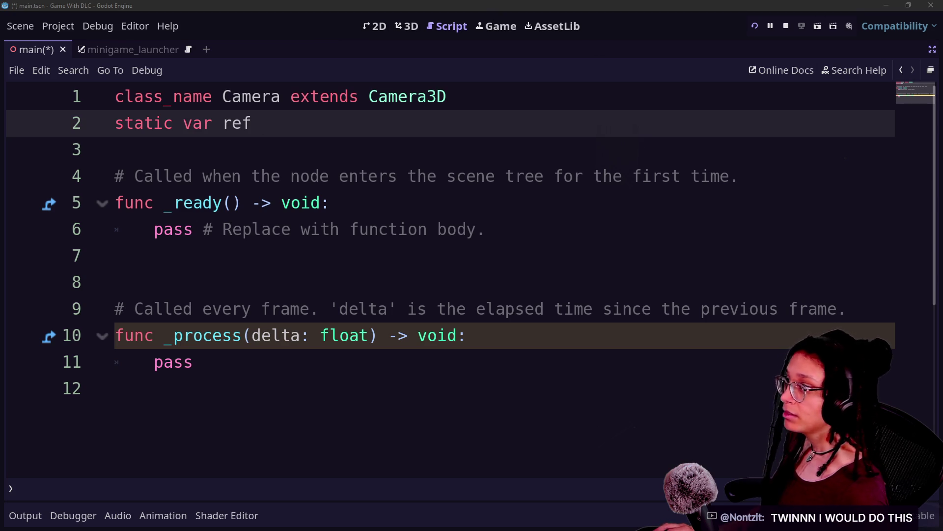
key(alt+Tab)
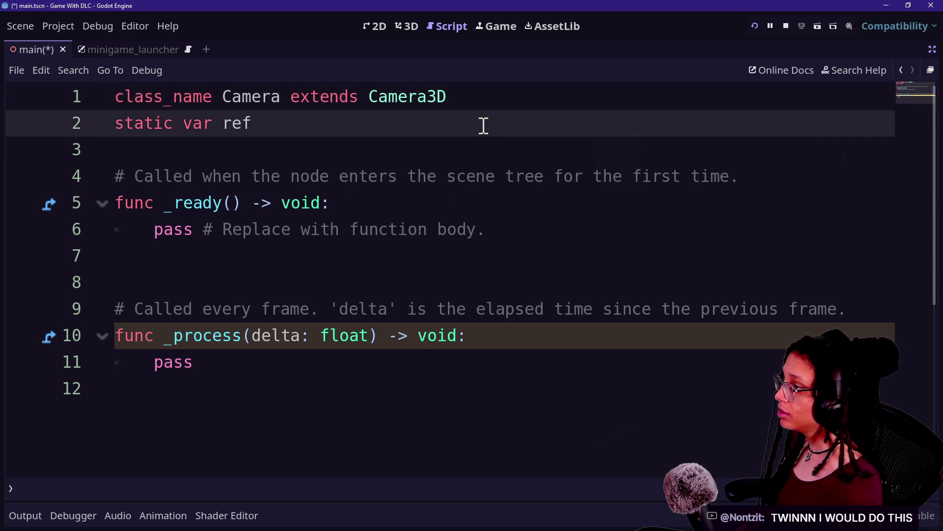
text(: C)
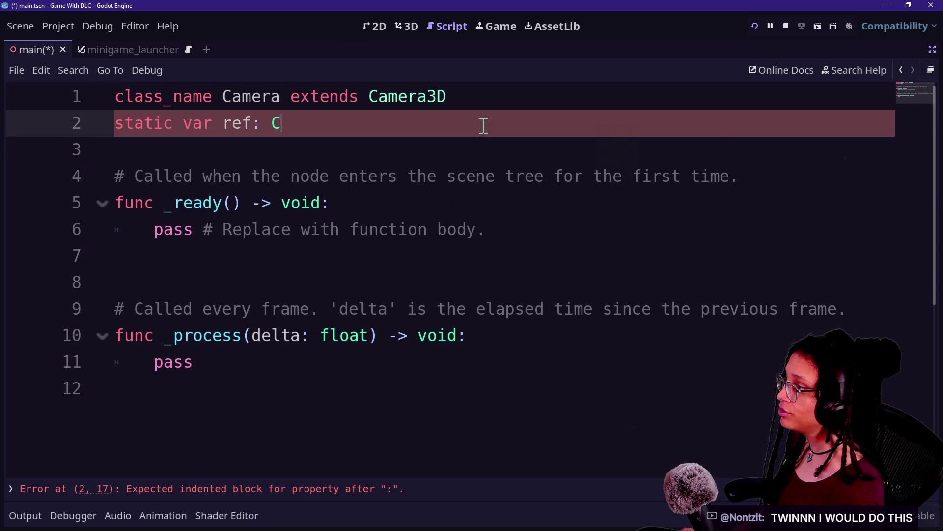
text(amera)
key(Return)
key(BackSpace)
key(BackSpace)
key(Return)
text(func _init)
key(Return)
key(Return)
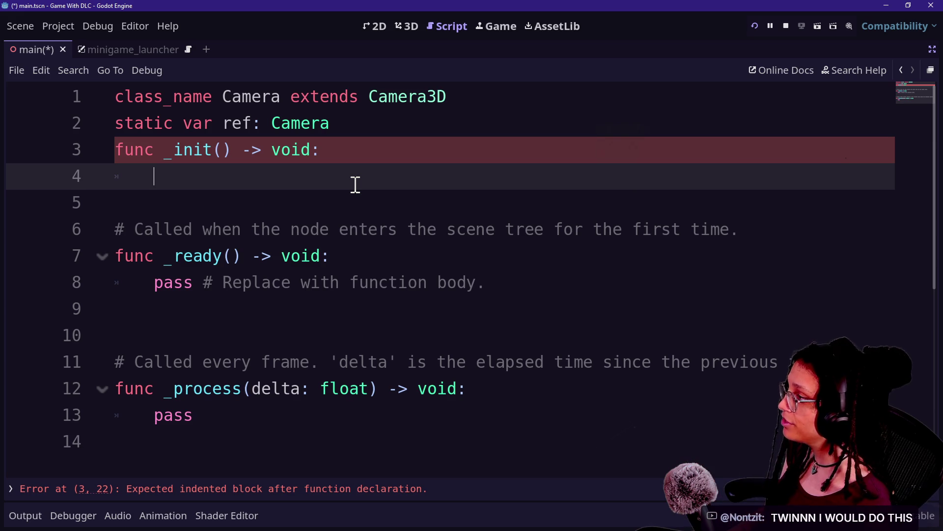
text(ref =self)
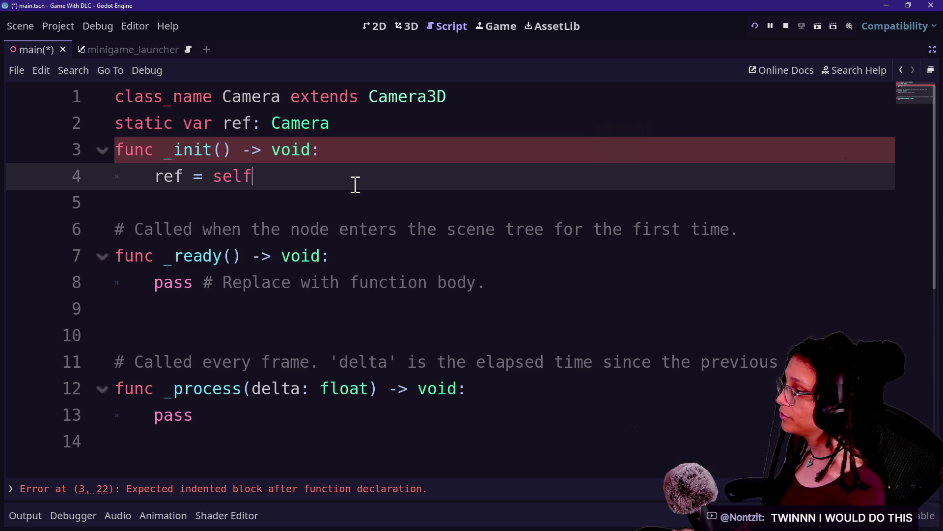
Delete the template _ready and _process functions and save the script
mouse_move(115, 97)
mouse_down()
mouse_move(368, 186)
mouse_move(137, 129)
mouse_move(269, 123)
mouse_up()
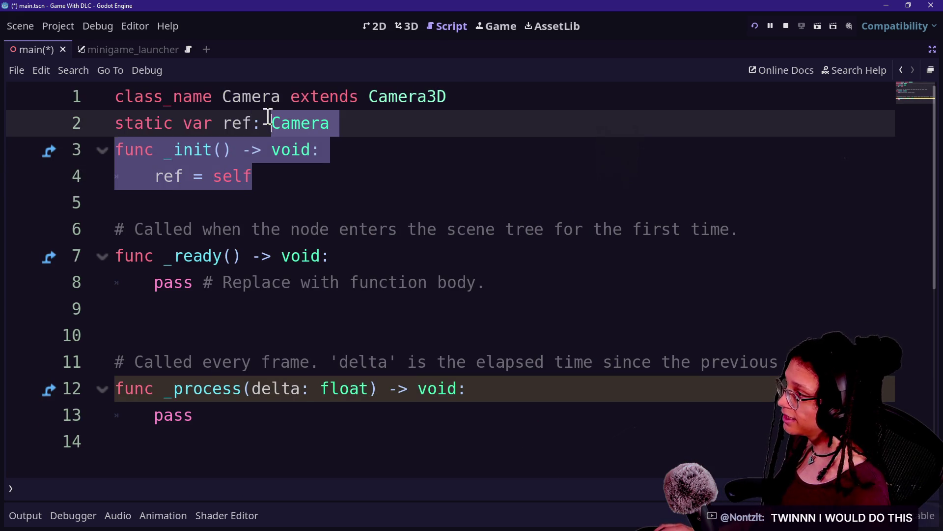
drag(173, 96, 300, 153)
click(333, 209)
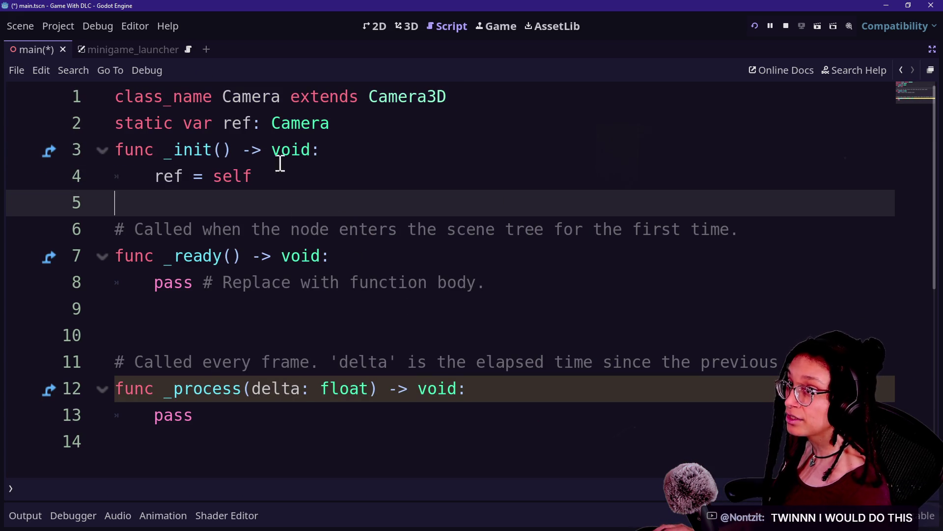
drag(326, 248, 369, 343)
drag(333, 400, 309, 172)
click(324, 308)
drag(335, 447, 331, 210)
key(BackSpace)
key(BackSpace)
key(ctrl+s)
key(ctrl+shift+F11)
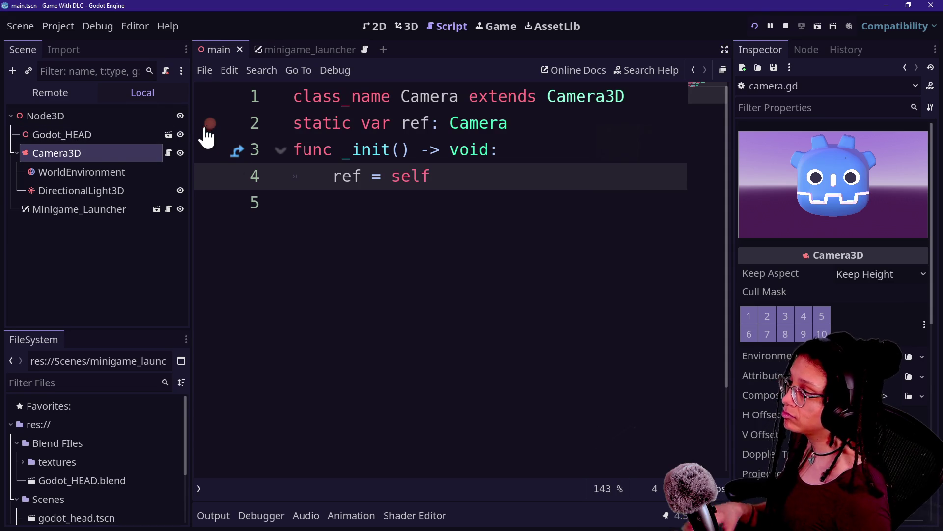
Stop the running game
click(383, 212)
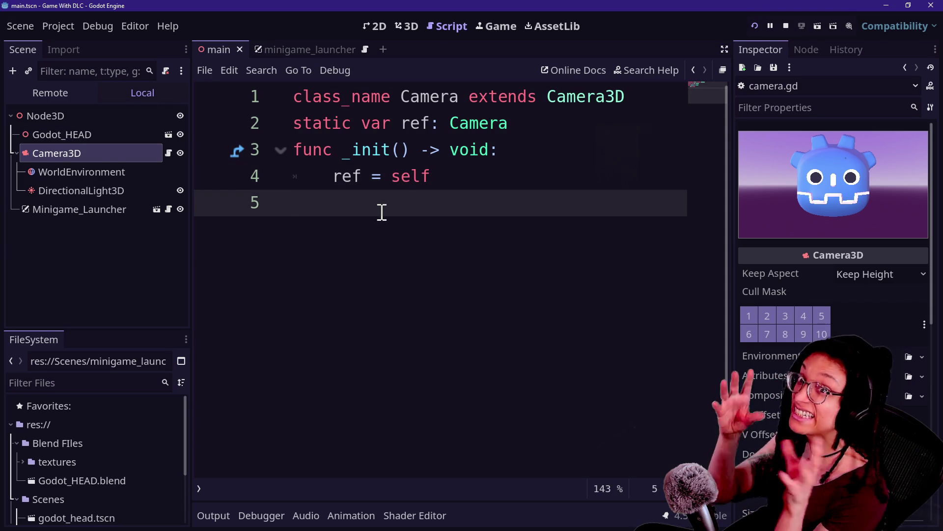
click(786, 26)
drag(334, 123, 291, 204)
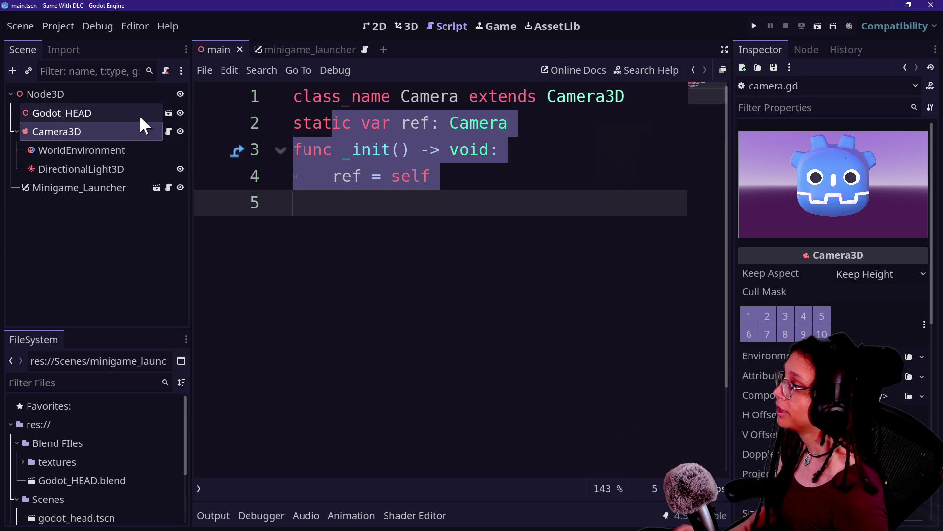
Go to the minigame_launcher script and scroll to the launcher.visible line in _on_menu_toggled
click(297, 50)
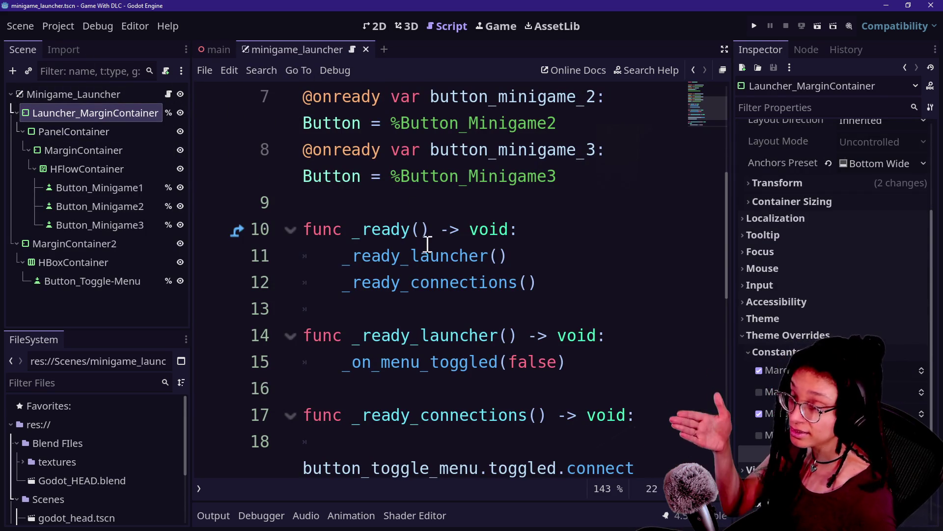
mouse_move(378, 225)
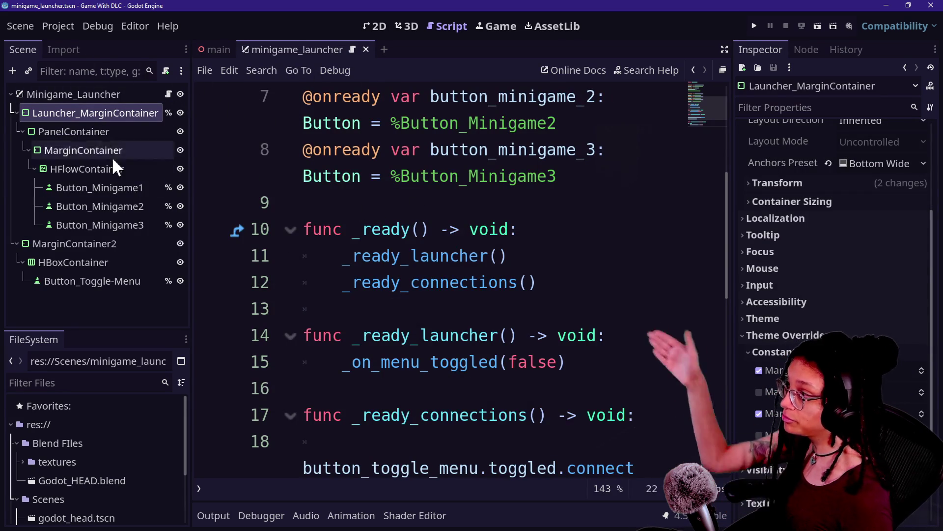
click(208, 50)
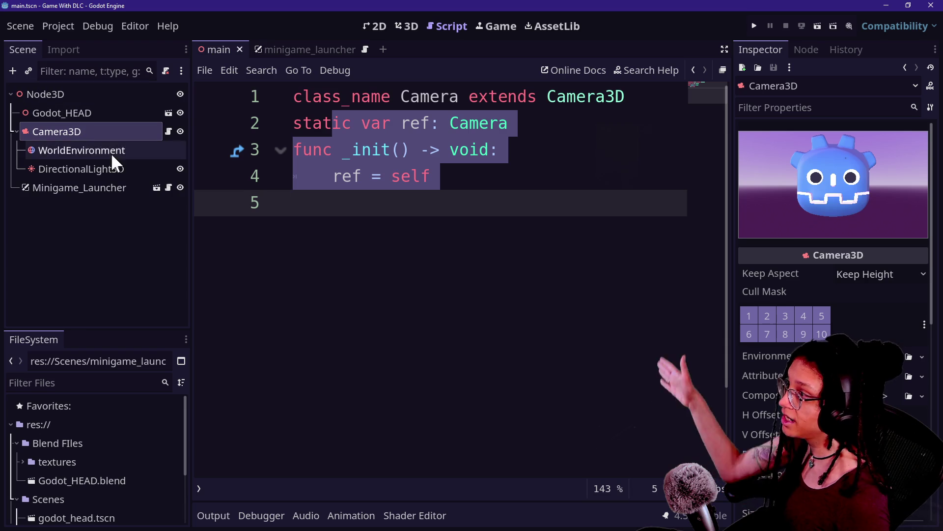
click(287, 48)
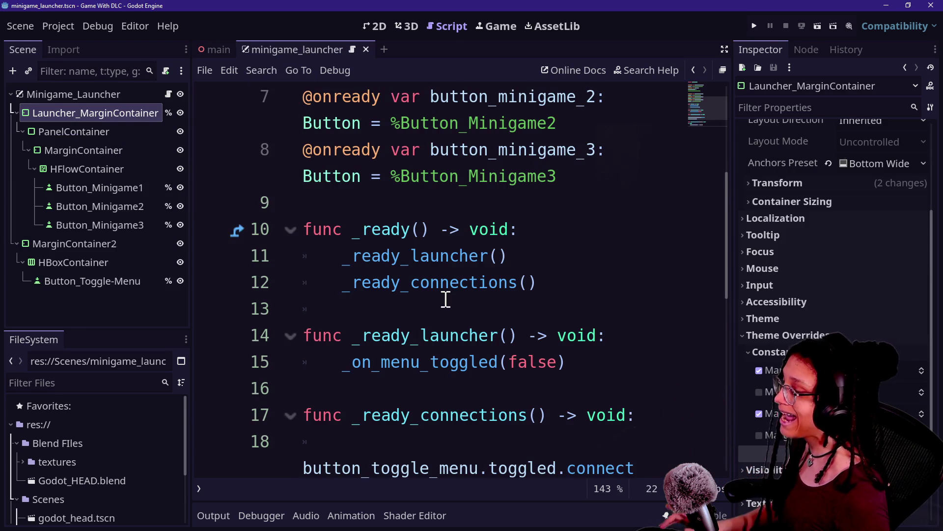
scroll(444, 299, down, 1)
key(ctrl+shift+F11)
scroll(370, 330, down, 1)
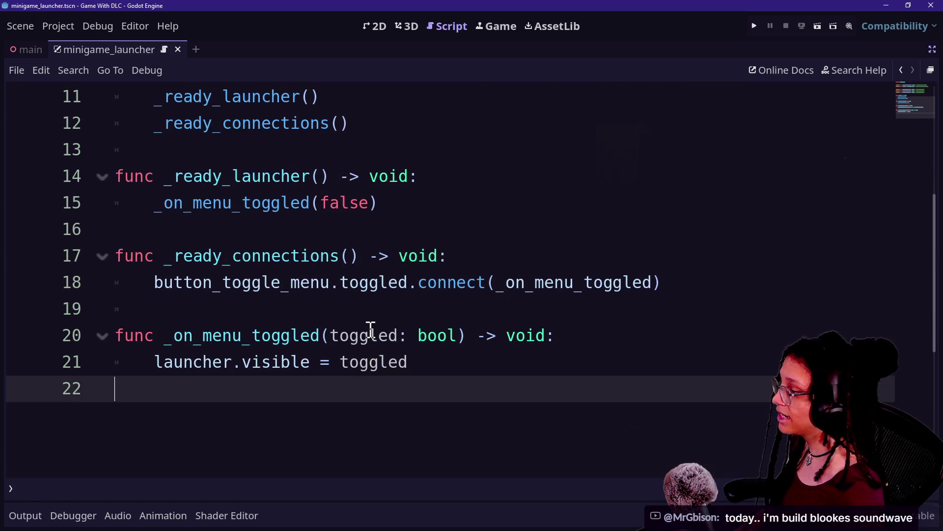
click(265, 369)
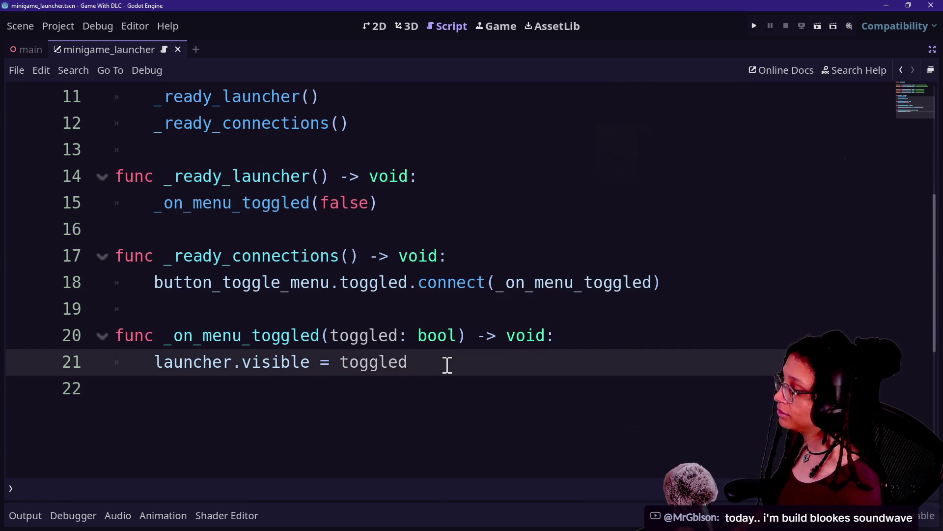
Below launcher.visible, add 'if toggled:' calling _tween_camera_down()
key(Return)
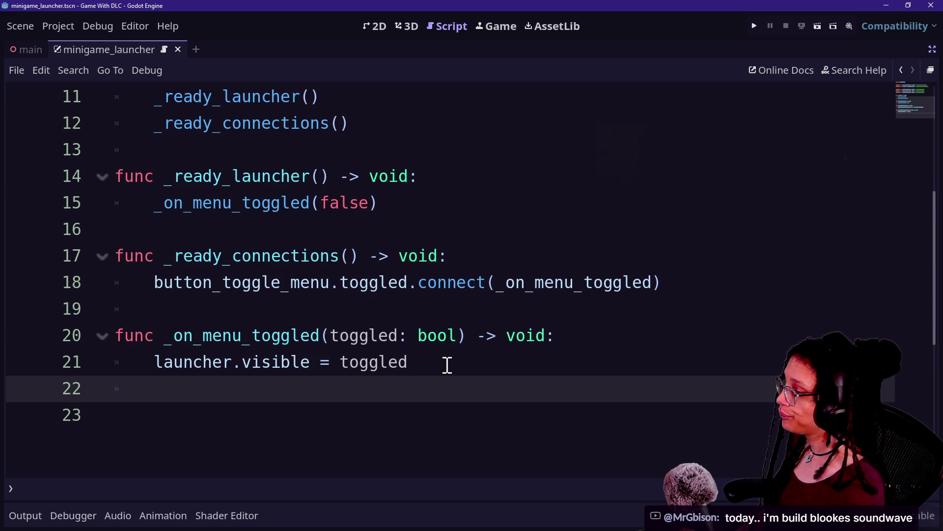
text(if toggled:)
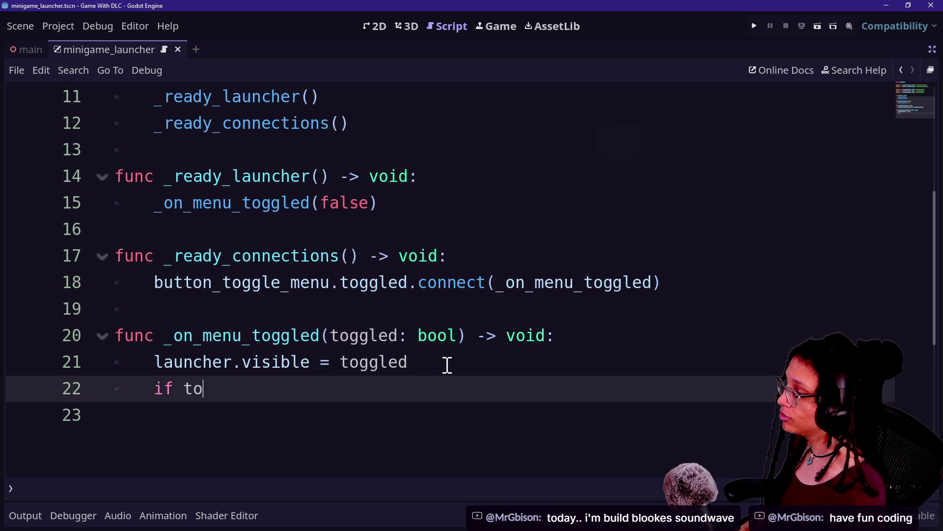
key(Return)
text(_)
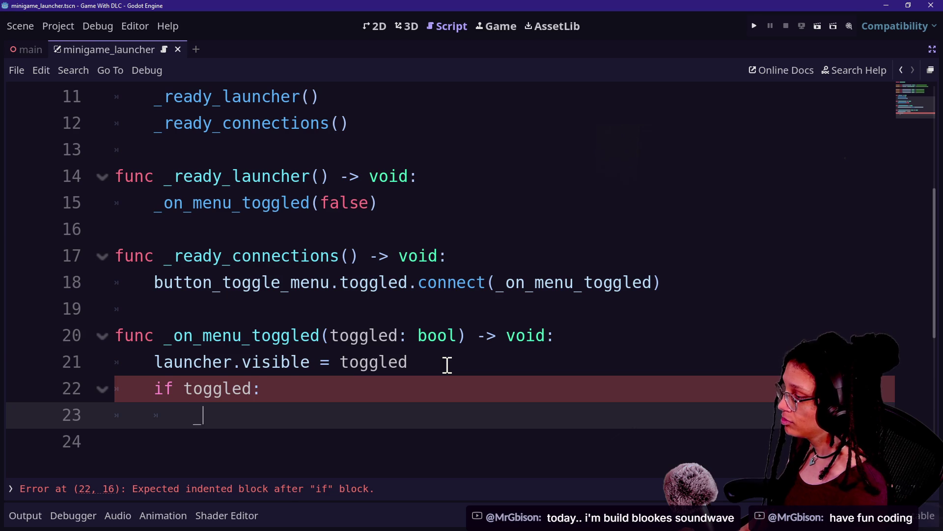
text(tw)
key(BackSpace)
key(BackSpace)
key(BackSpace)
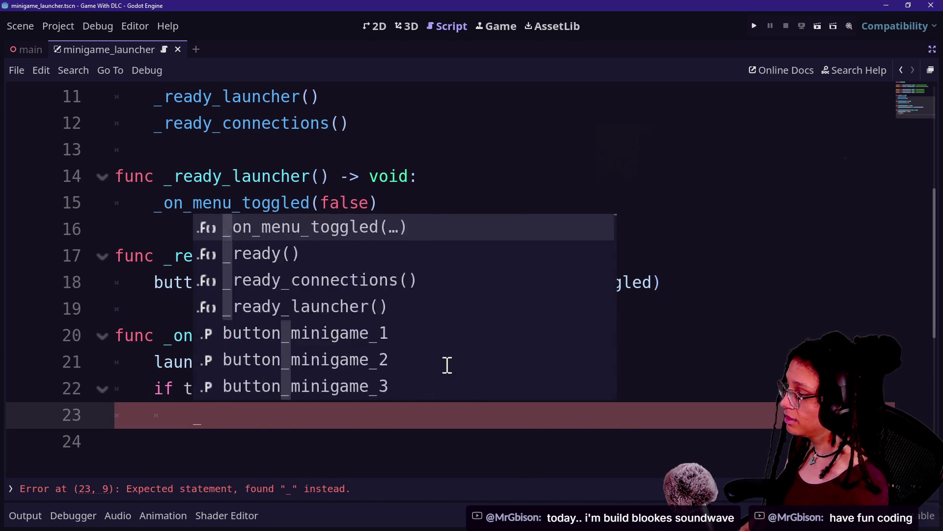
text(en_camera )
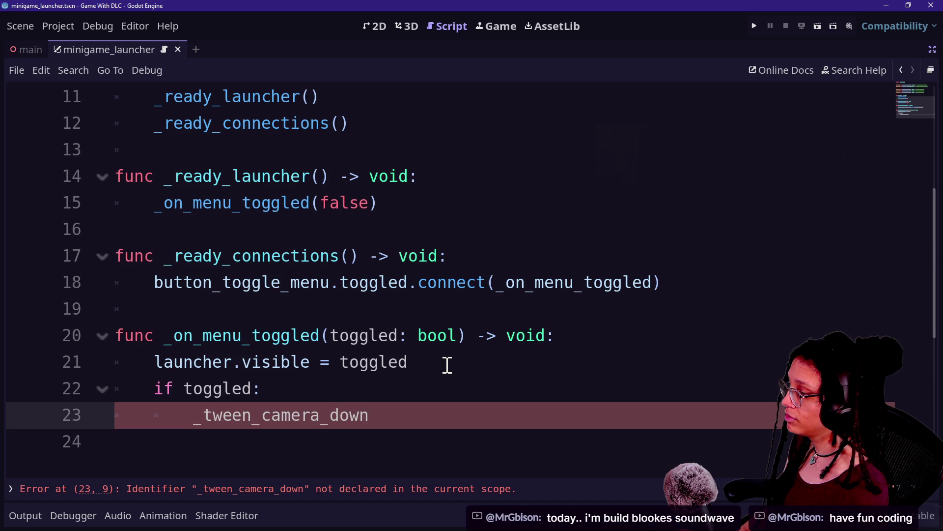
text(()
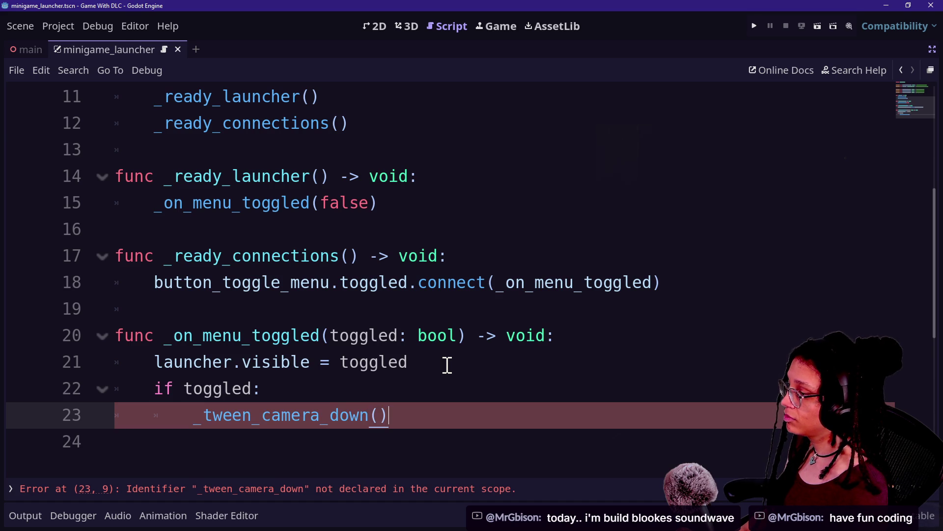
key(Return)
key(Return)
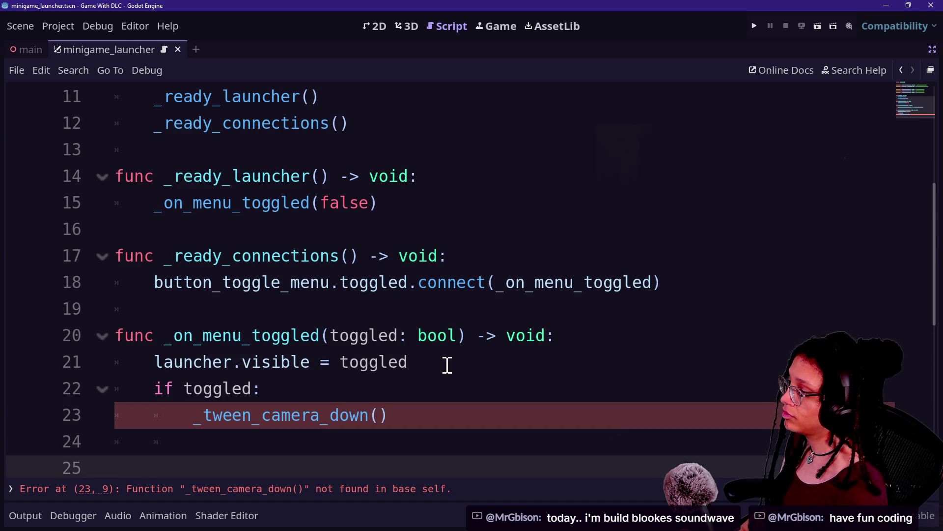
Add an 'elif toggled and camera_down:' branch calling _tween_camera_up()
scroll(447, 365, down, 1)
click(249, 371)
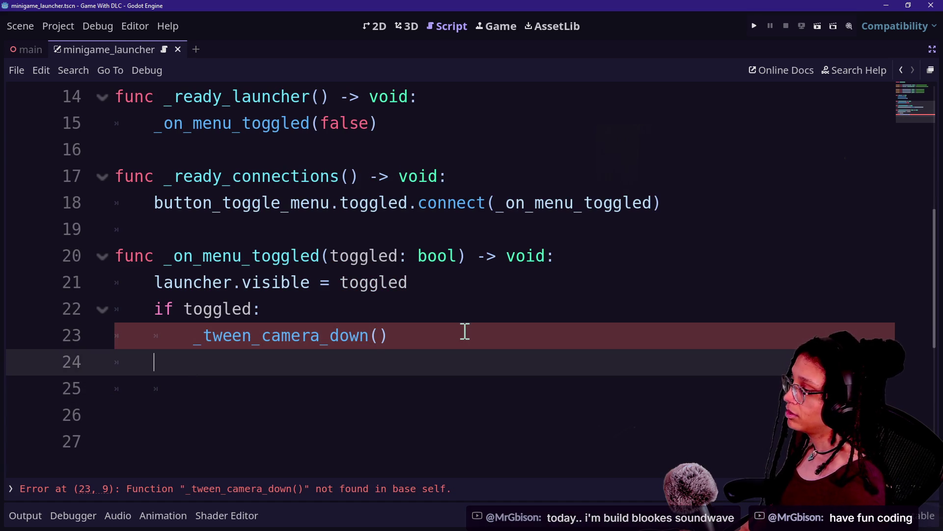
text(i)
key(BackSpace)
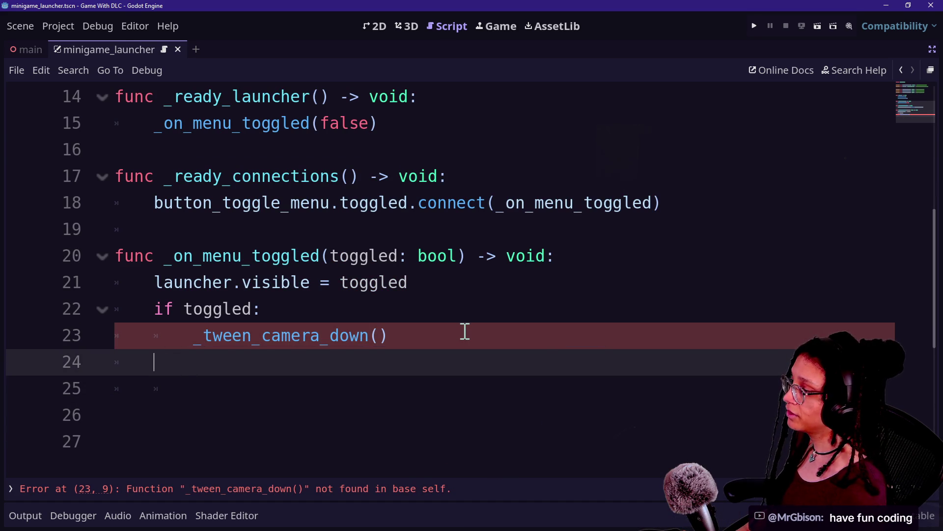
text(elif t)
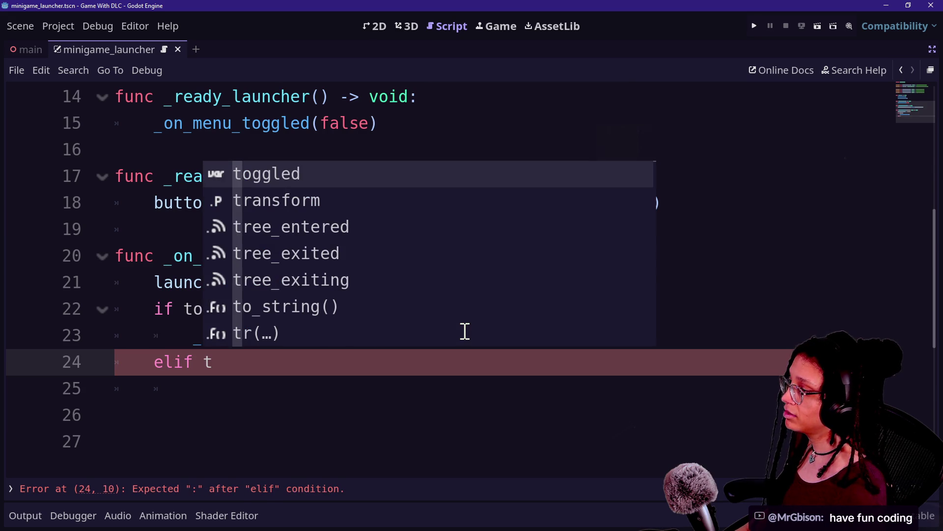
text(oggled)
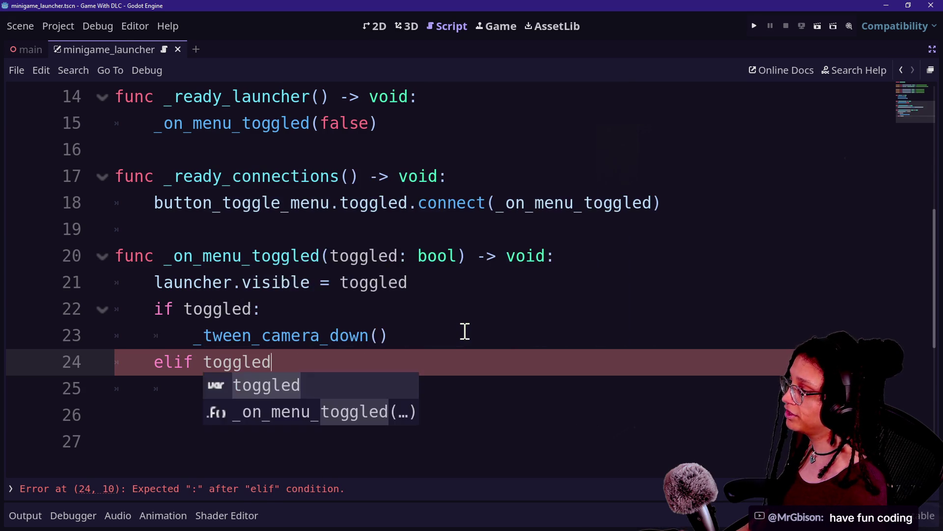
text( and )
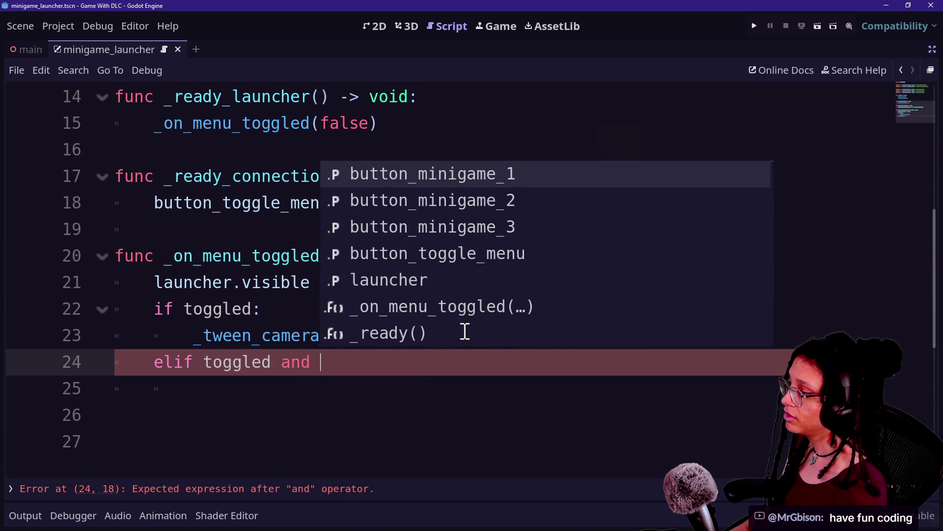
text(camera_down:)
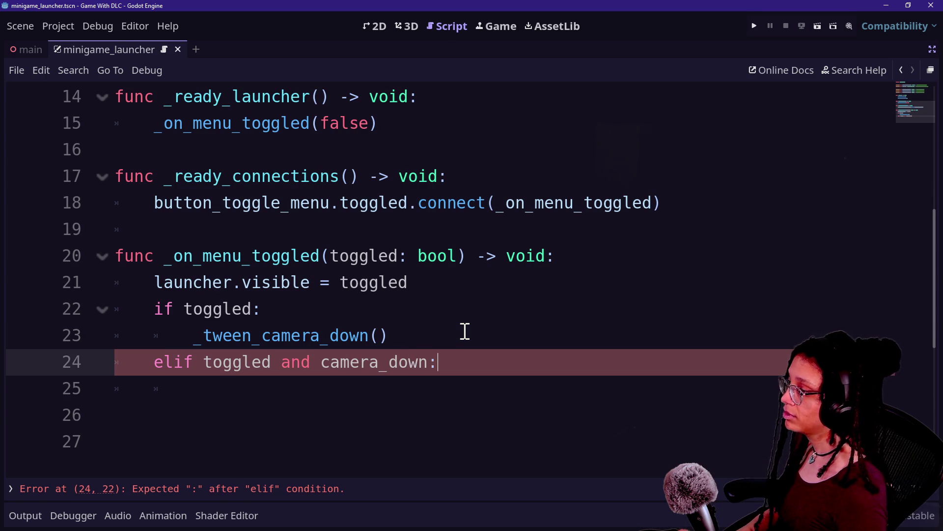
key(Return)
text(_ca)
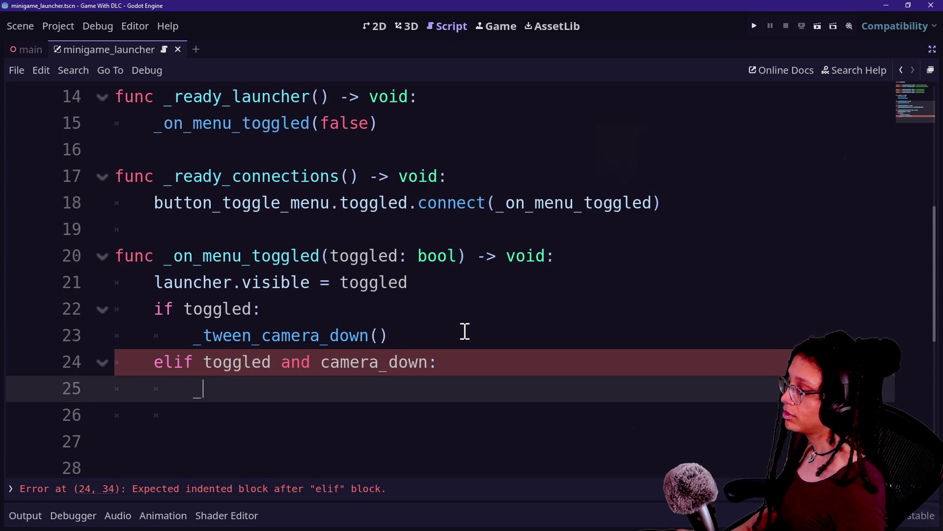
text(mera_Up()
key(Left)
key(Left)
key(Left)
key(BackSpace)
text(u)
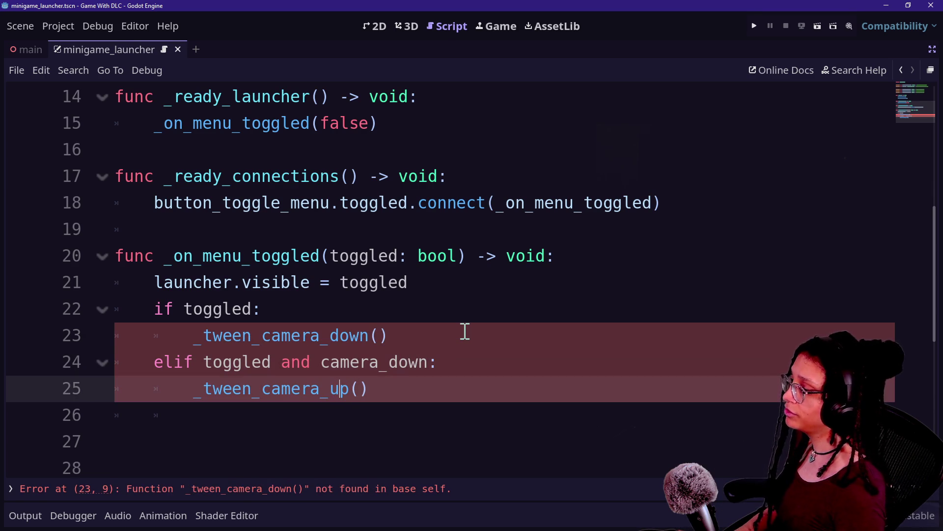
click(289, 236)
scroll(290, 235, up, 1)
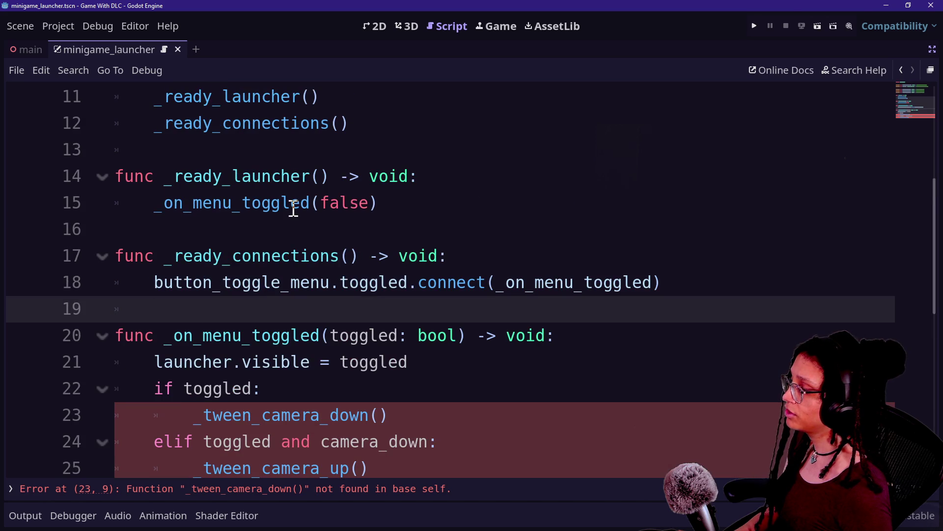
scroll(294, 208, up, 4)
Declare var _camera_down: bool = false on line 10 below the button variables
click(695, 297)
key(Return)
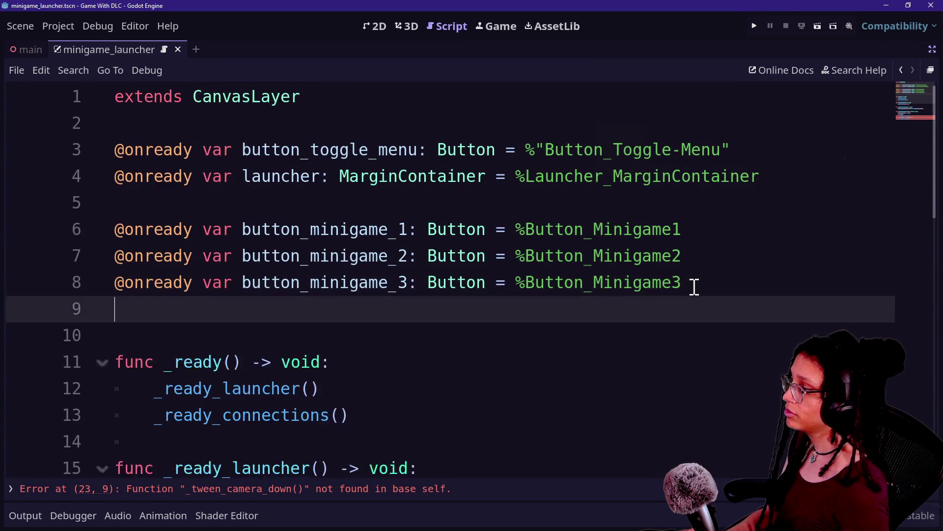
key(Return)
text(var tween_camer)
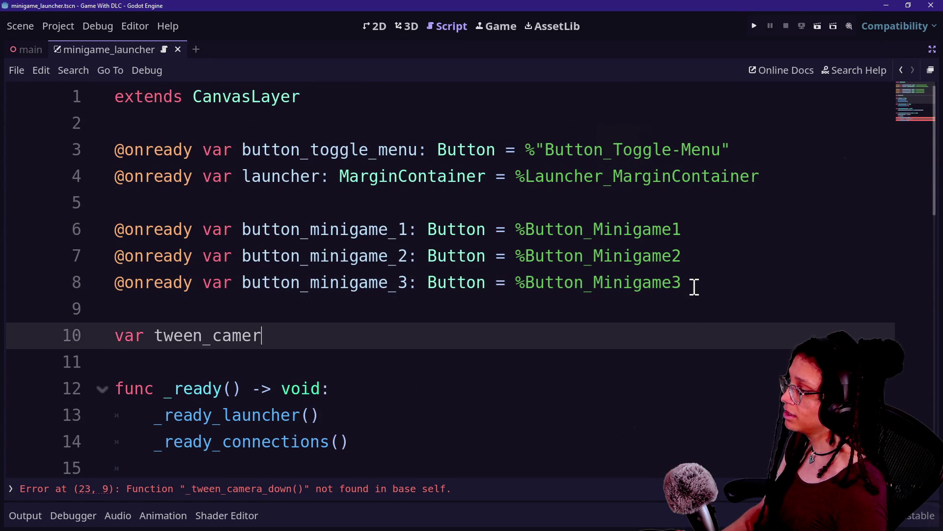
key(BackSpace)
key(BackSpace)
key(BackSpace)
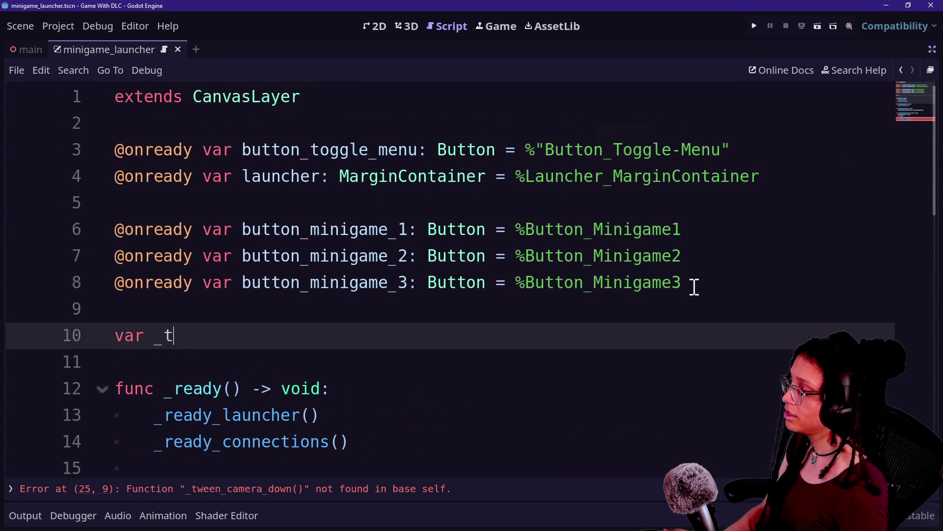
key(BackSpace)
text(camer)
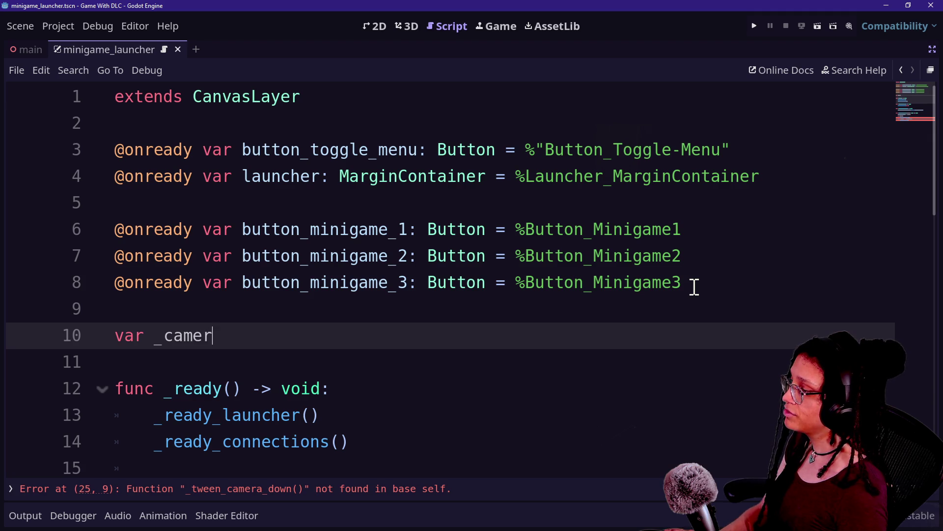
text(a_down:)
key(ctrl+z)
click(580, 333)
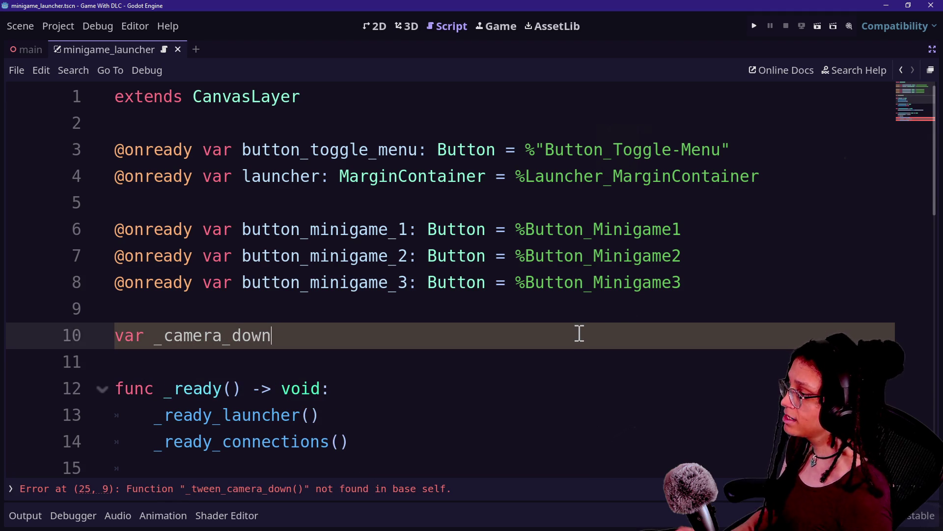
text(false)
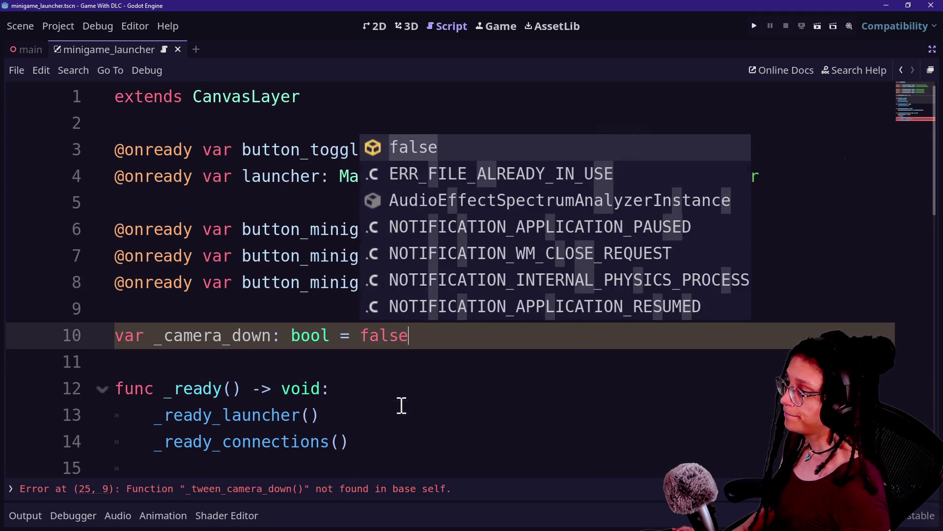
Return to the elif condition on line 26, just before camera_down
scroll(398, 405, down, 10)
scroll(400, 362, up, 3)
right_click(397, 358)
key(Escape)
click(476, 253)
click(323, 227)
Add a func _tween_camera_down() -> void stub with a pass body below the handler
text(_)
click(283, 313)
click(289, 288)
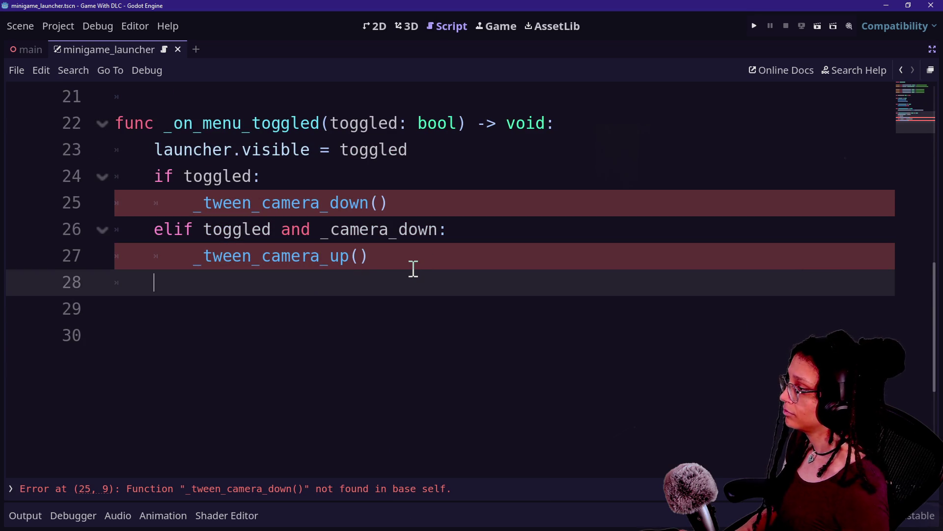
key(Return)
drag(390, 203, 192, 202)
key(ctrl+c)
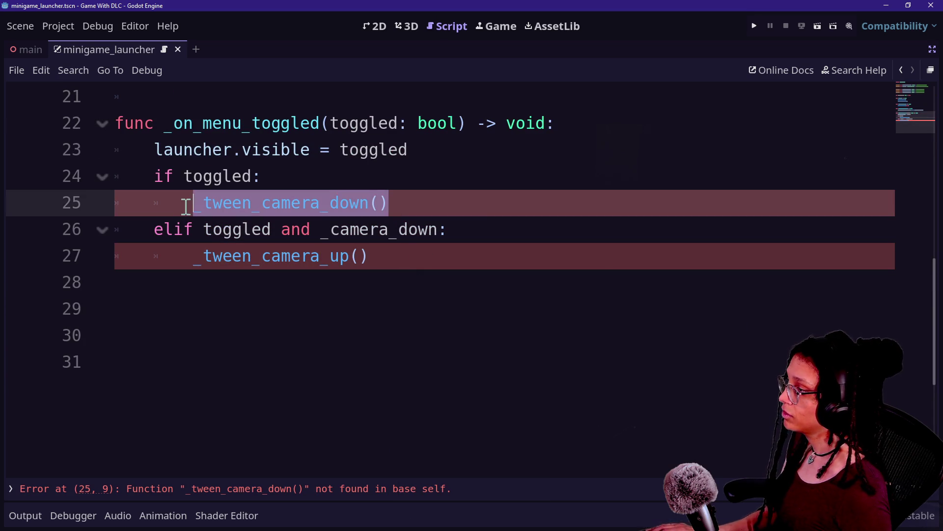
click(230, 291)
key(BackSpace)
key(Return)
key(Return)
key(BackSpace)
text(f)
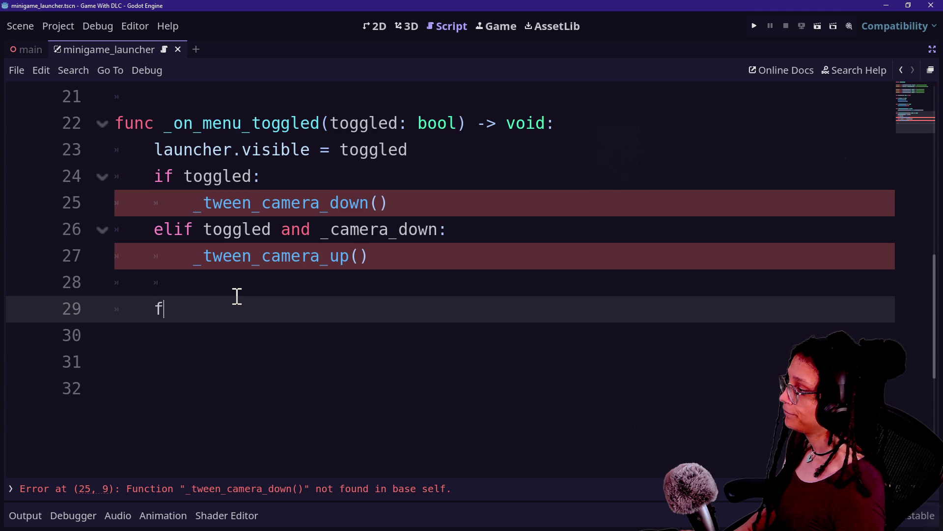
text(func)
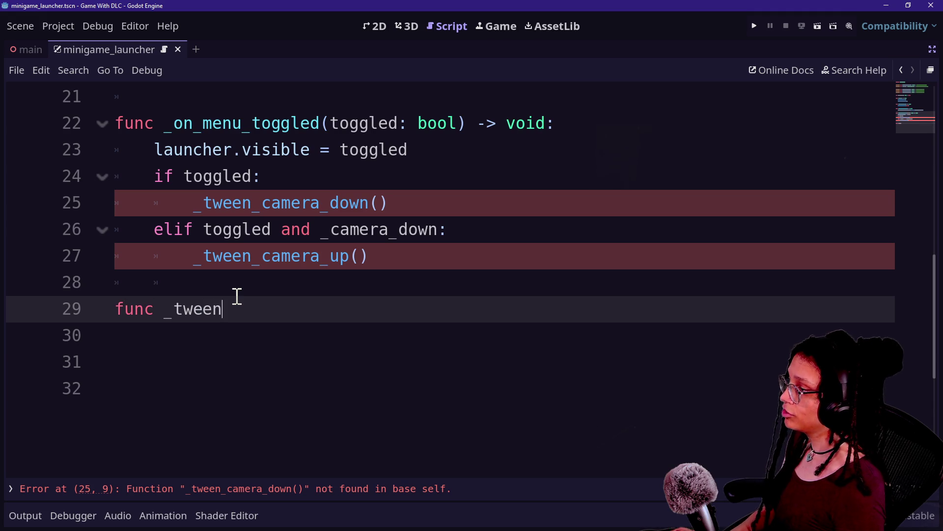
key(ctrl+v)
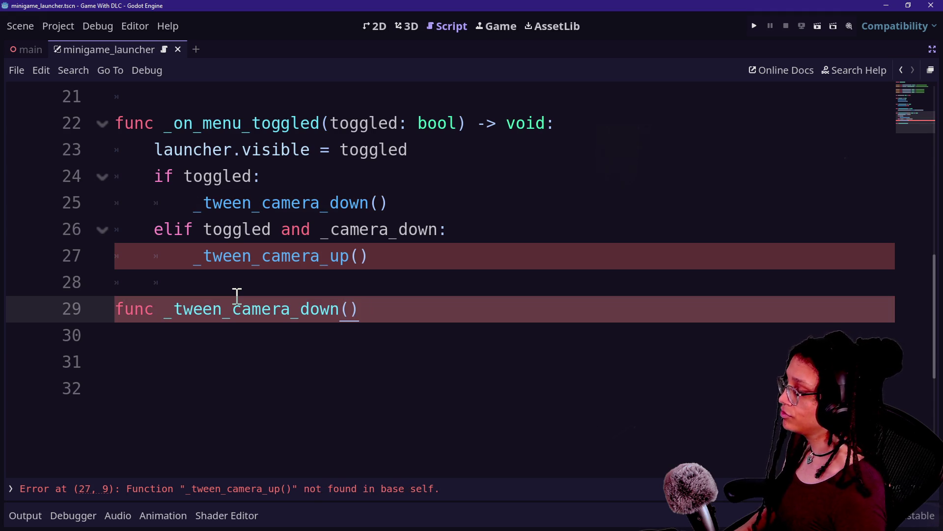
text(void:)
key(Return)
text(pass)
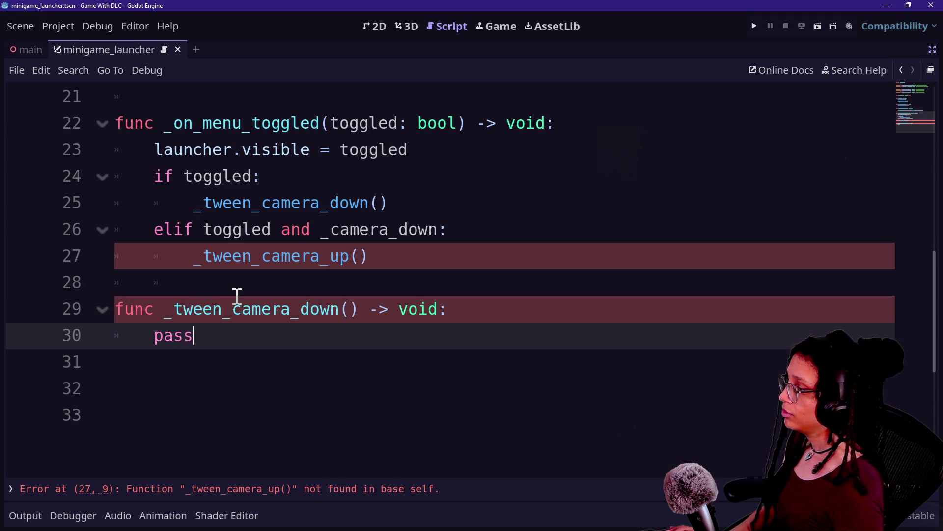
Add a matching func _tween_camera_up() stub with a pass body
drag(393, 259, 193, 257)
key(ctrl+c)
click(218, 351)
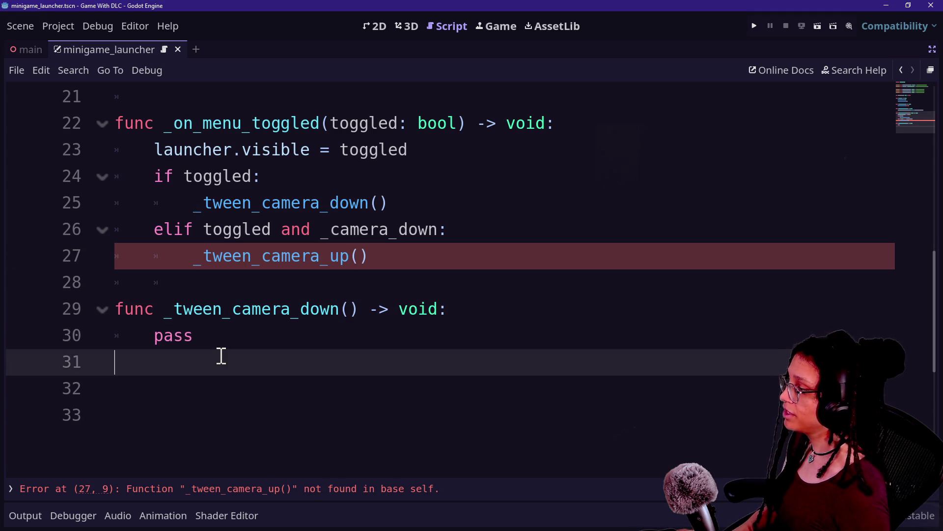
key(Return)
text(func)
key(ctrl+v)
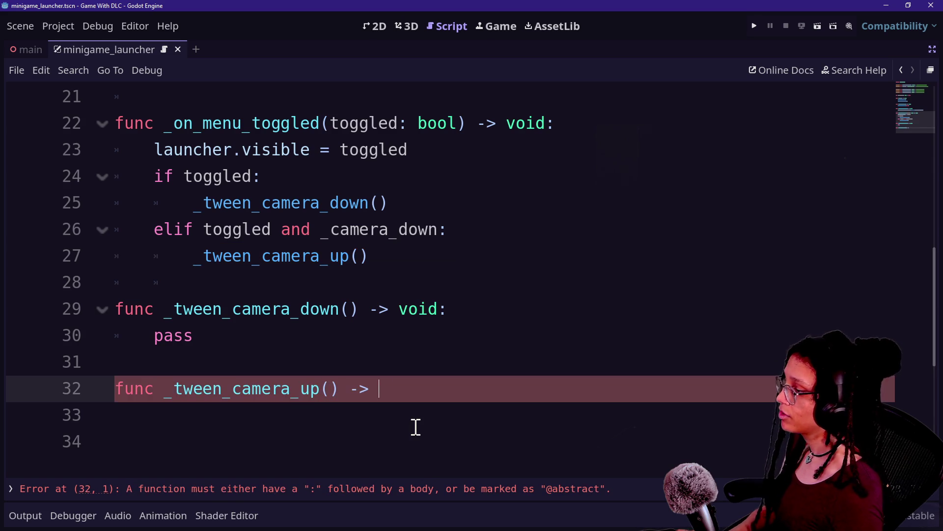
text(void:)
key(Return)
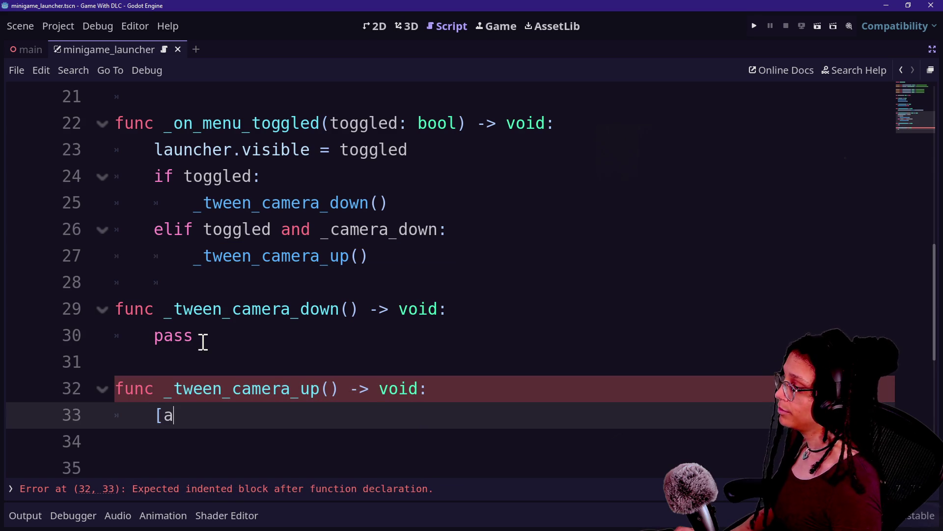
text(ass)
click(213, 309)
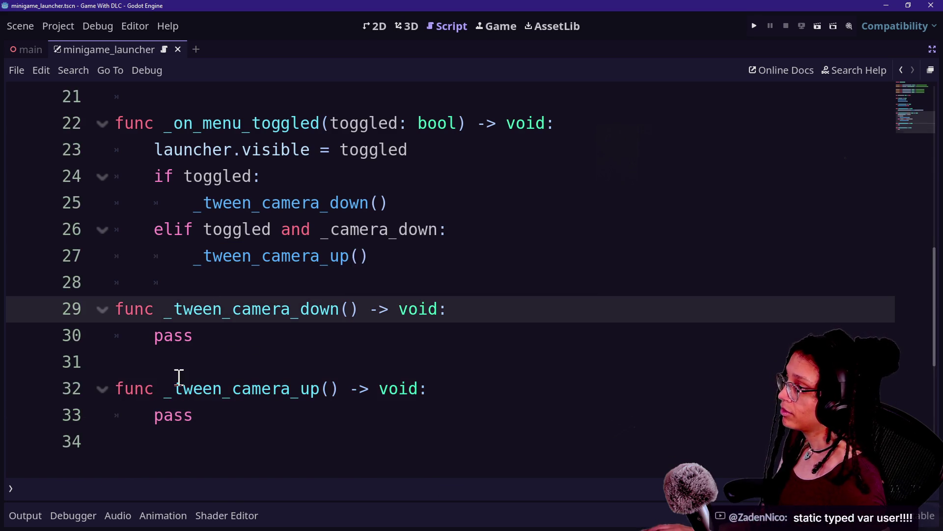
Tidy spacing after the camera-down stub, discarding an unfinished duplicate function line
scroll(179, 377, up, 3)
scroll(179, 377, up, 2)
scroll(179, 377, down, 4)
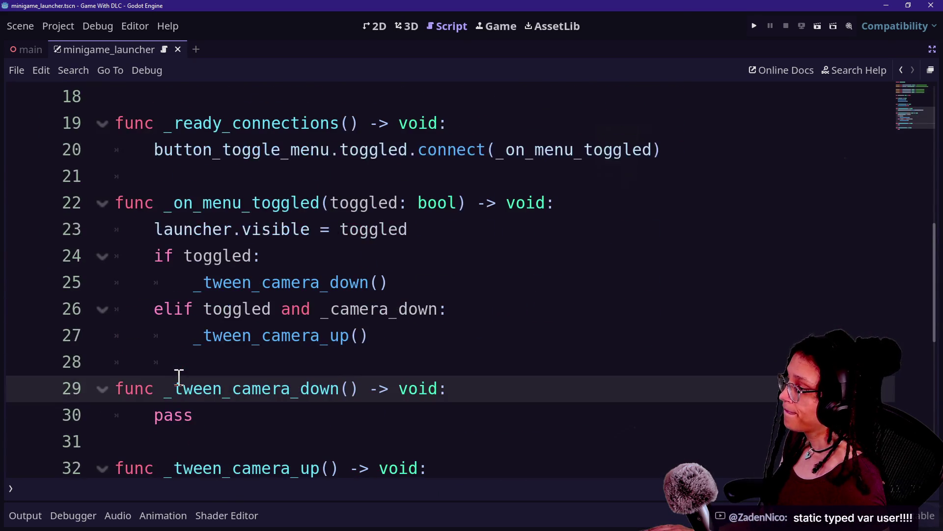
scroll(339, 324, down, 1)
click(258, 339)
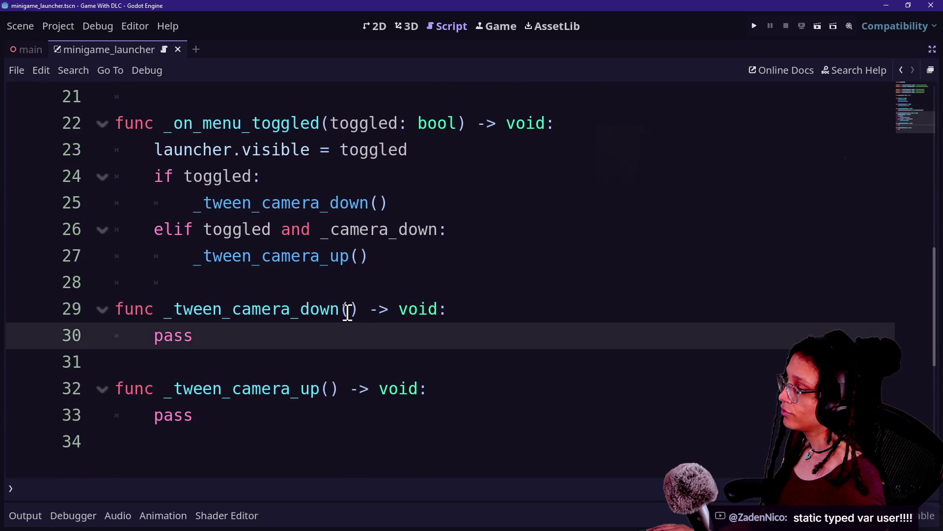
key(Return)
key(BackSpace)
key(Return)
text(func _tw)
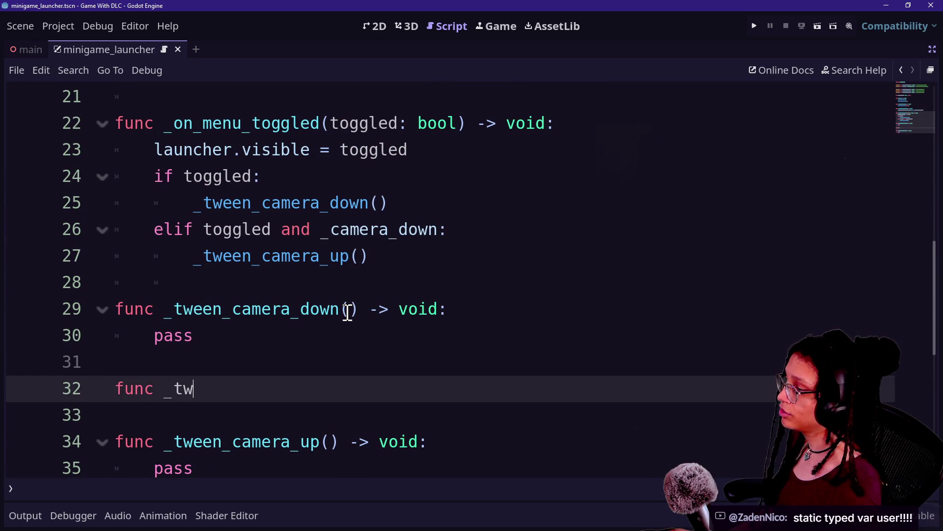
text(een_camera_dow)
key(BackSpace)
key(BackSpace)
key(BackSpace)
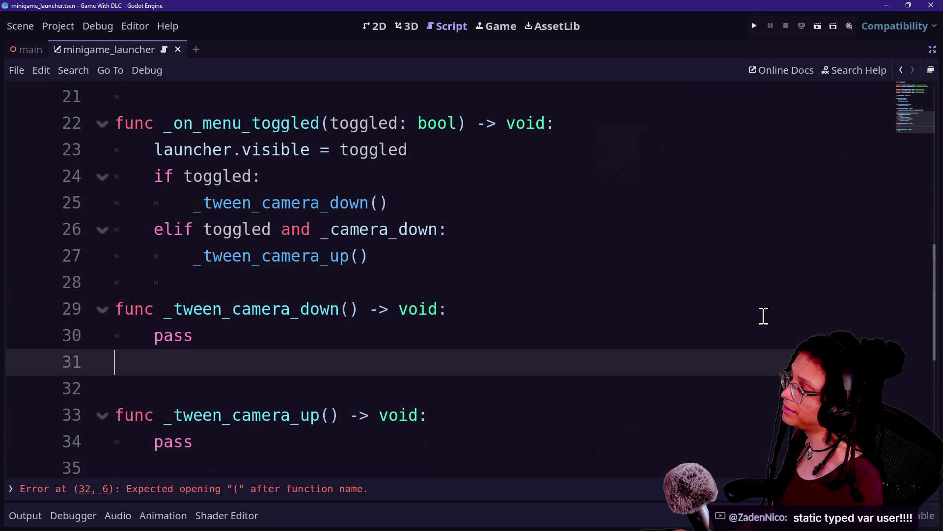
text(s)
Make _tween_camera_down set _camera_down = true and save the script
click(576, 313)
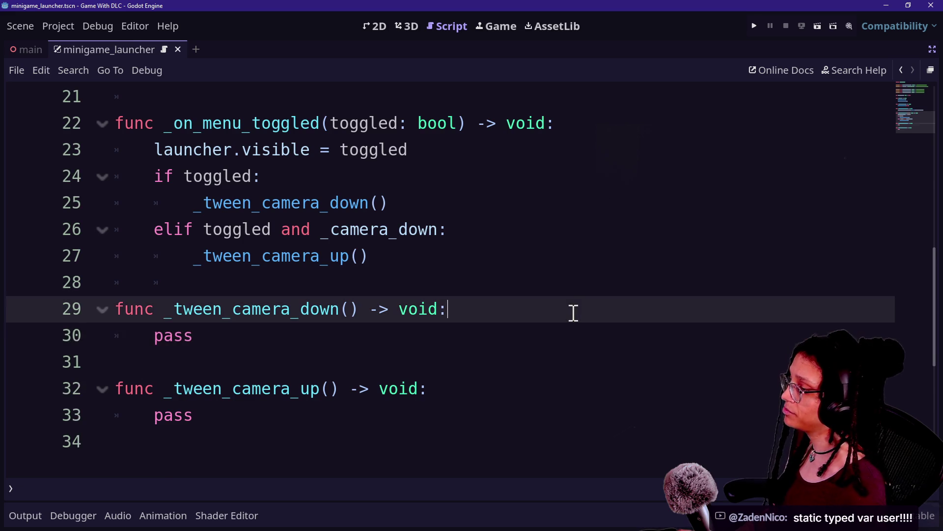
key(Return)
text(came)
key(BackSpace)
key(BackSpace)
key(BackSpace)
key(BackSpace)
text(_cam)
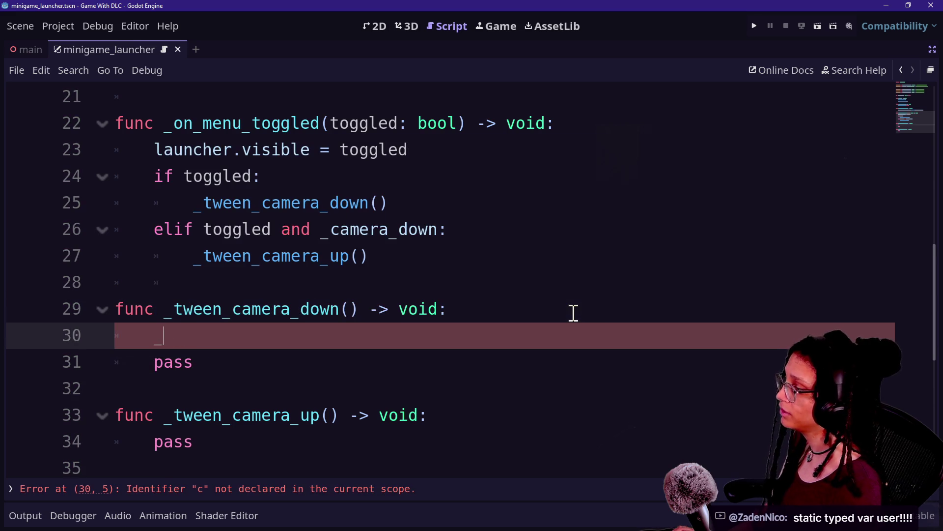
key(Return)
text(true)
click(216, 456)
key(ctrl+s)
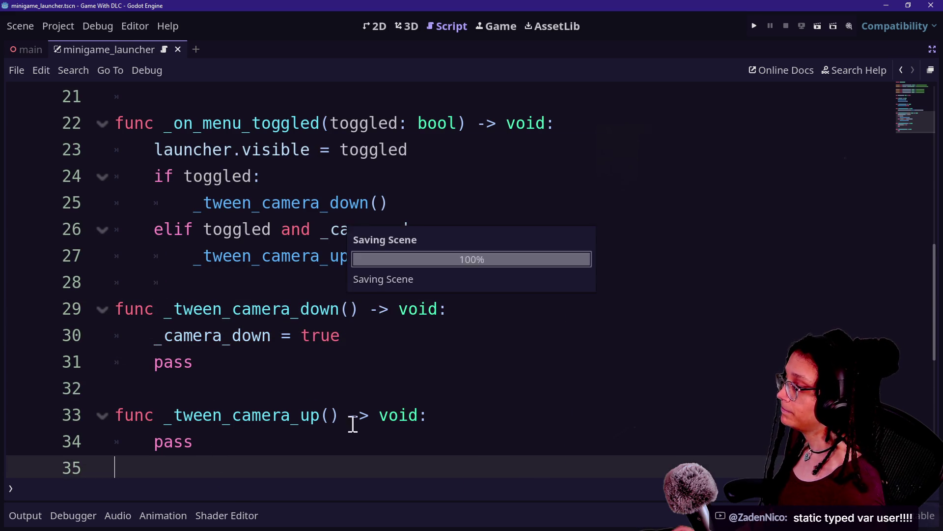
Make _tween_camera_up set _camera_down = false and retype the pass line
click(474, 414)
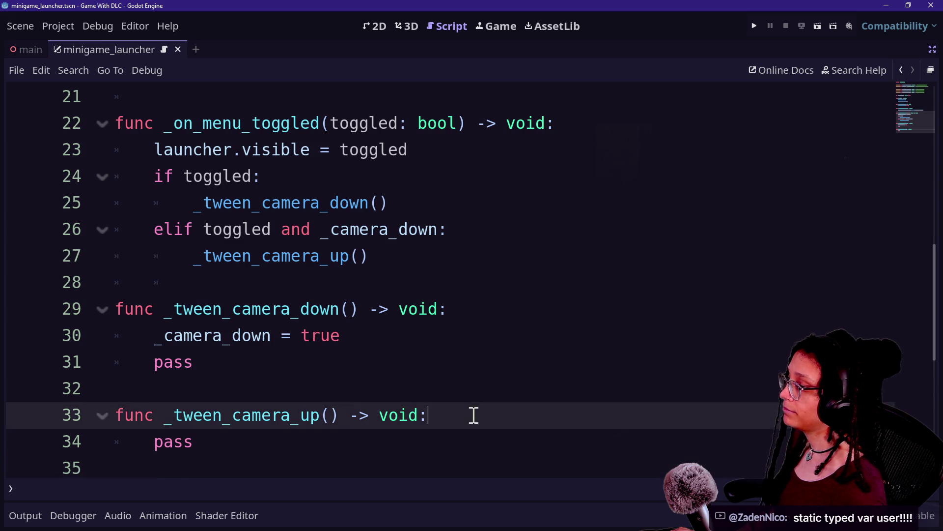
key(Return)
text(c)
key(BackSpace)
text(_camera)
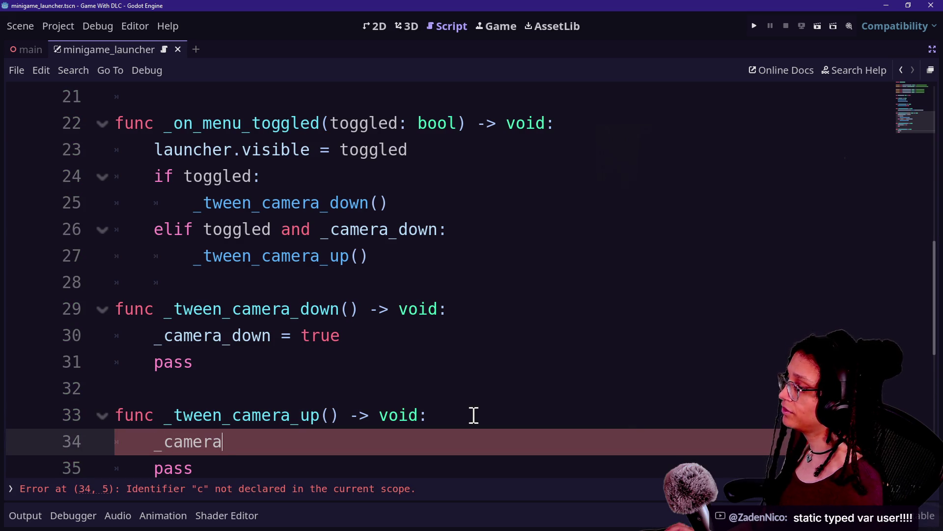
text(_down = false)
click(177, 382)
click(244, 369)
key(BackSpace)
key(BackSpace)
key(BackSpace)
key(BackSpace)
text(pass)
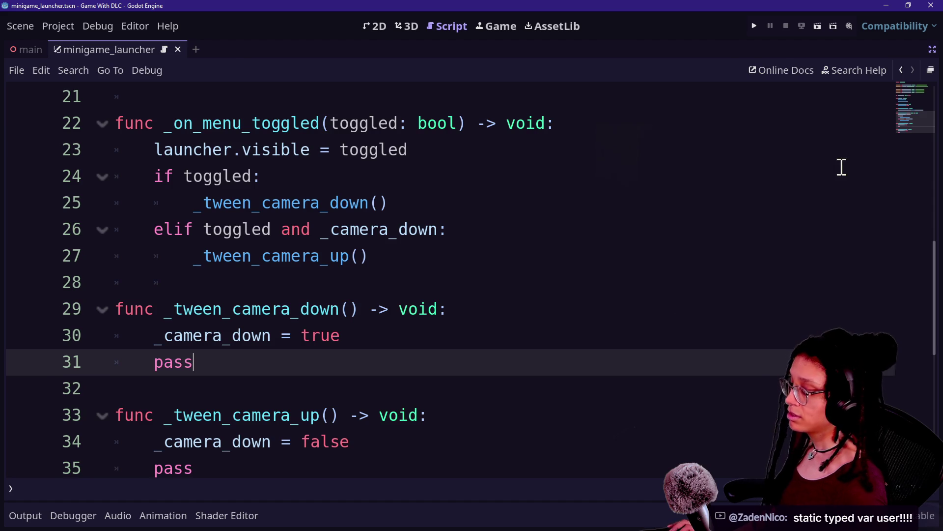
Restore the side panels, save, and open camera.gd via Quick Open
key(shift+F11)
key(ctrl+s)
key(shift+alt+o)
text(cam)
key(Return)
click(424, 229)
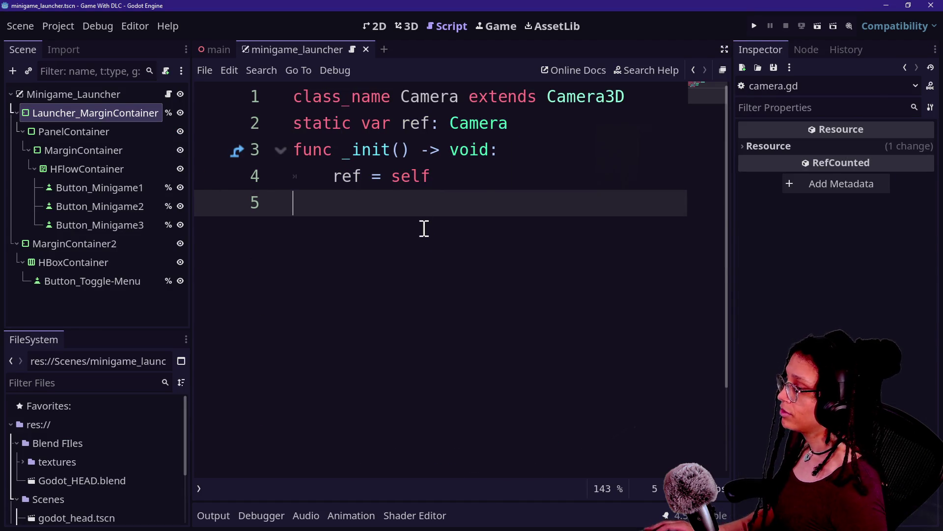
Start a func change_camera_state(state) definition below _init in distraction-free mode
key(Return)
text(func)
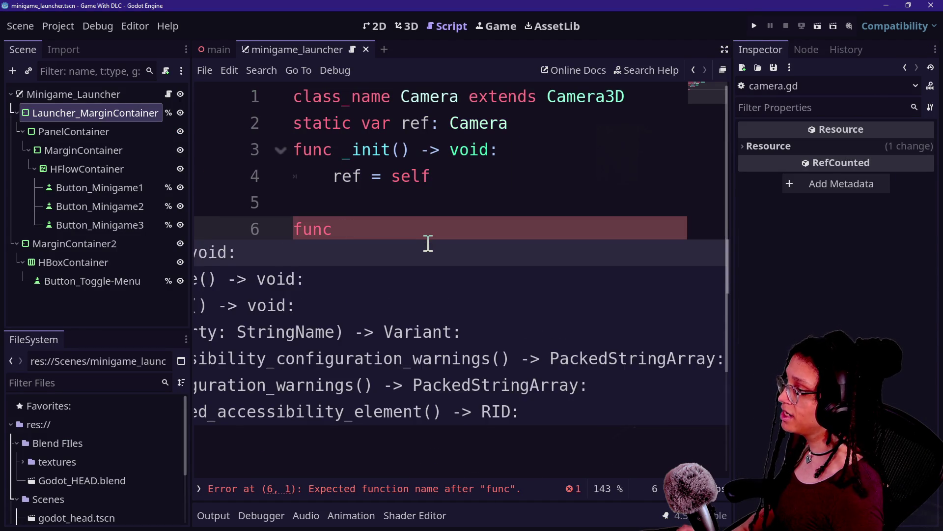
text( change_camera_state)
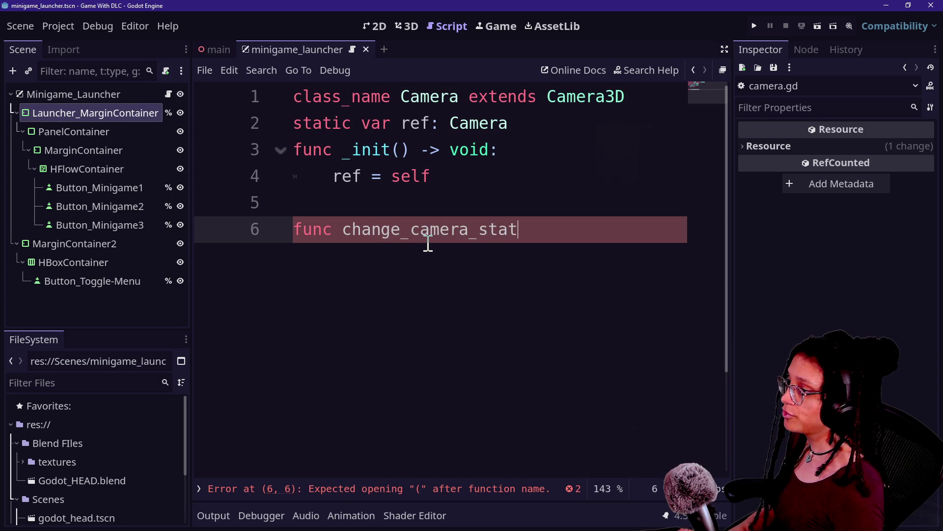
key(ctrl+shift+F11)
text(state)
Declare enum CAMERA_STATES {DEFAULT,DOWN} above the new function
click(348, 177)
key(Return)
key(Return)
key(BackSpace)
text(f)
key(BackSpace)
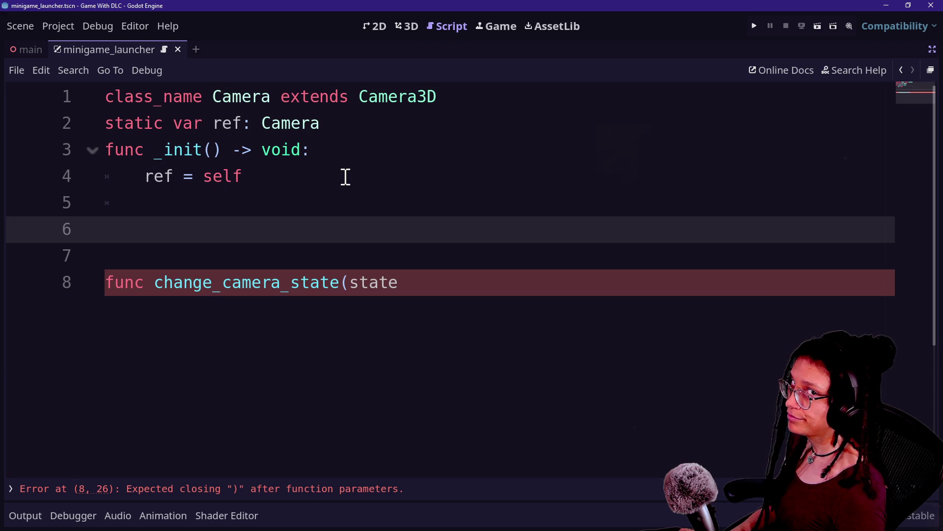
text(enum )
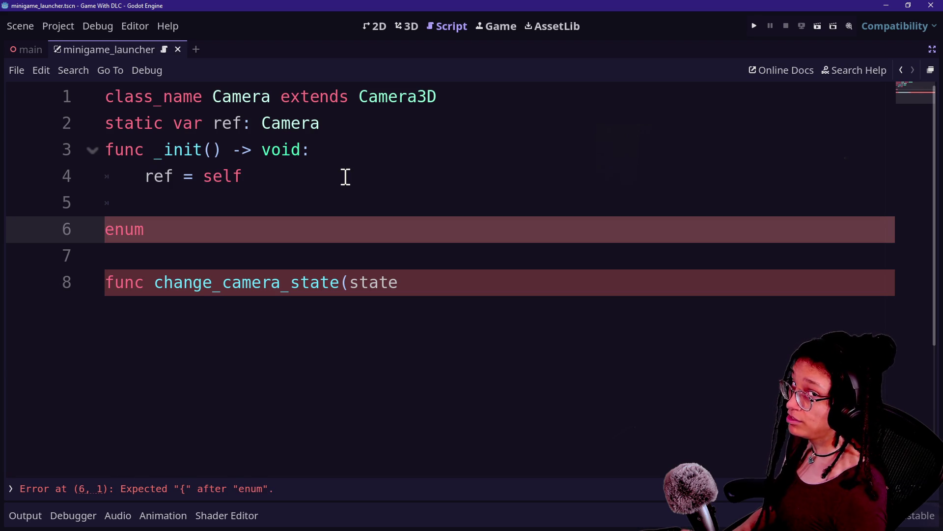
text({)
key(BackSpace)
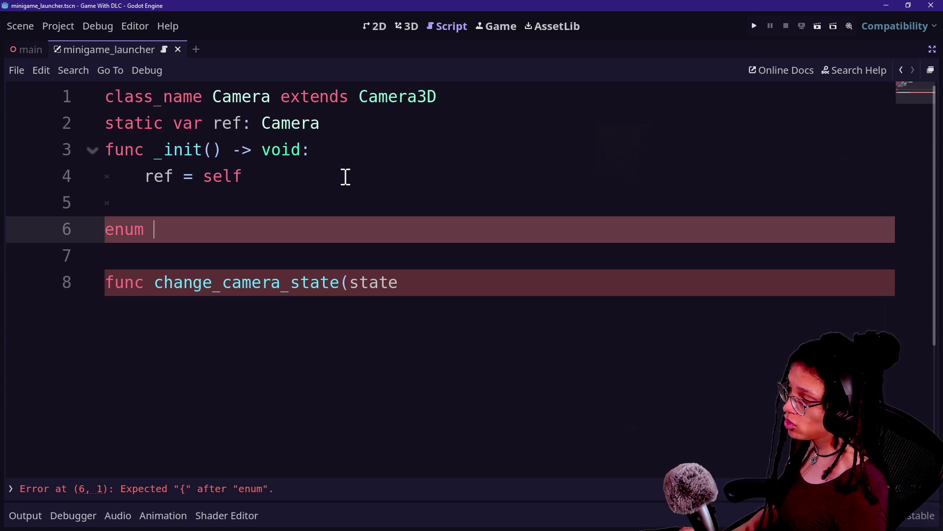
text(CAMERAS)
key(BackSpace)
text(_STATE {)
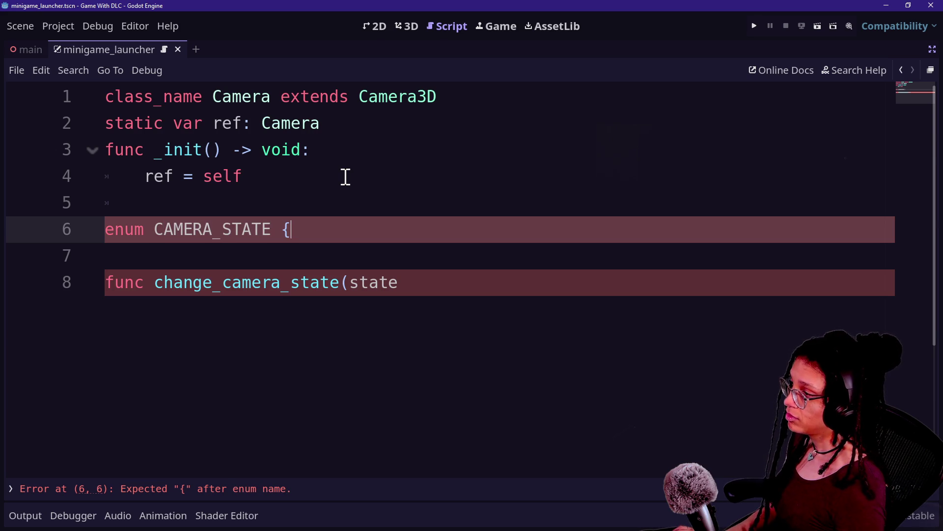
text(U)
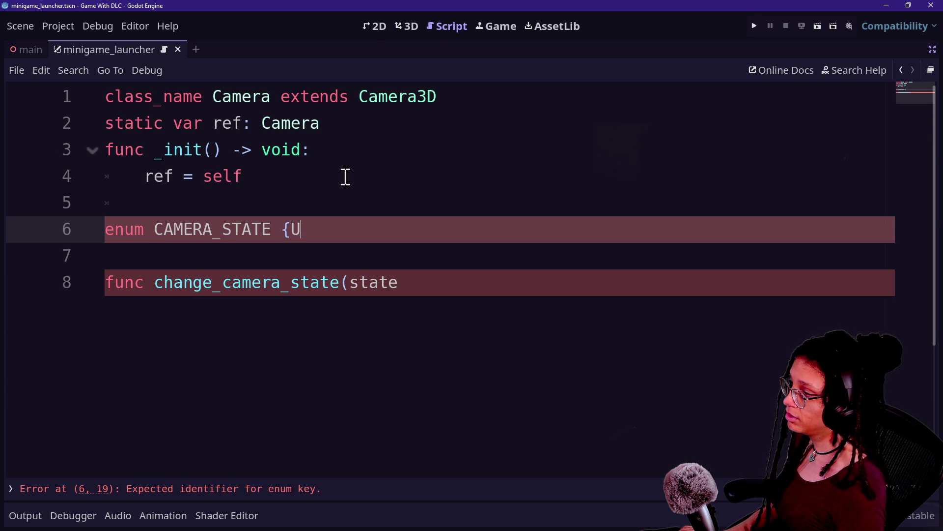
text(UP)
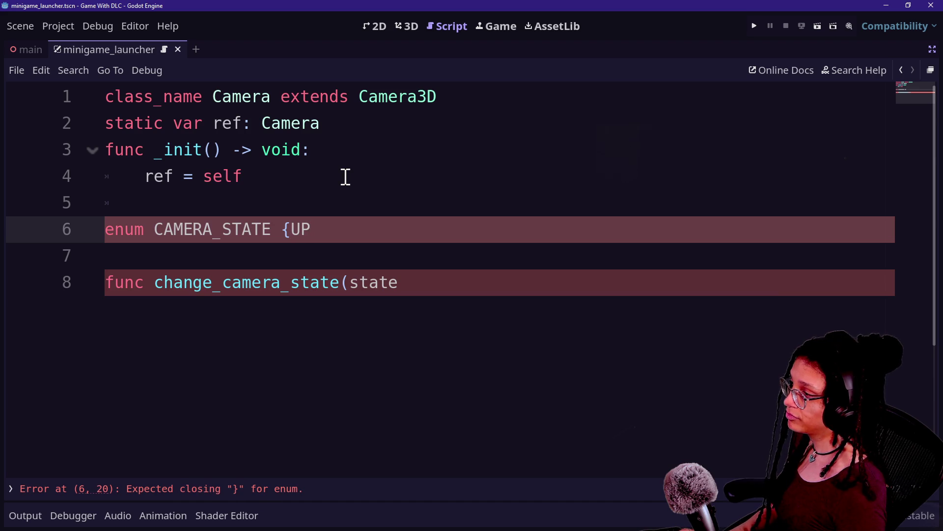
key(BackSpace)
key(BackSpace)
text(DEFAULT,DOWN)
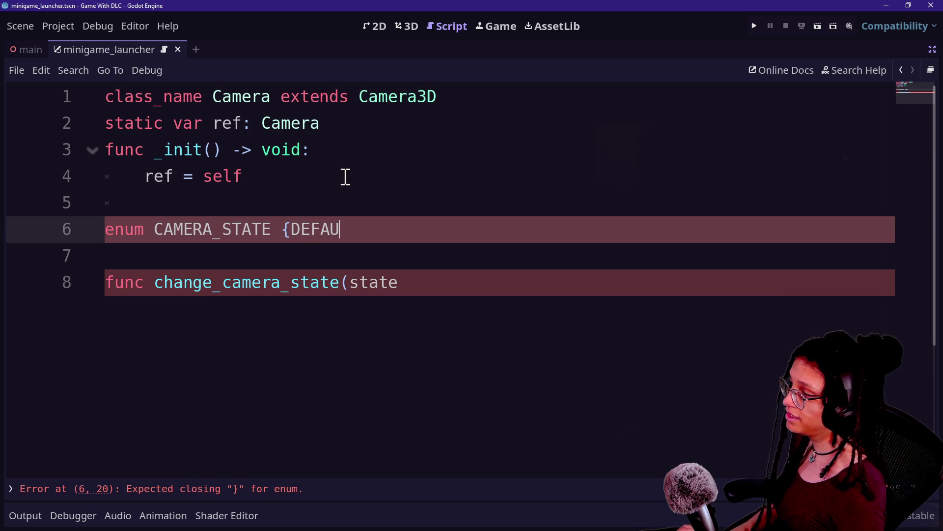
key(BackSpace)
text(})
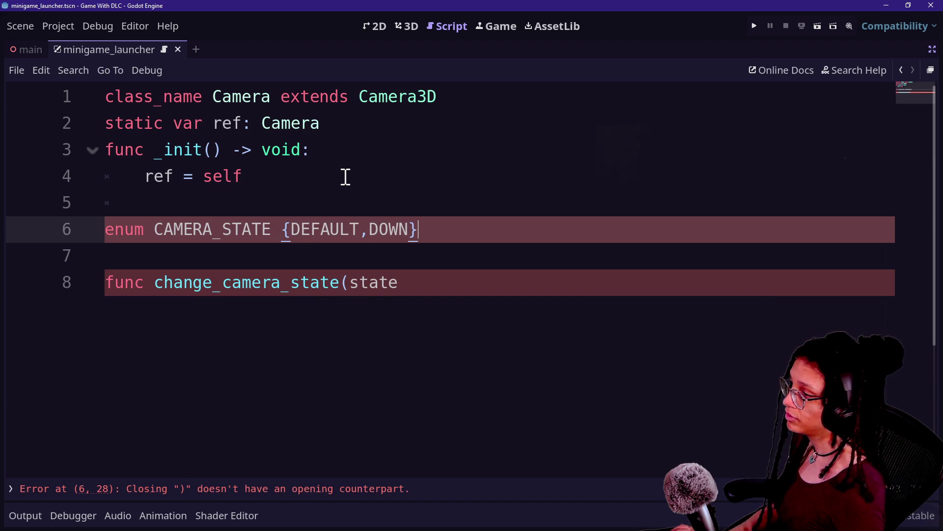
Complete the signature as change_camera_state(state: CAMERA_STATES) -> void and enter its body
click(437, 283)
text(:)
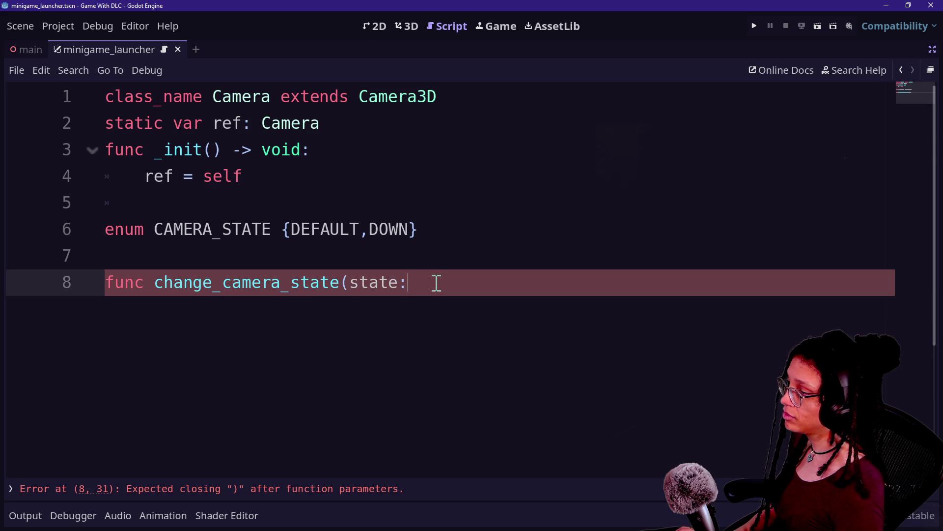
key(BackSpace)
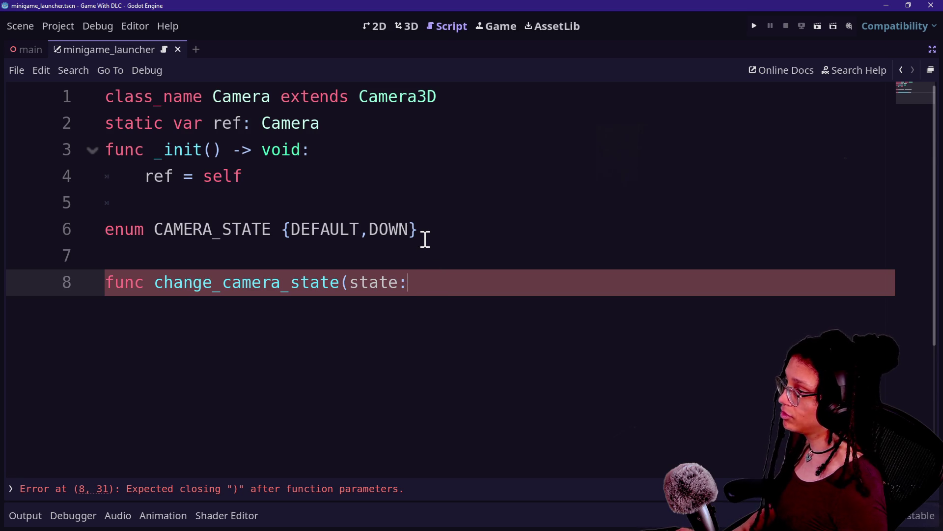
text(C)
click(268, 229)
text(S)
click(491, 274)
text(AMERA_STATES)
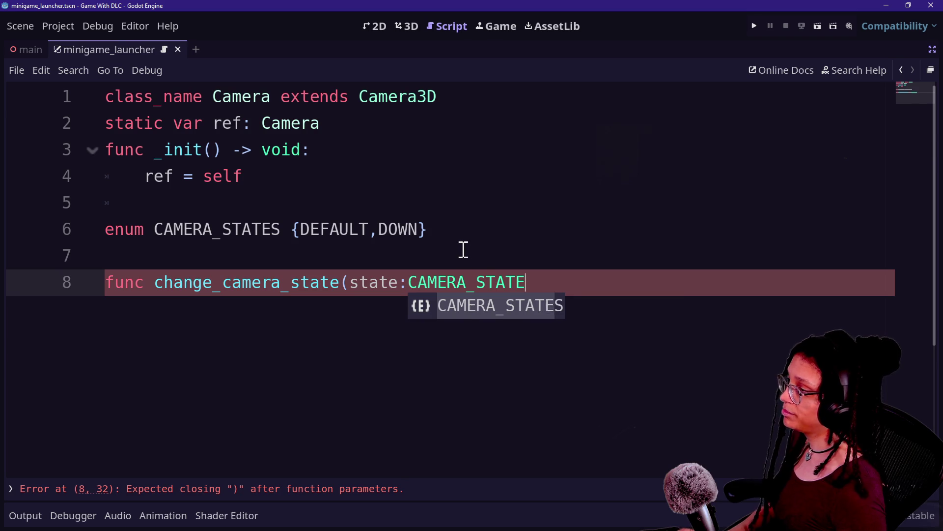
text( _)
text(> void:)
key(Return)
click(566, 249)
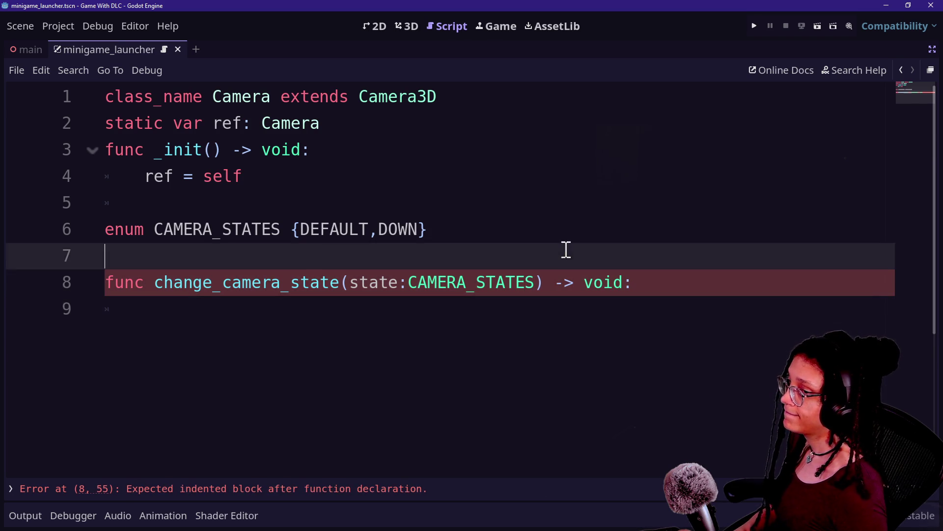
click(538, 351)
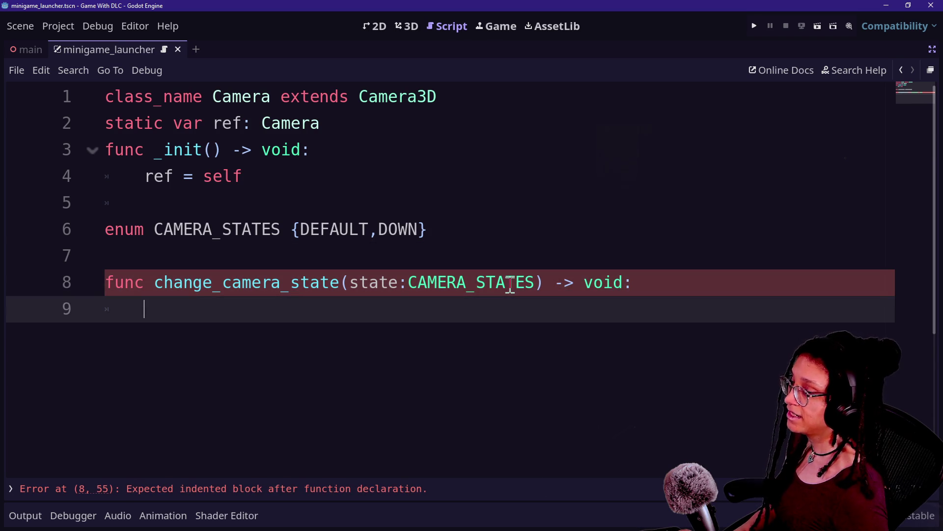
text(f)
key(BackSpace)
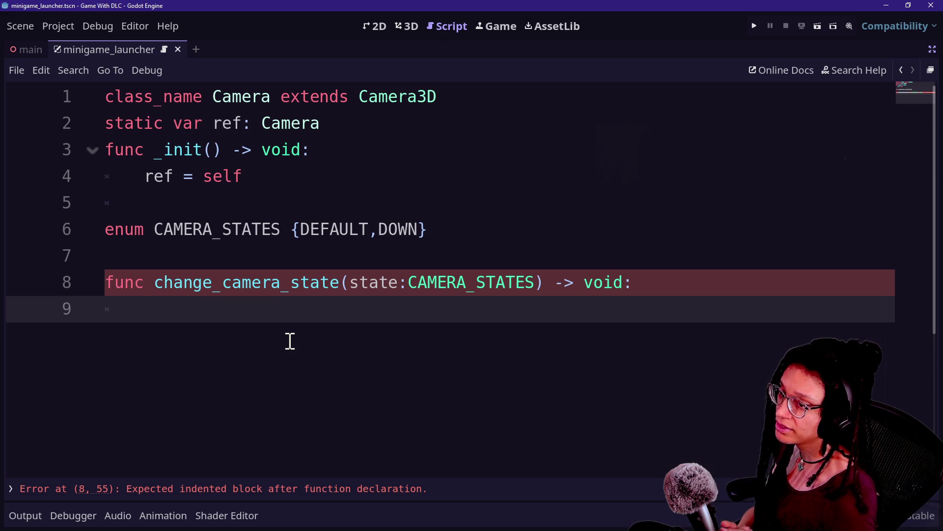
text(g)
key(BackSpace)
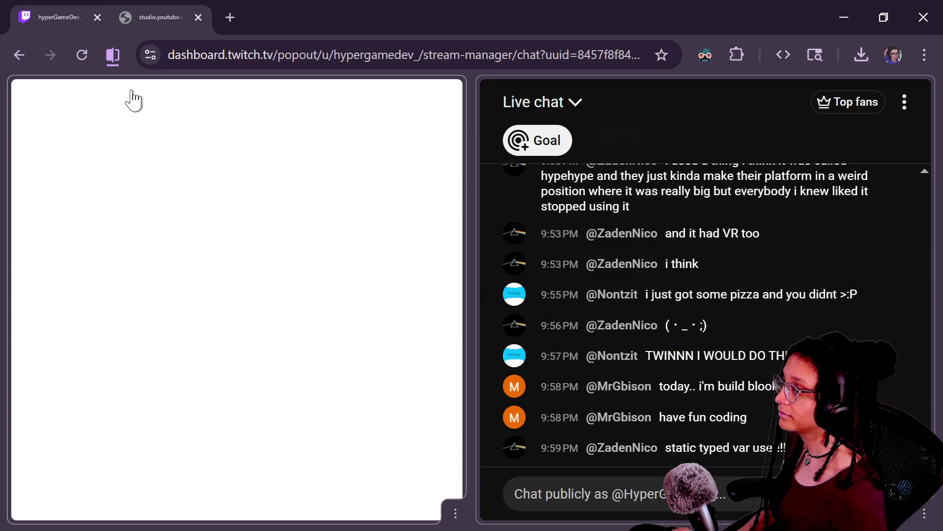
Reload the Twitch chat popout and jump the YouTube live chat to its newest messages
click(81, 56)
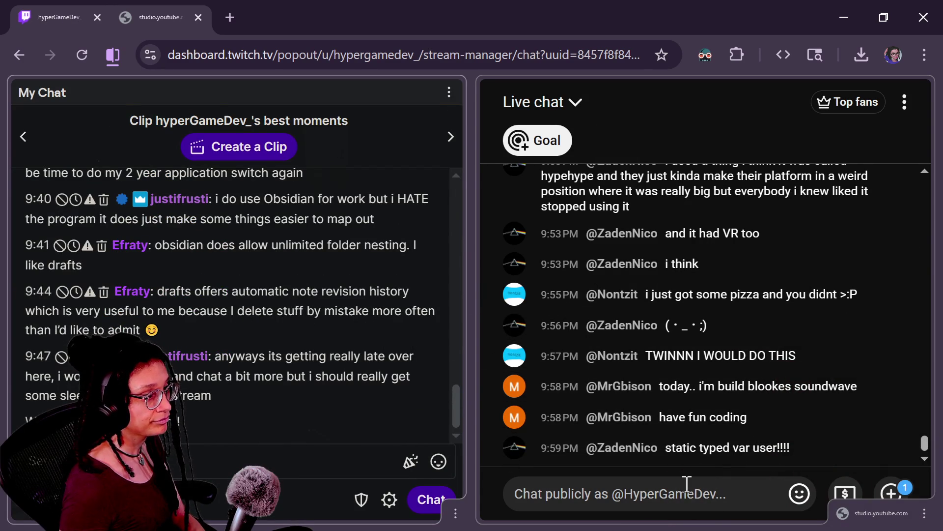
scroll(749, 391, up, 3)
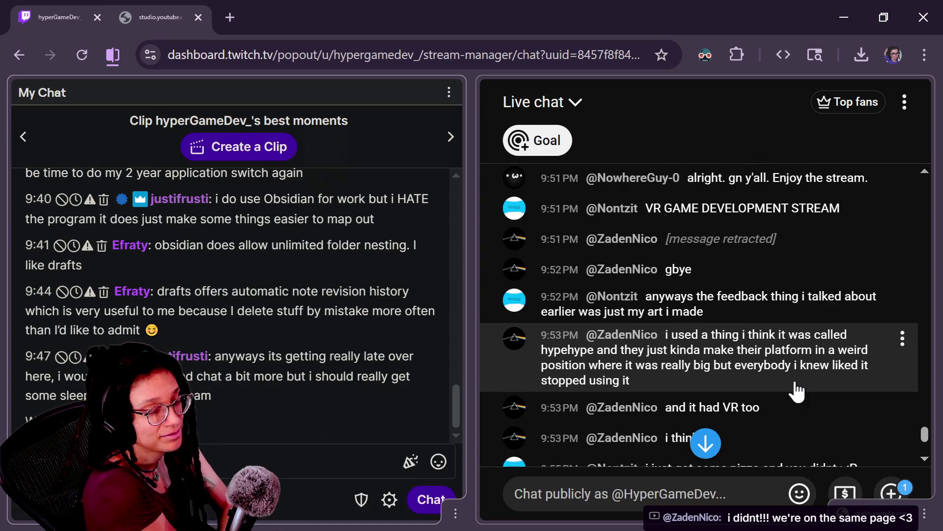
click(706, 443)
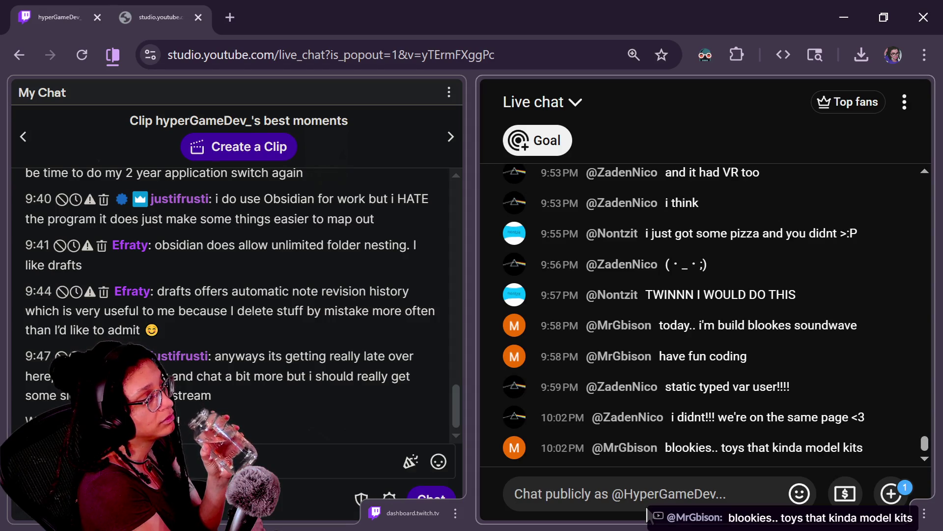
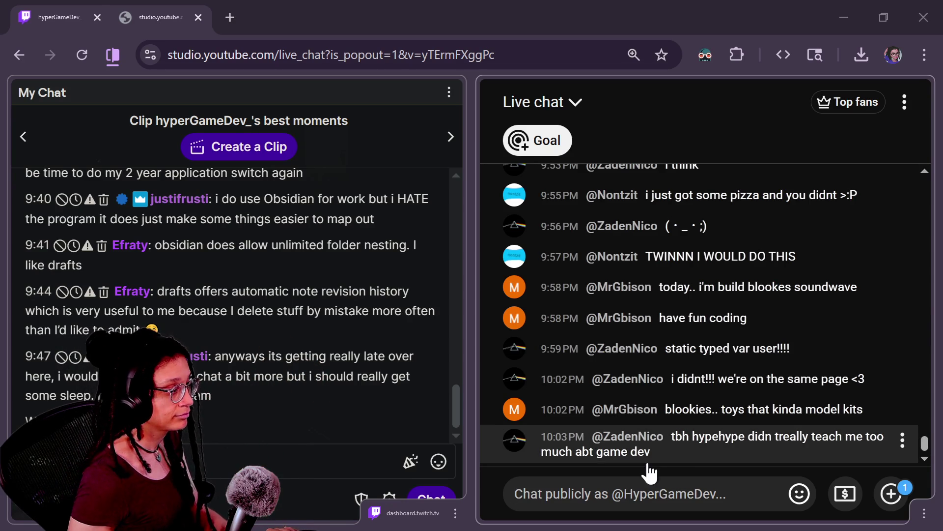
Leave the live chat and bring the Godot camera script editor to the front
mouse_move(641, 445)
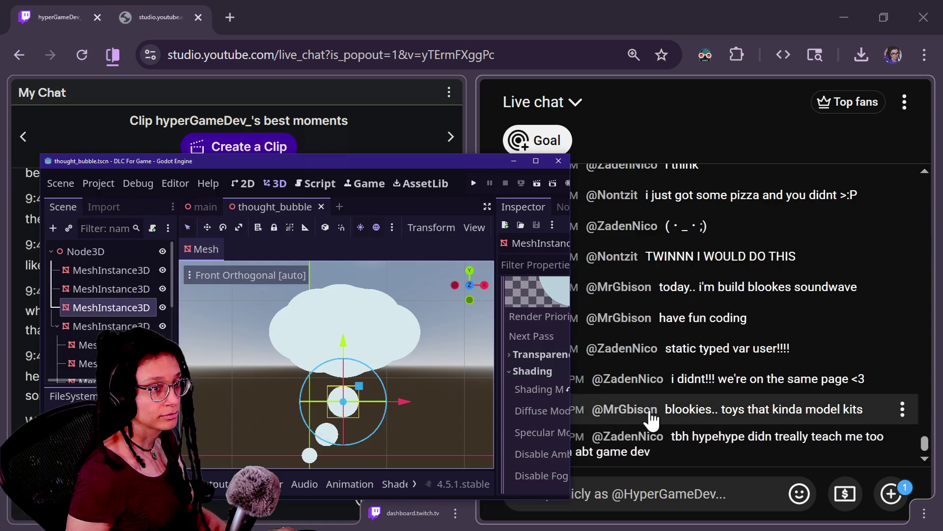
click(729, 491)
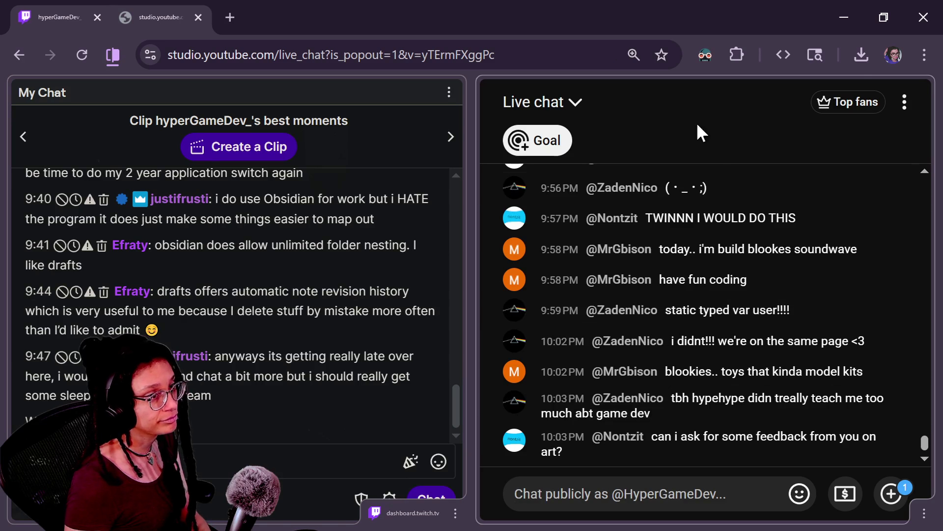
click(844, 18)
click(505, 124)
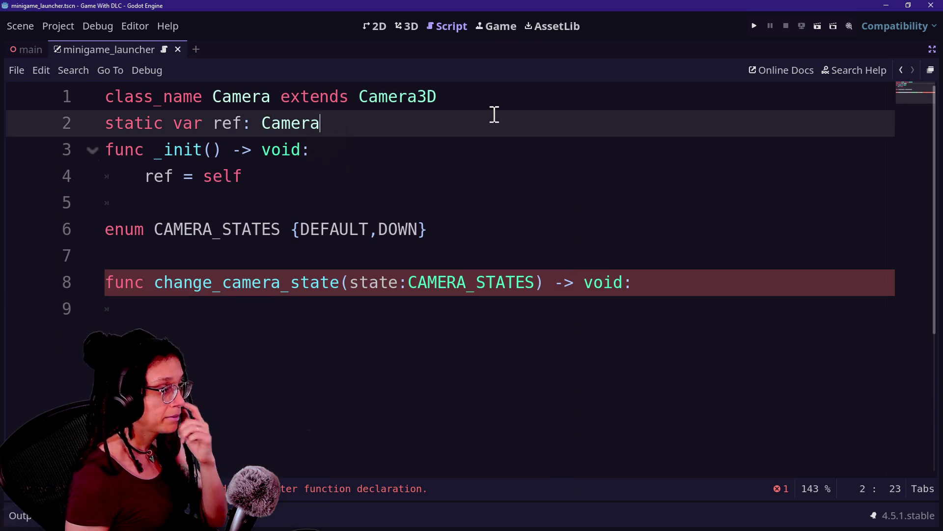
Select lines 6–9 of the camera script, then switch to the Milanote 'GLJ #007 - Rogue' board
drag(378, 229, 526, 352)
click(510, 285)
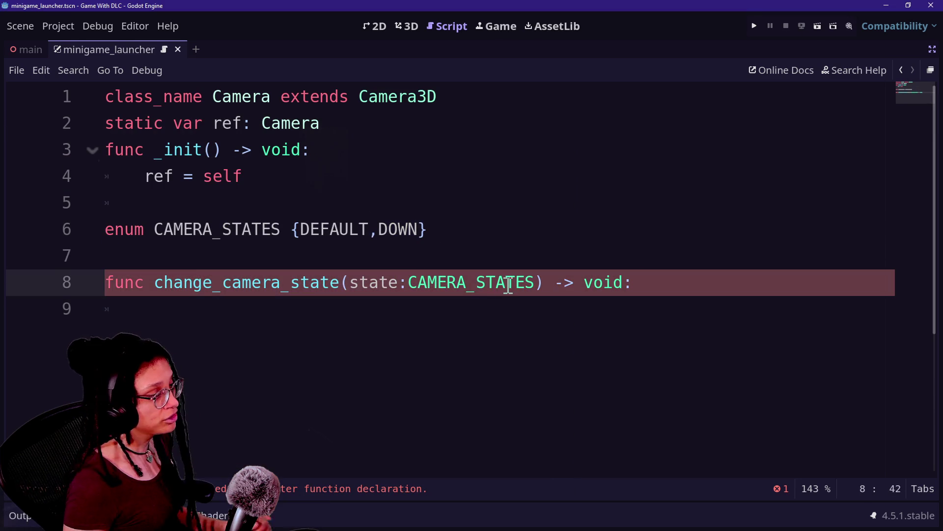
click(476, 304)
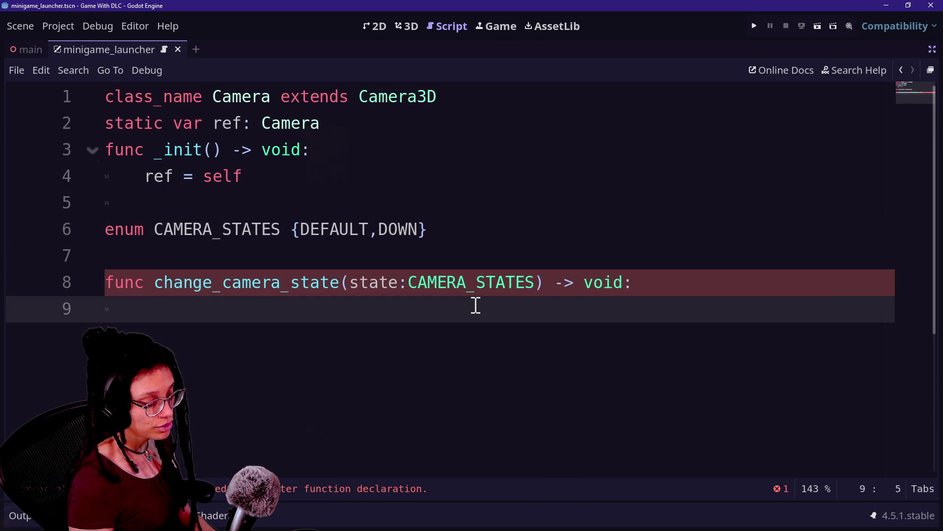
key(alt+Tab)
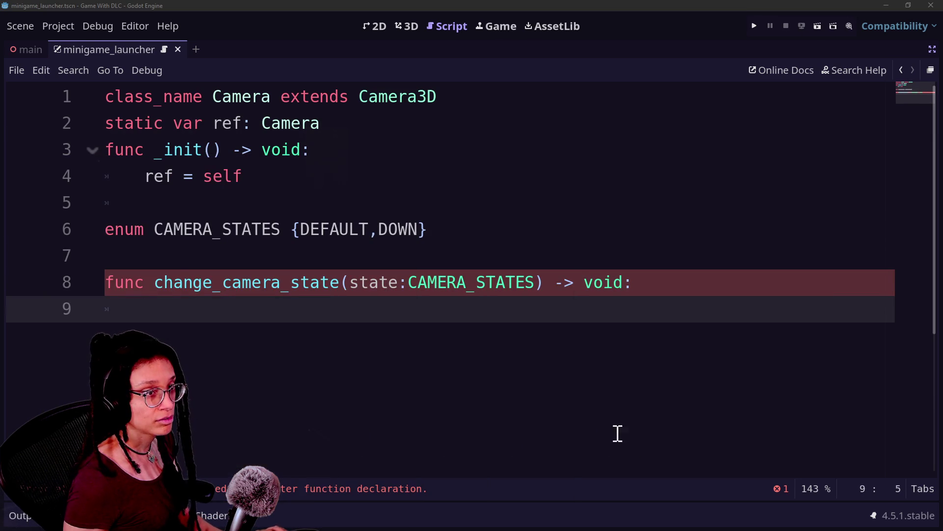
key(alt+Tab)
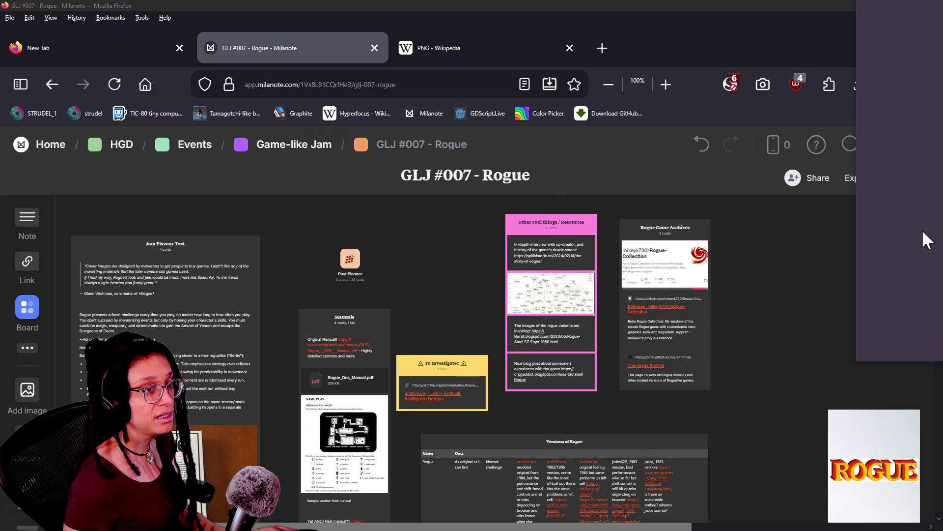
Post the !discord command in the YouTube Studio live chat
click(922, 229)
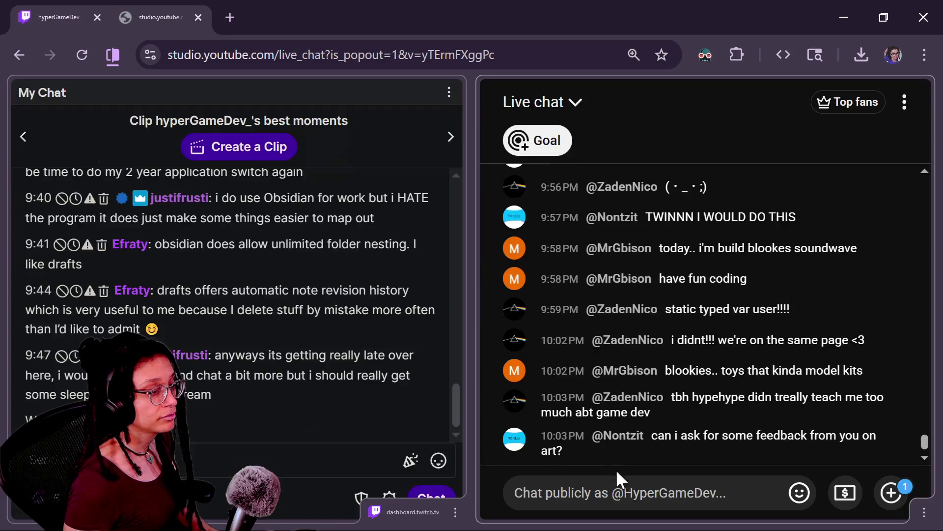
click(625, 484)
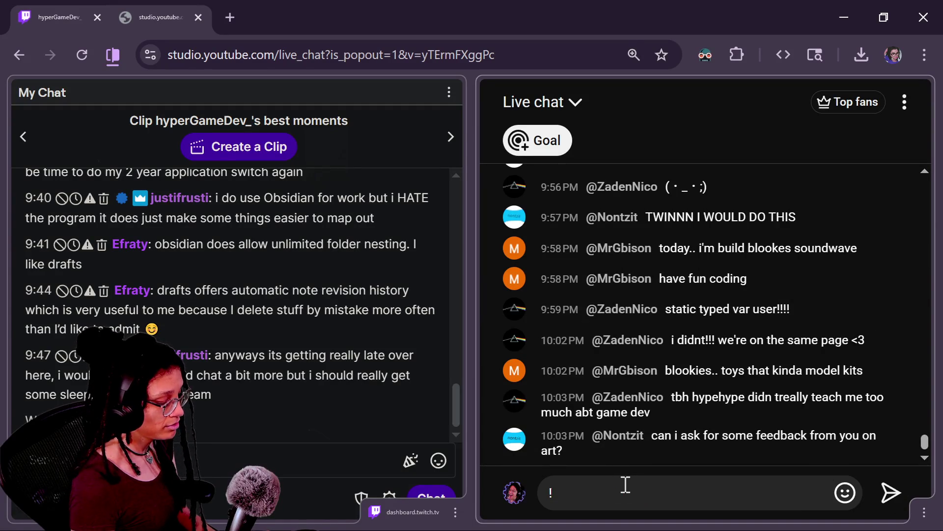
text(discord)
key(Return)
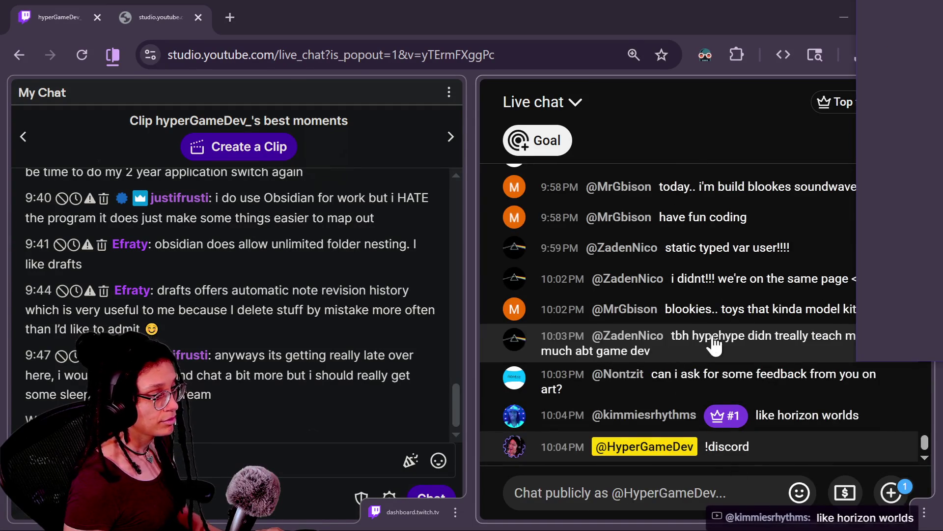
Switch back to the Godot camera script editor
key(alt+Tab)
key(alt+Tab)
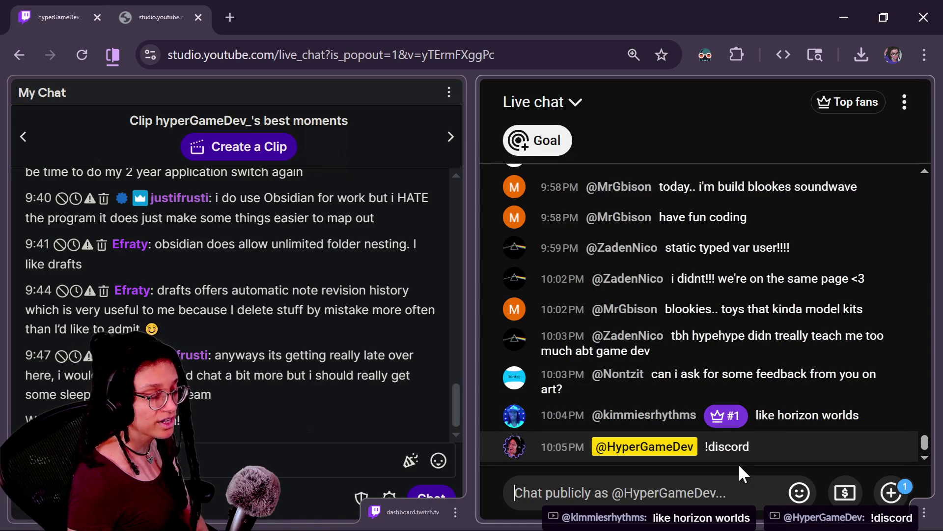
mouse_move(737, 457)
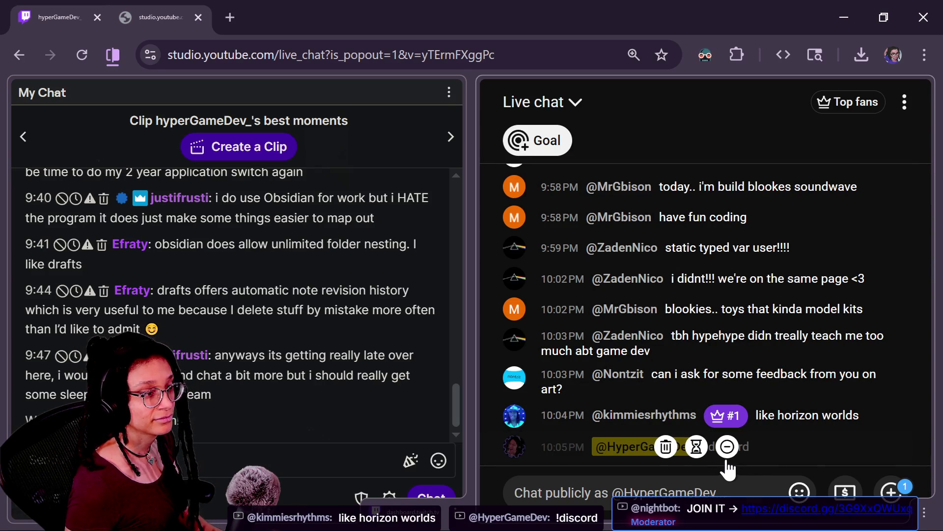
key(alt+Tab)
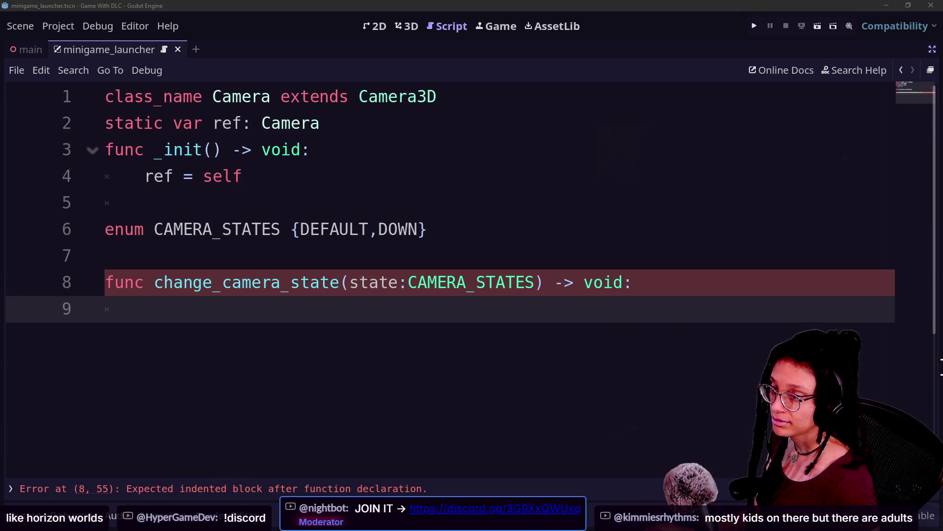
Refocus the camera script and move the caret between lines 7 and 9
click(567, 389)
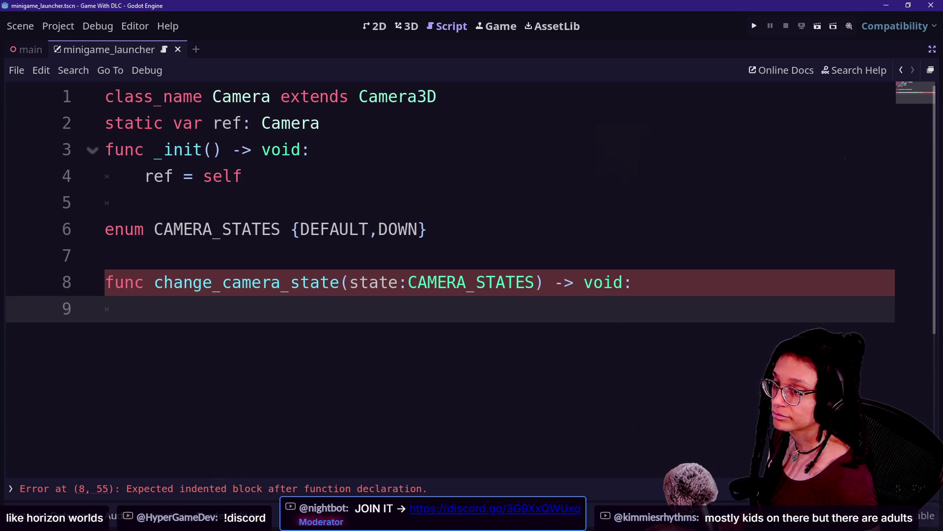
key(Up)
key(Down)
key(Up)
key(Down)
key(Up)
key(Up)
key(Down)
key(Down)
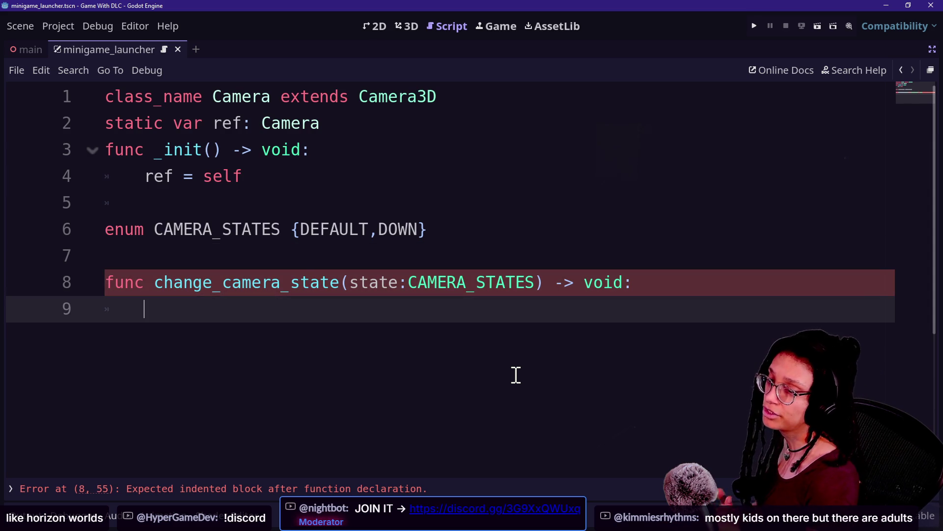
text(g)
key(BackSpace)
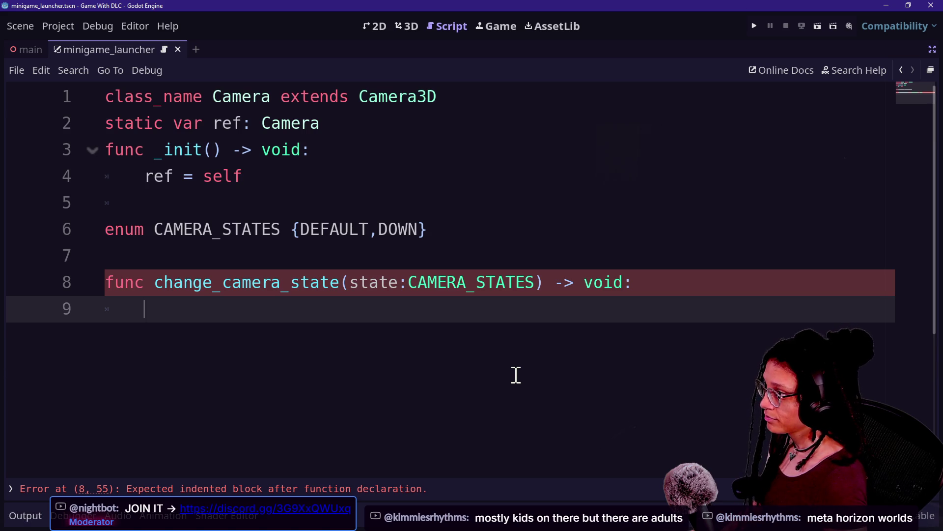
Open a new line under the CAMERA_STATES enum and begin a 'var' declaration
click(463, 218)
click(463, 205)
click(466, 231)
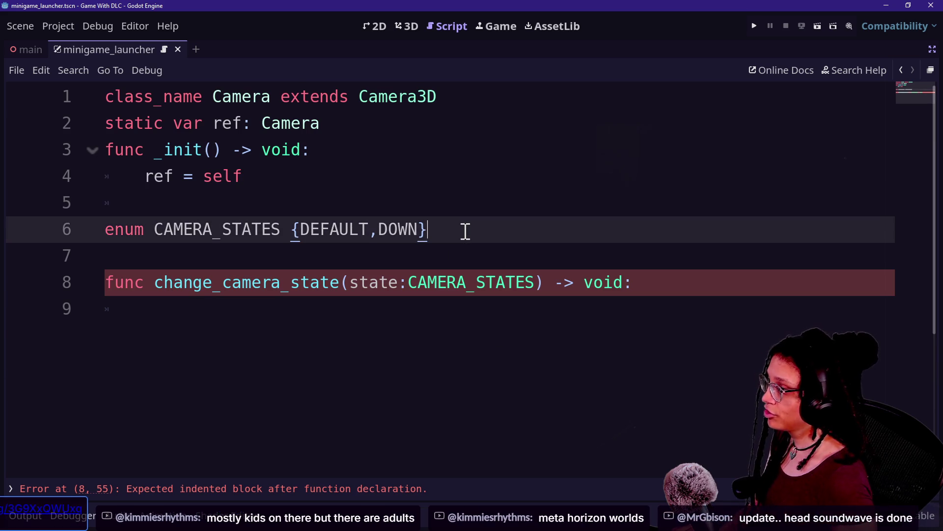
key(Return)
text(var)
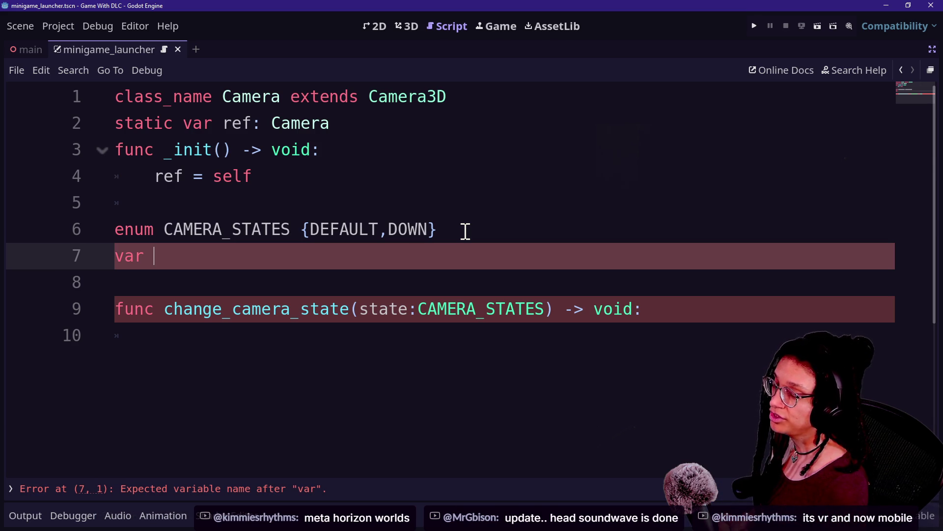
Type 'camera_state: CAMERA_STATES' after var, accepting the autocompletion
text(c)
key(BackSpace)
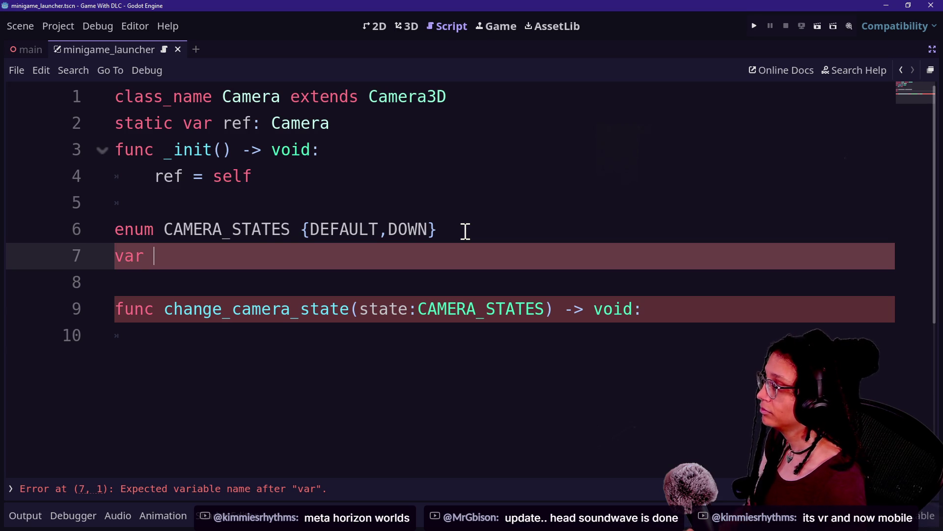
text(camera_state: CAMER)
key(Return)
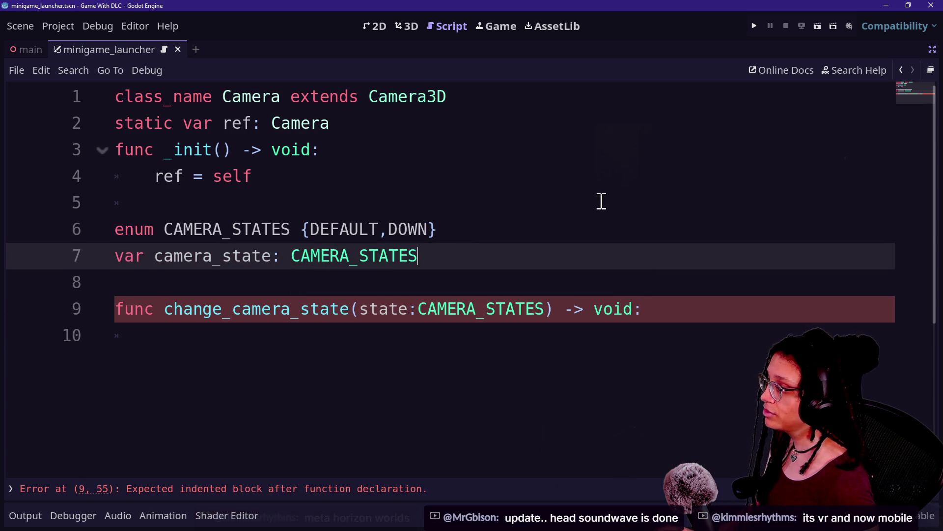
click(747, 307)
click(562, 337)
click(618, 279)
click(630, 337)
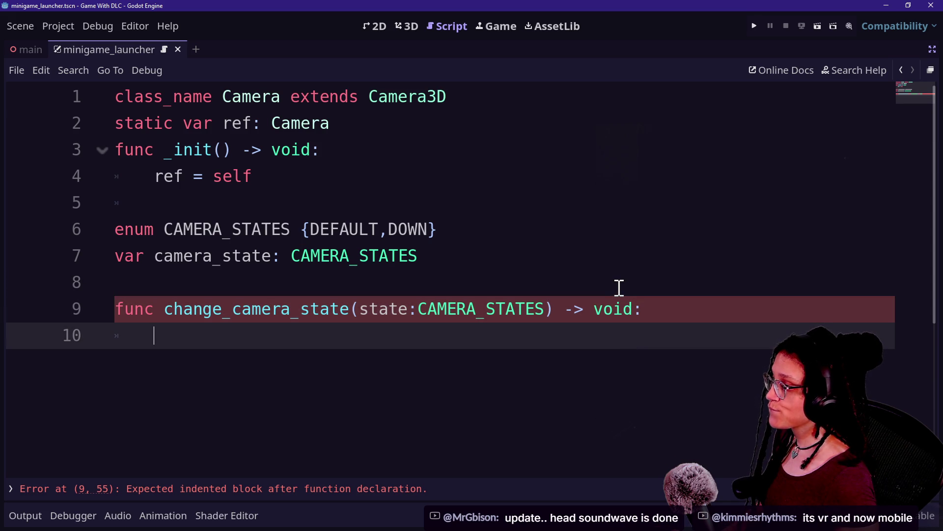
Initialise camera_state to CAMERA_STATES.DEFAULT
click(614, 262)
text(=)
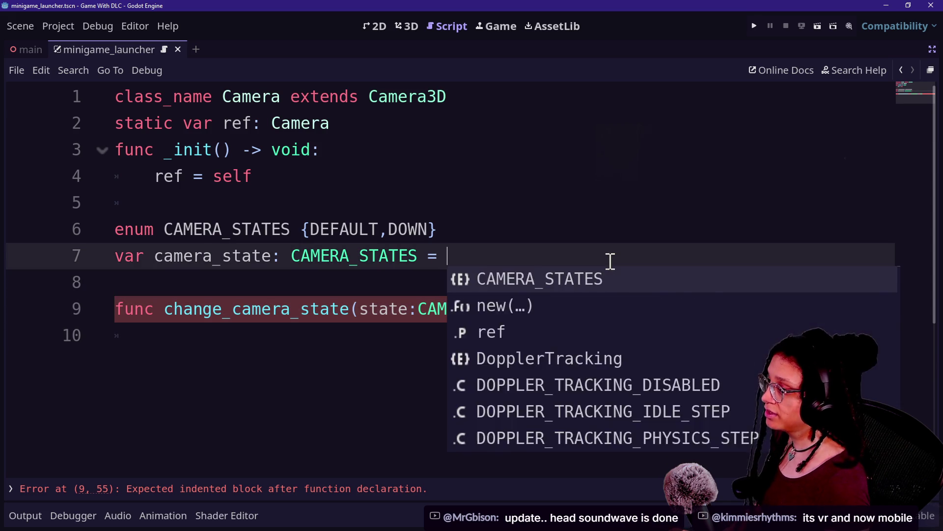
key(BackSpace)
key(BackSpace)
key(BackSpace)
text(= D)
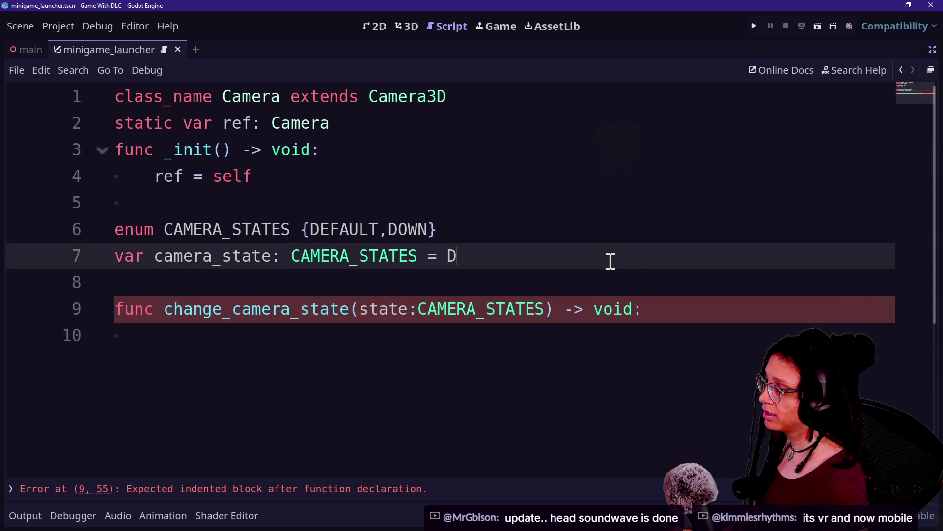
text(EFAULT)
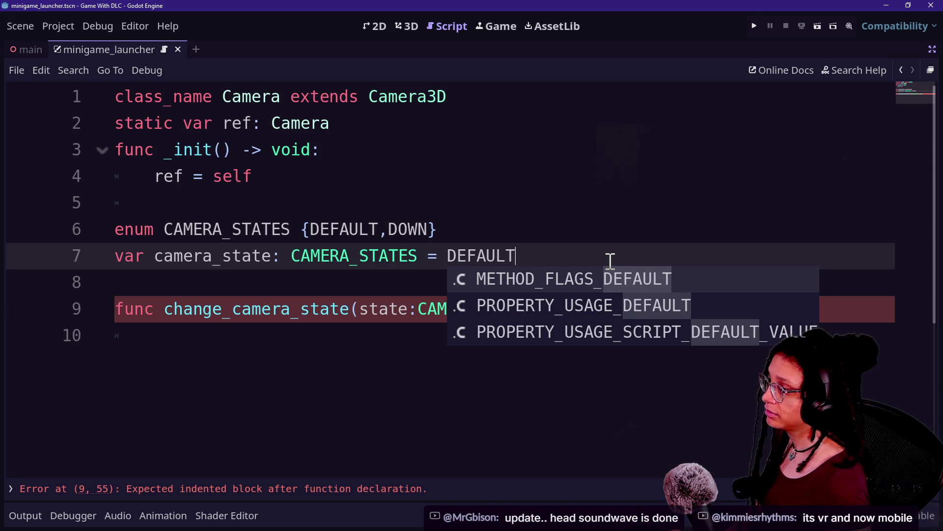
click(449, 256)
text(CAMERA_STATES.)
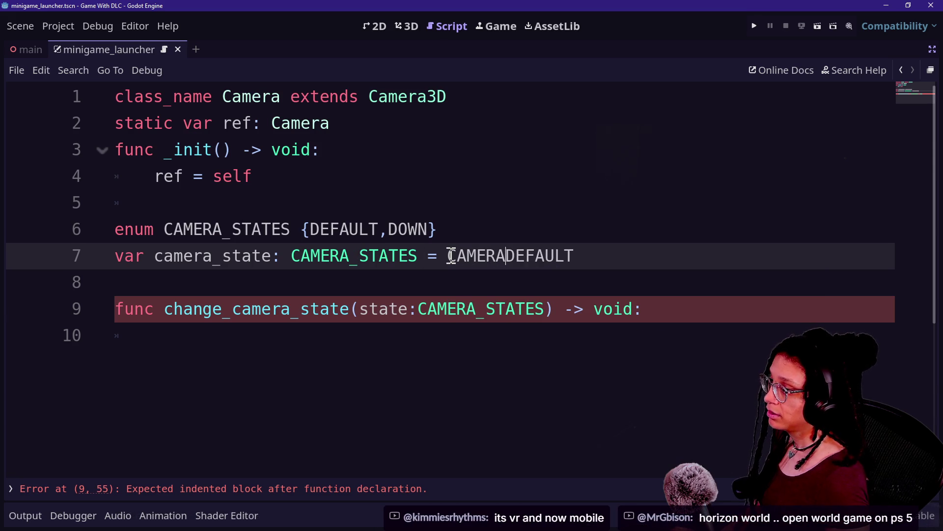
click(379, 328)
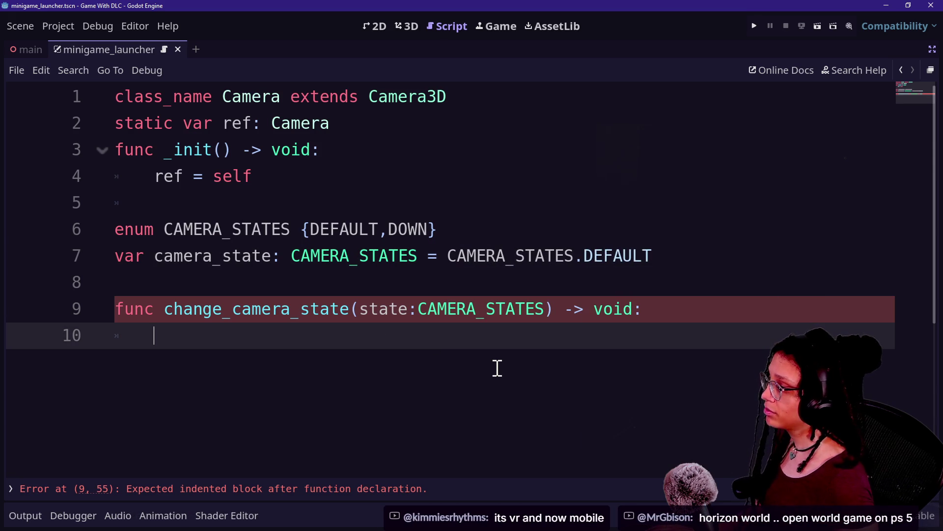
Write 'camera_state = state' as change_camera_state's body and open a line below it
text(camera_state = state)
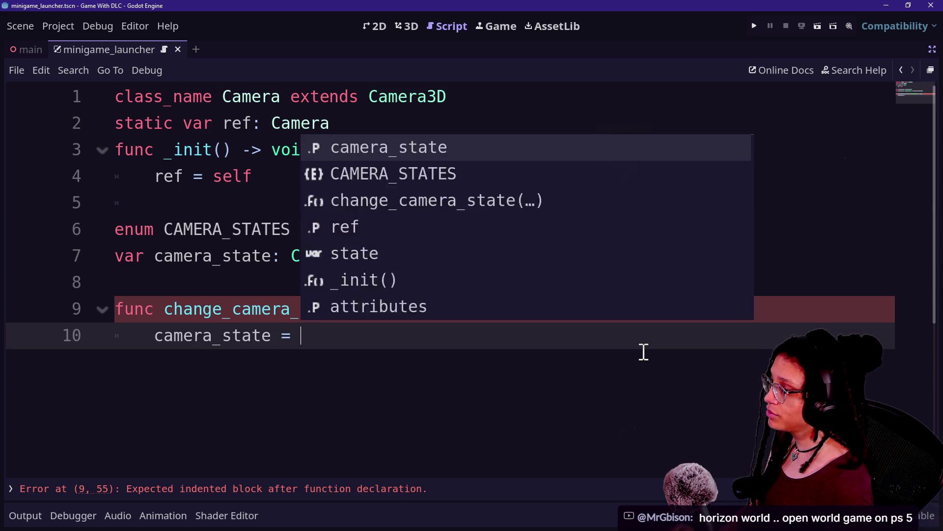
key(Escape)
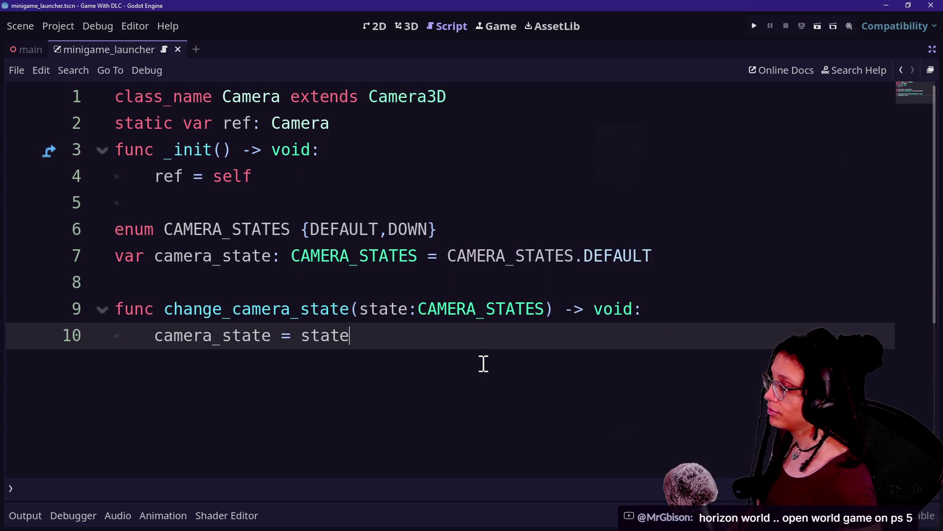
key(Return)
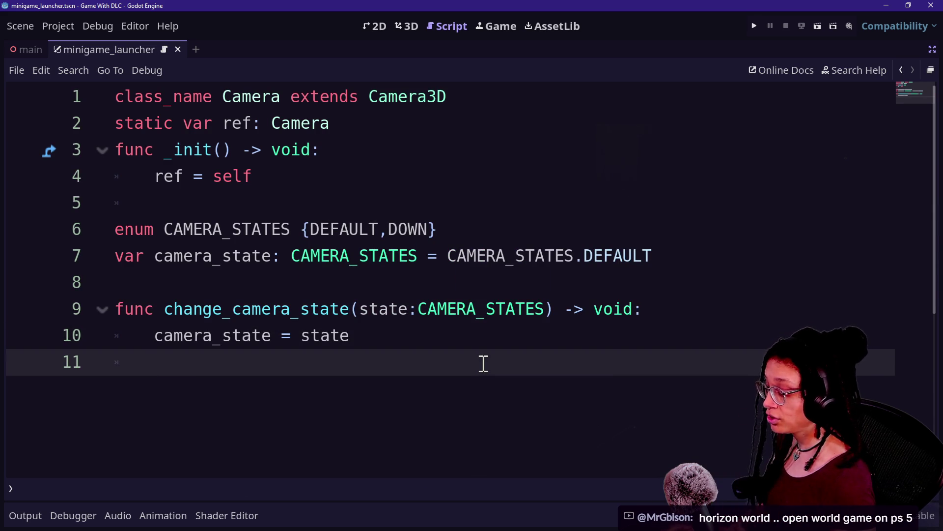
key(BackSpace)
key(BackSpace)
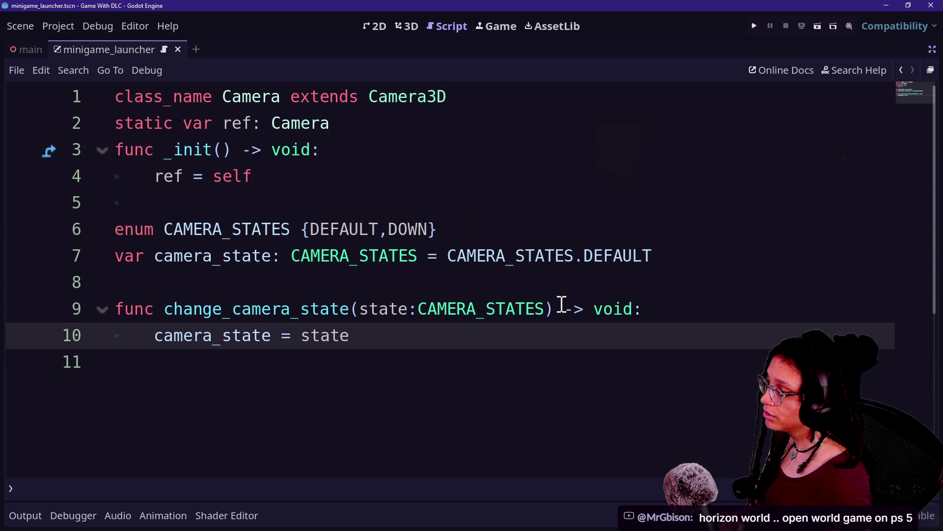
key(Return)
key(Return)
Declare 'func _tween_camera(to_pos: Vector3) -> void:' and start its body
text(unc _tween_camera_)
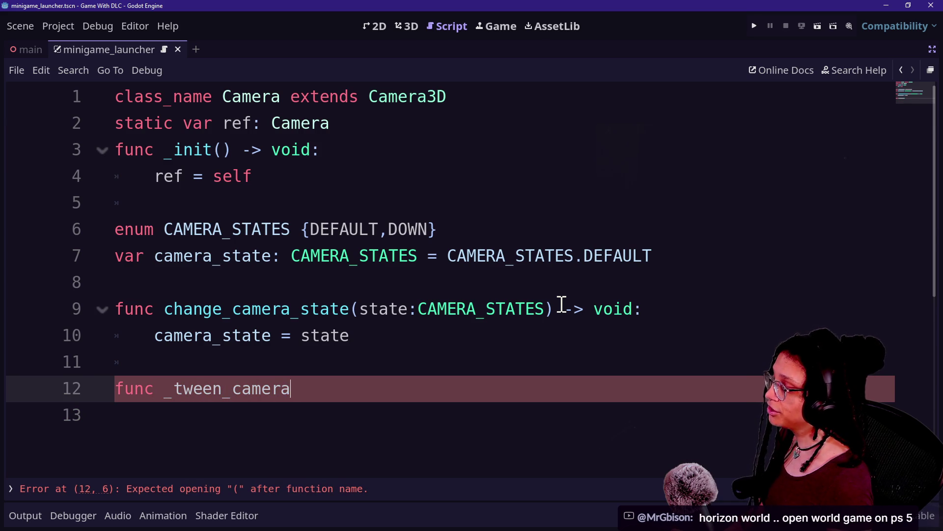
scroll(480, 369, down, 1)
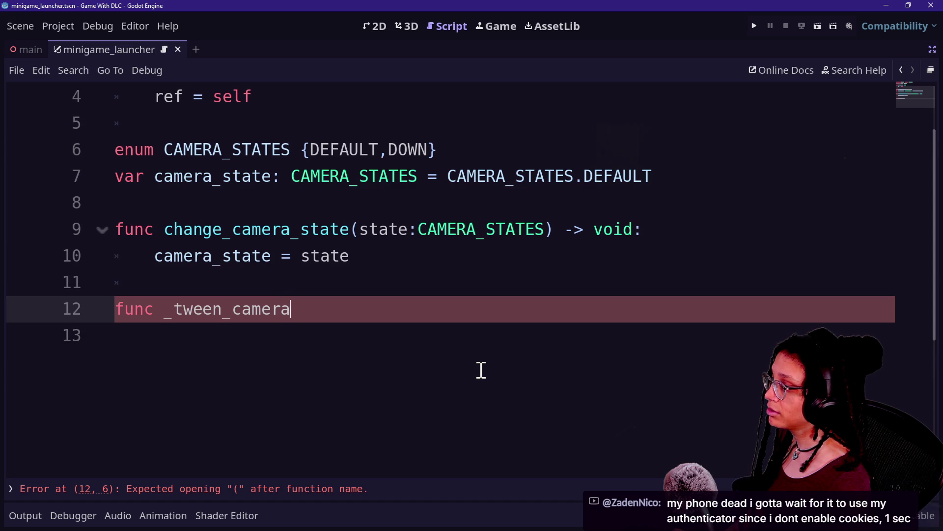
text((positi)
key(BackSpace)
key(BackSpace)
key(BackSpace)
key(BackSpace)
key(BackSpace)
text(to)
text(os:)
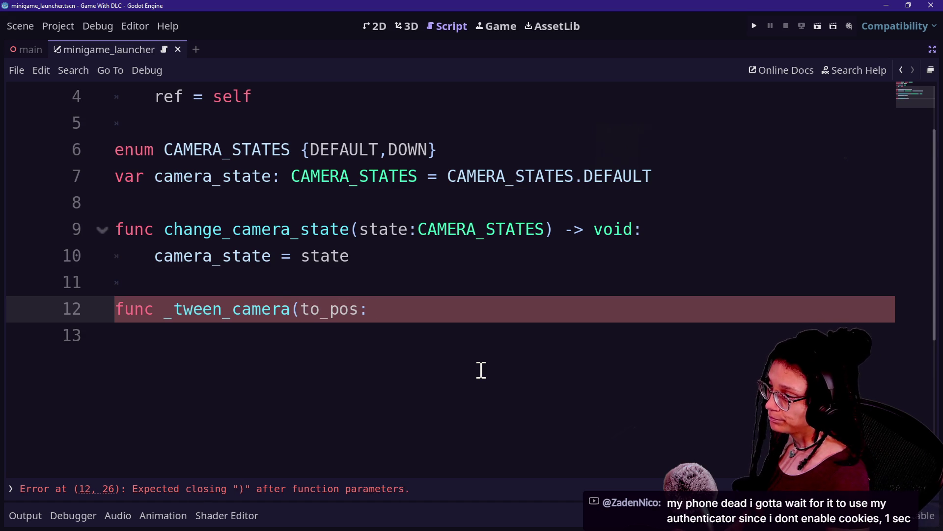
text(Vector2))
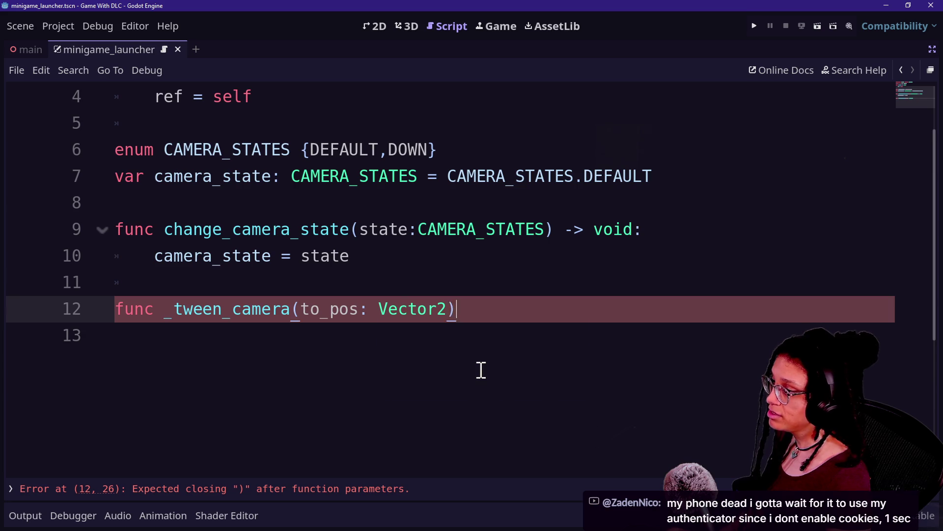
key(BackSpace)
key(BackSpace)
text(3) -> void:)
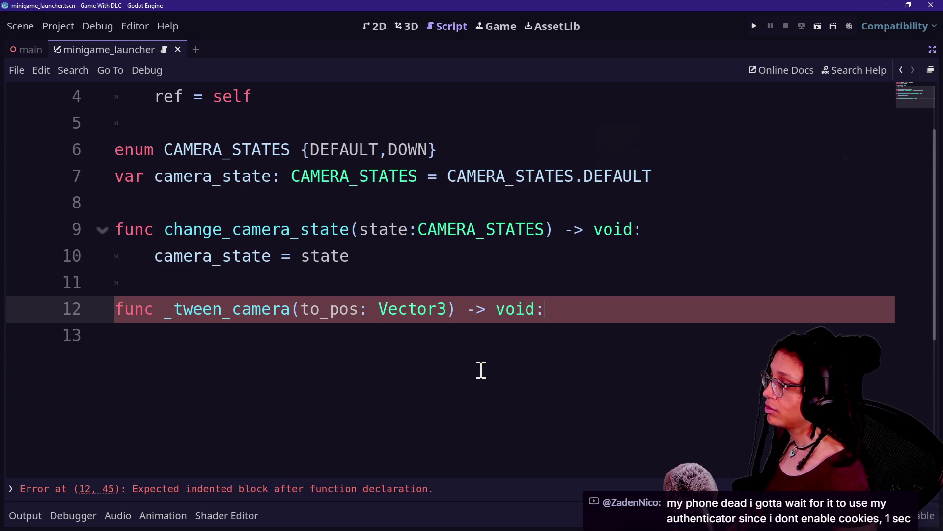
key(Return)
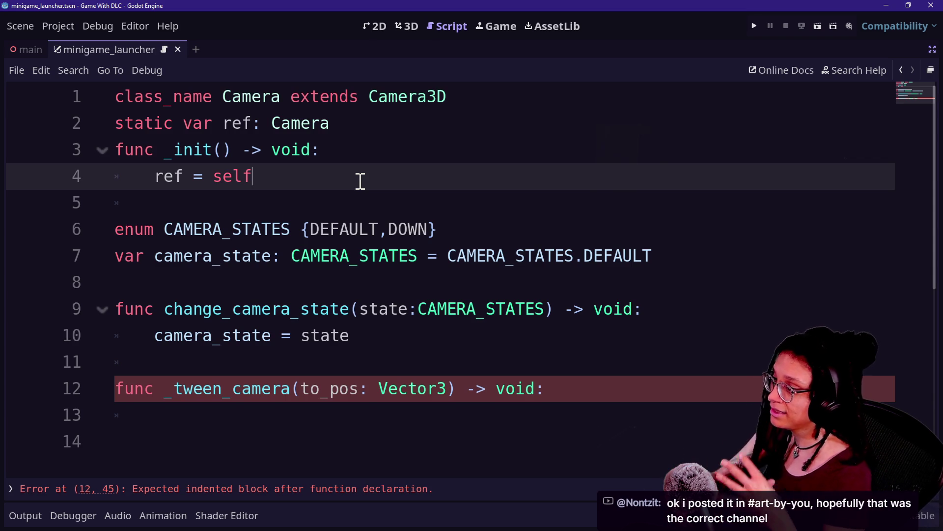
scroll(360, 181, down, 1)
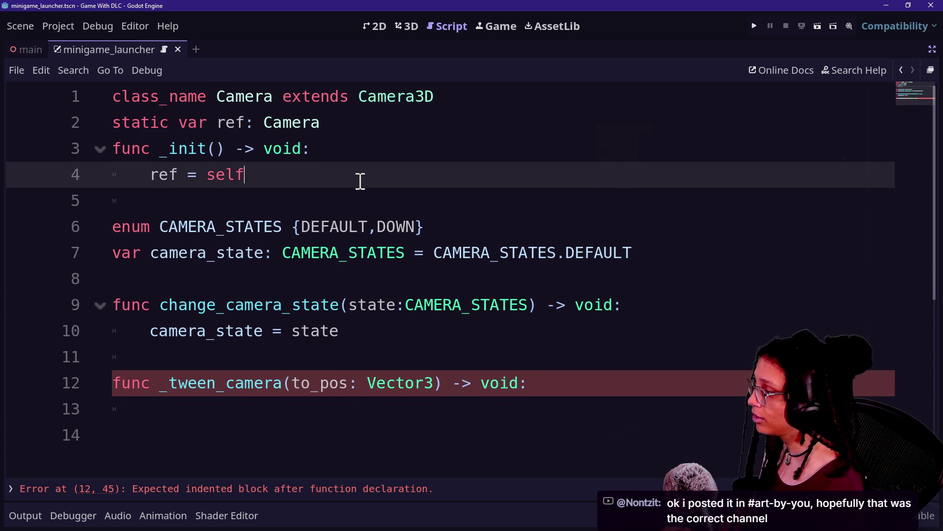
Add a create_tween() call to _tween_camera with a blank line above it
click(362, 445)
click(348, 417)
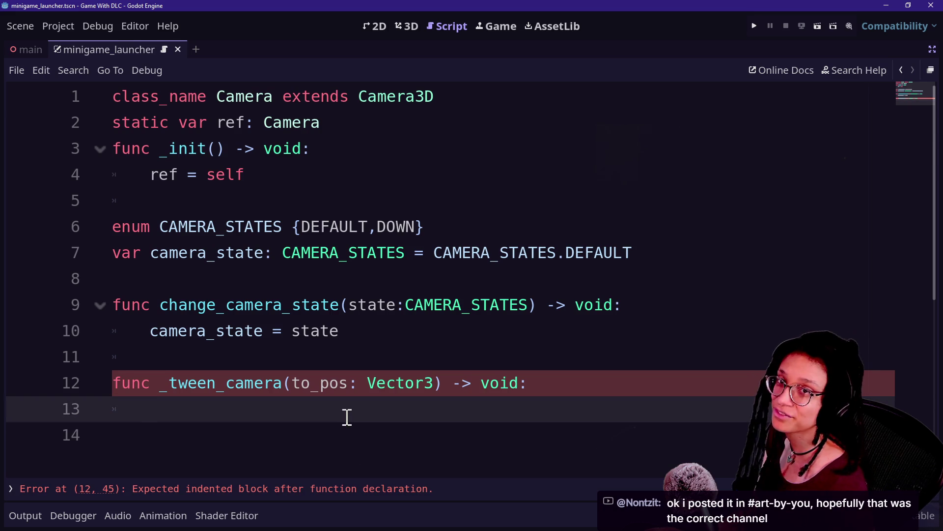
scroll(614, 334, down, 1)
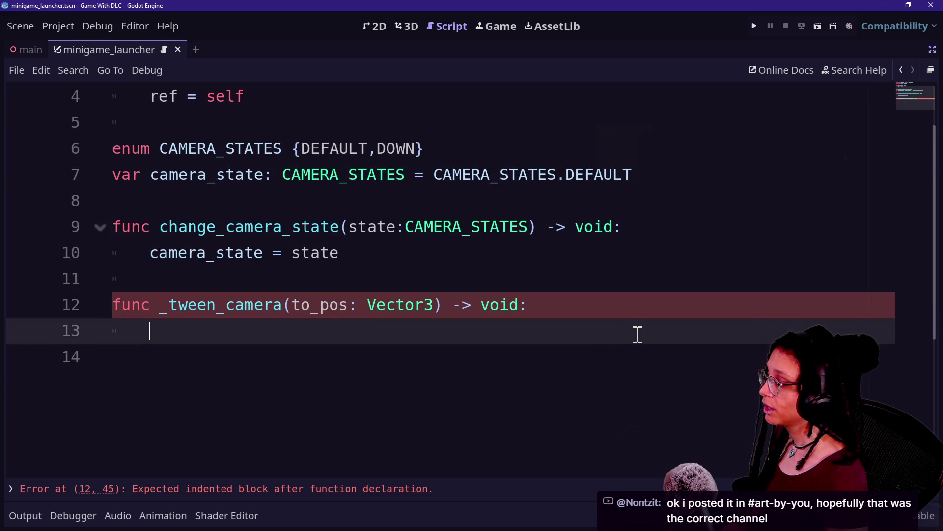
text(cr)
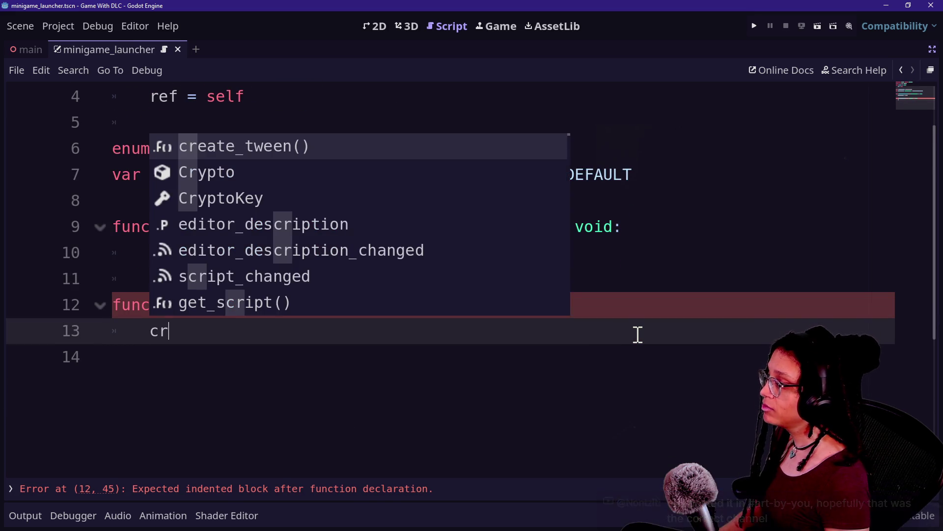
text(e)
key(Return)
click(583, 308)
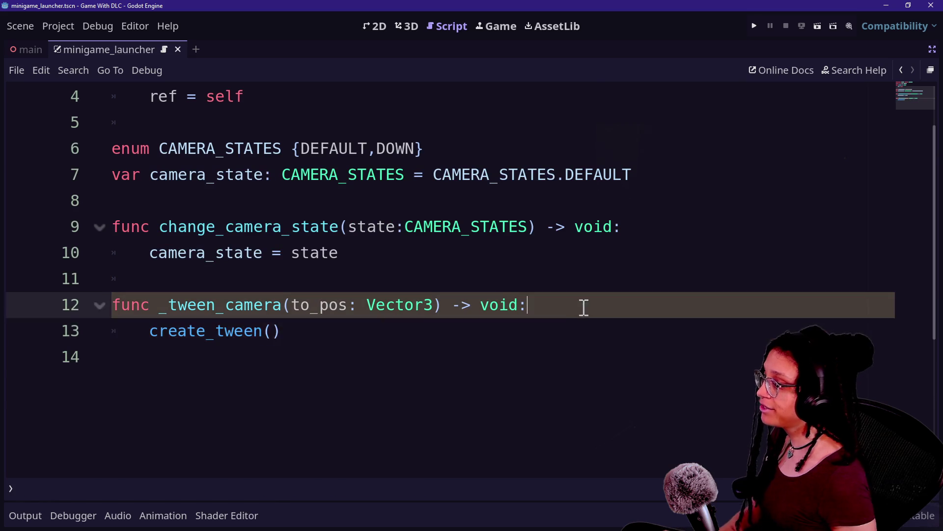
key(Return)
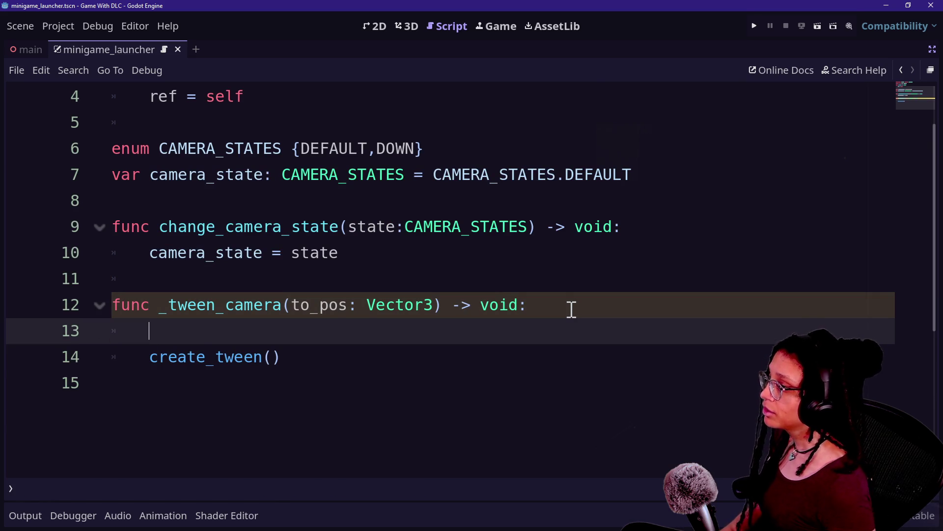
Declare 'var tween: Tween' below the camera_state variable
scroll(331, 314, up, 1)
click(653, 249)
key(Return)
key(Return)
text(v)
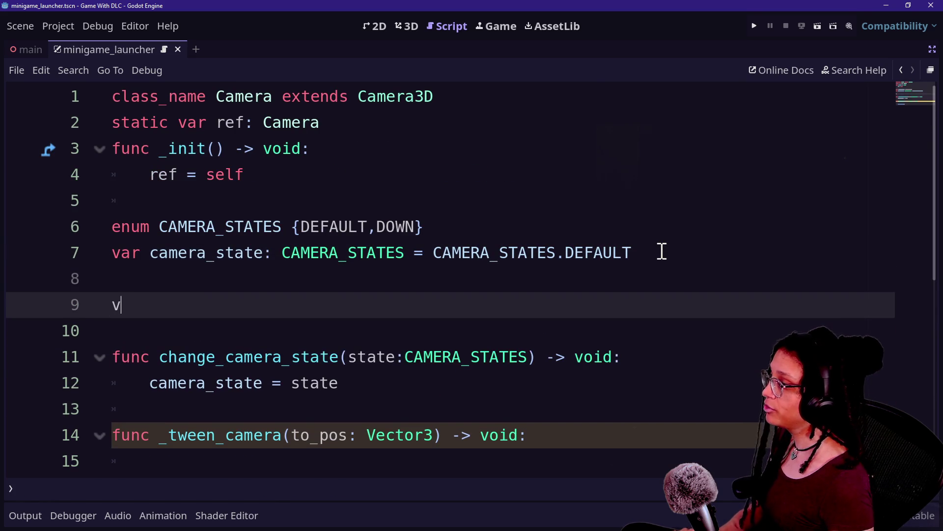
text(ar )
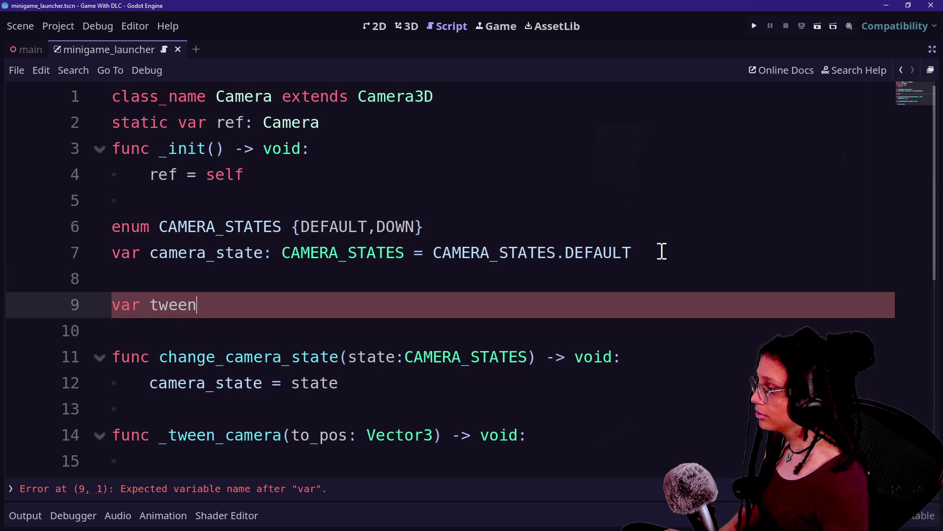
text(Tween)
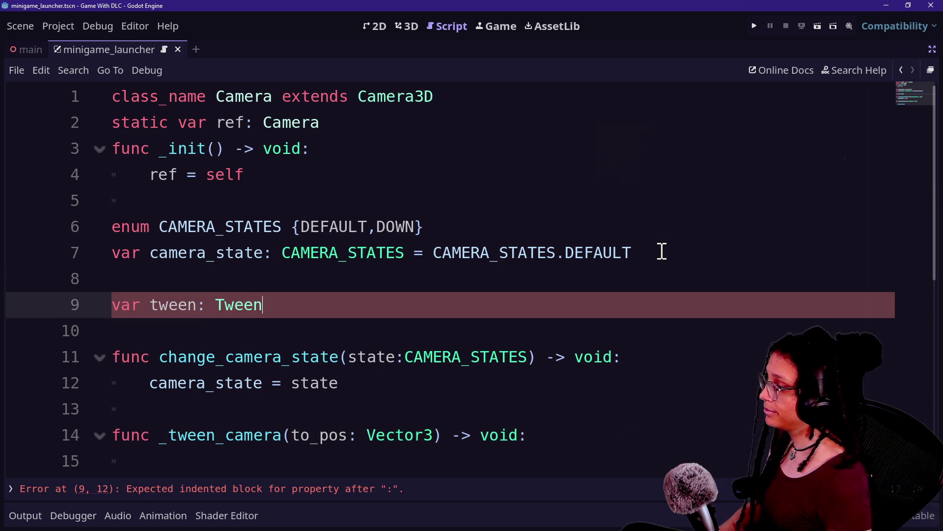
scroll(436, 318, down, 1)
Add an 'if tween: tween.kill()' check at the top of _tween_camera
click(350, 384)
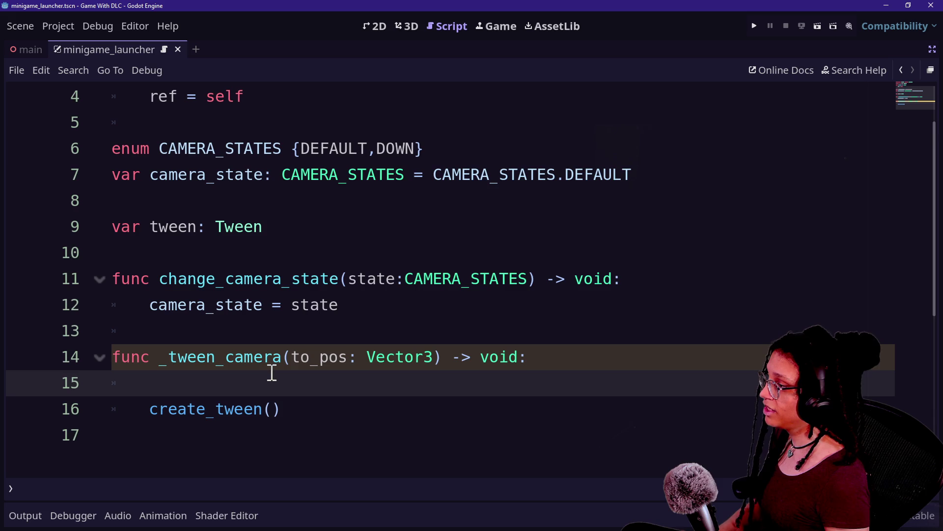
text(t)
key(BackSpace)
text(:)
key(Return)
text(k)
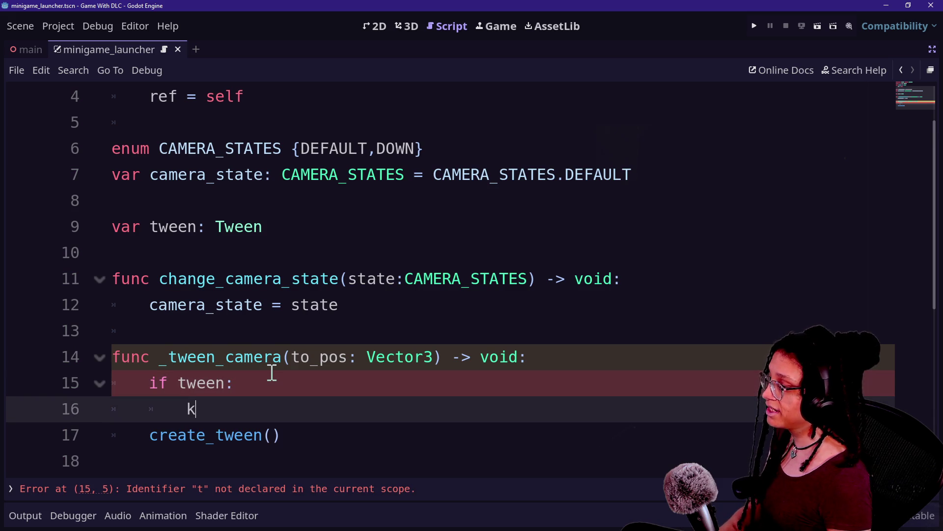
key(BackSpace)
text(tween)
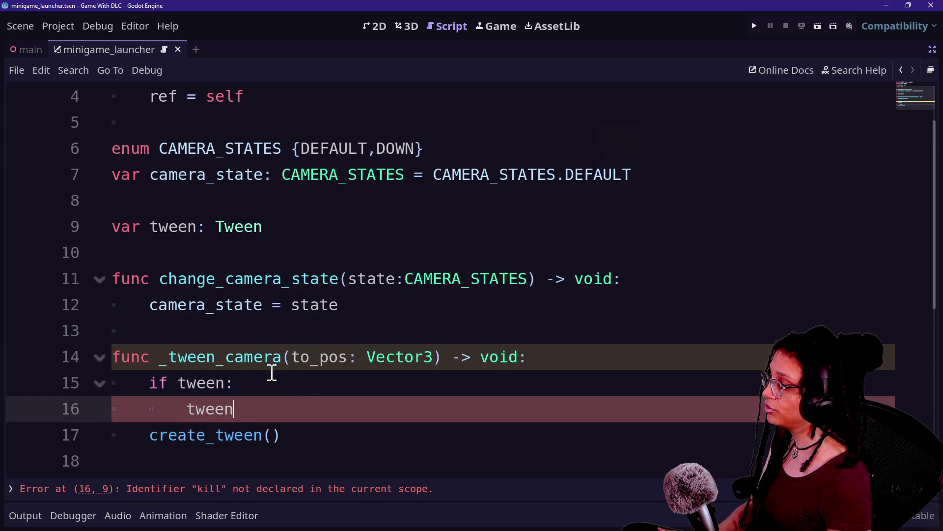
text(.ki)
key(Return)
click(206, 382)
click(392, 401)
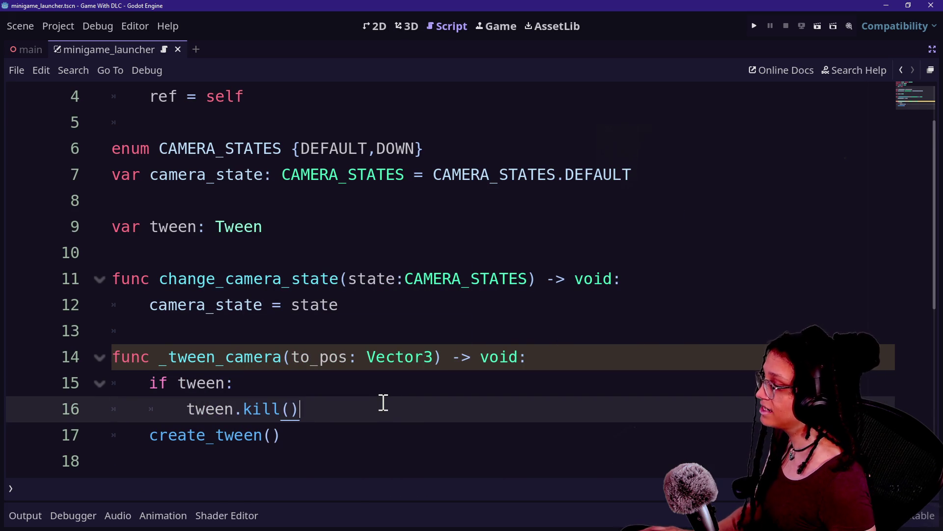
scroll(384, 402, down, 3)
scroll(384, 402, up, 3)
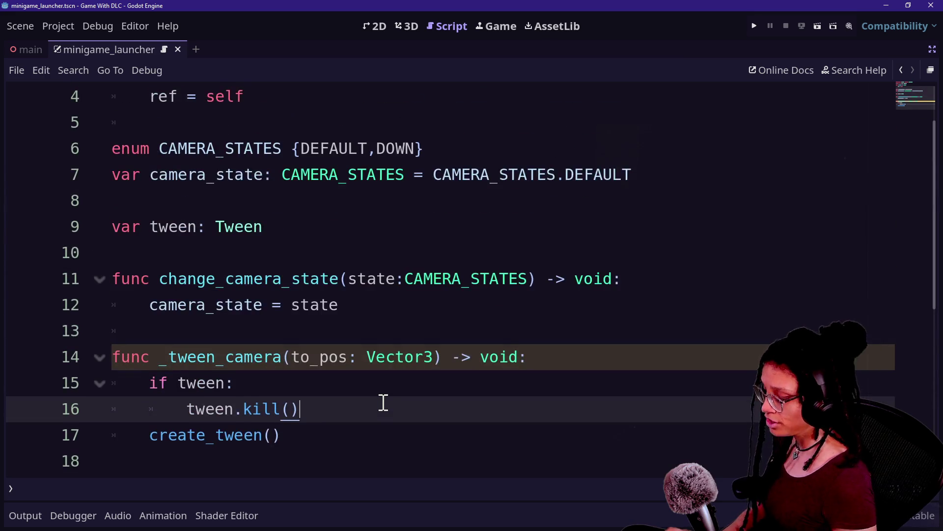
scroll(383, 402, down, 1)
Turn the create_tween line into 'tween = create_tween()'
click(396, 368)
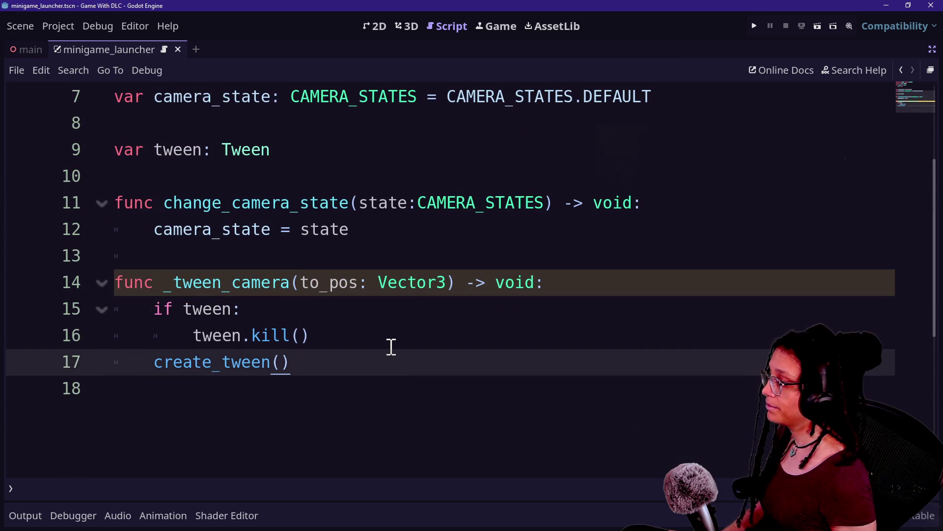
click(143, 358)
text(tween =)
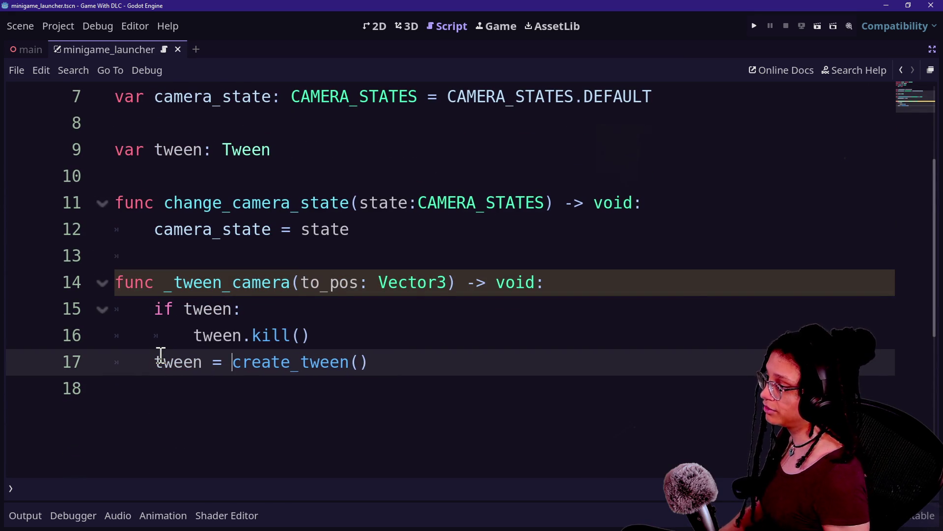
click(389, 370)
drag(234, 363, 251, 362)
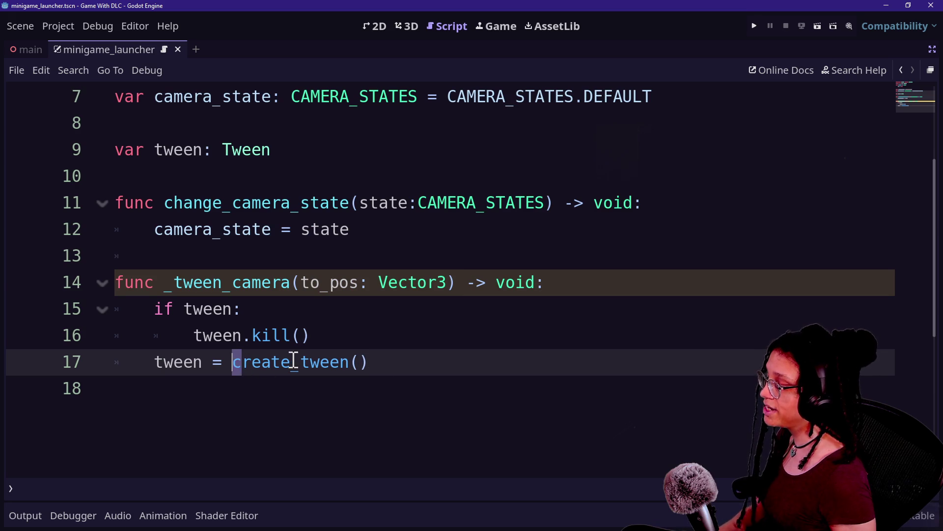
text(g)
key(BackSpace)
text(g)
key(BackSpace)
text(c)
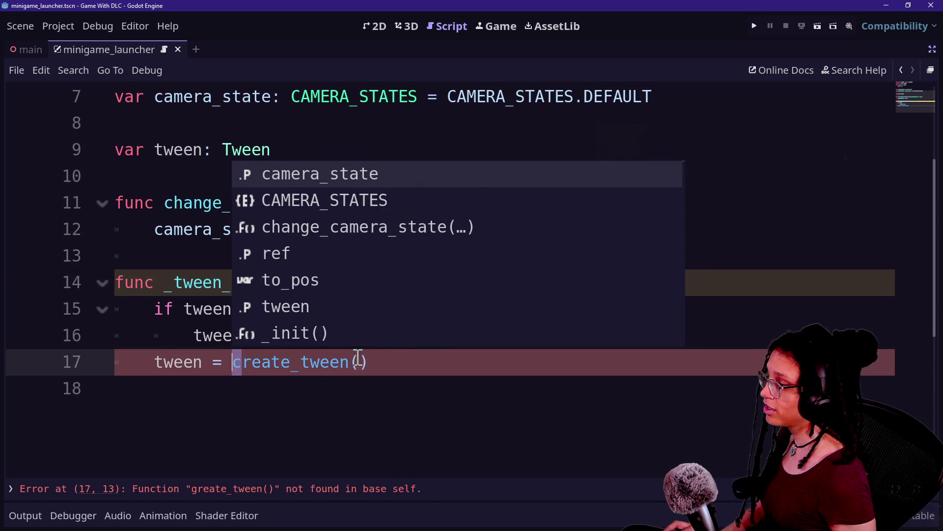
key(Escape)
Start a new line below the tween assignment, then return to the variable declarations
mouse_move(312, 364)
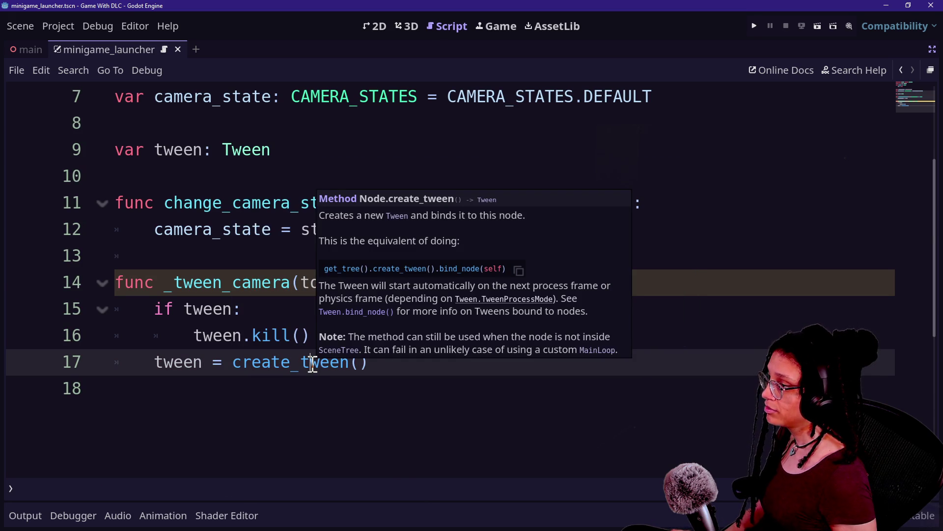
click(398, 365)
key(Return)
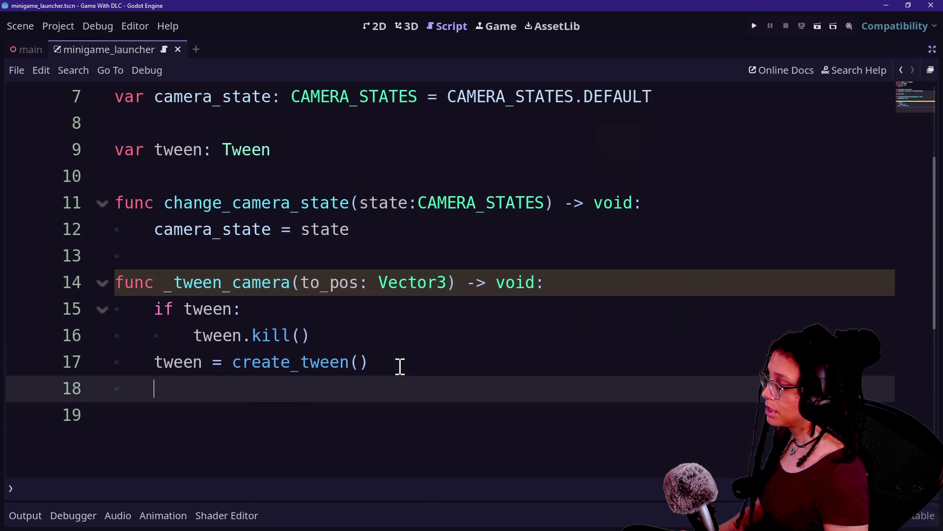
text(t)
key(BackSpace)
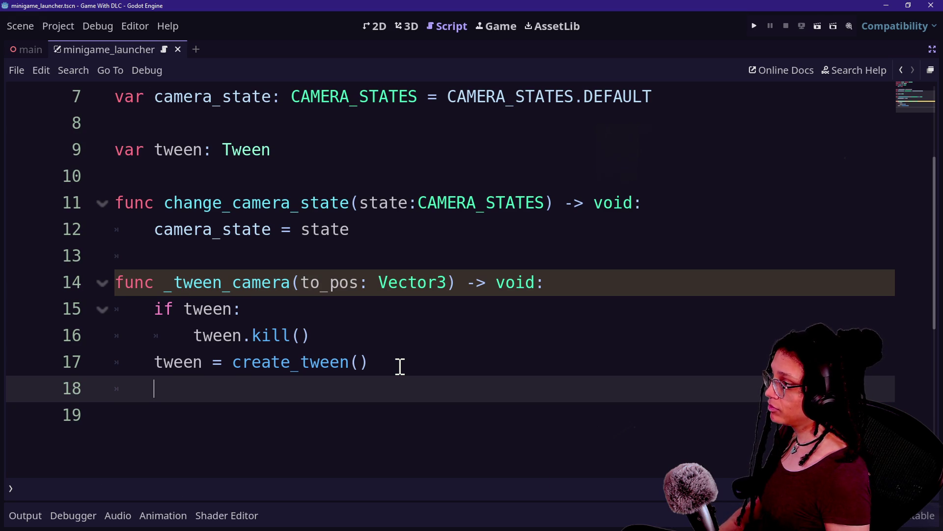
scroll(399, 366, up, 1)
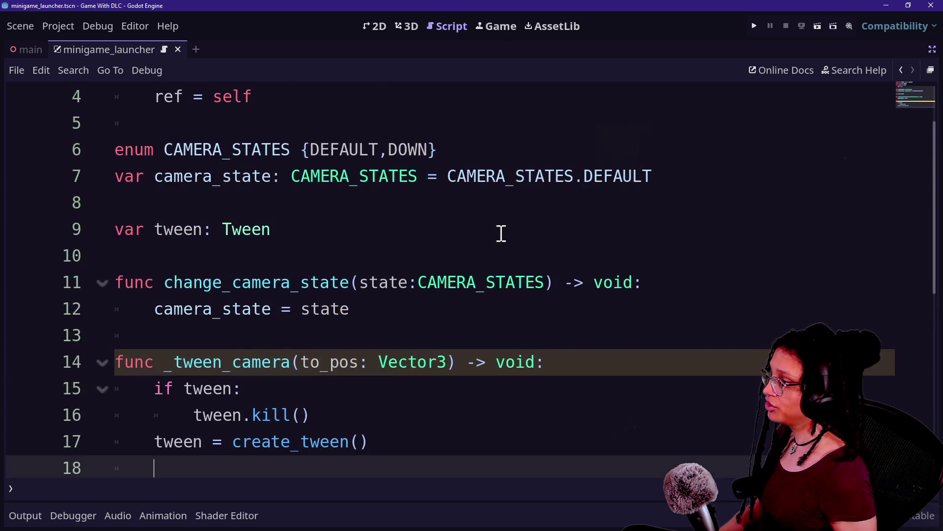
click(594, 227)
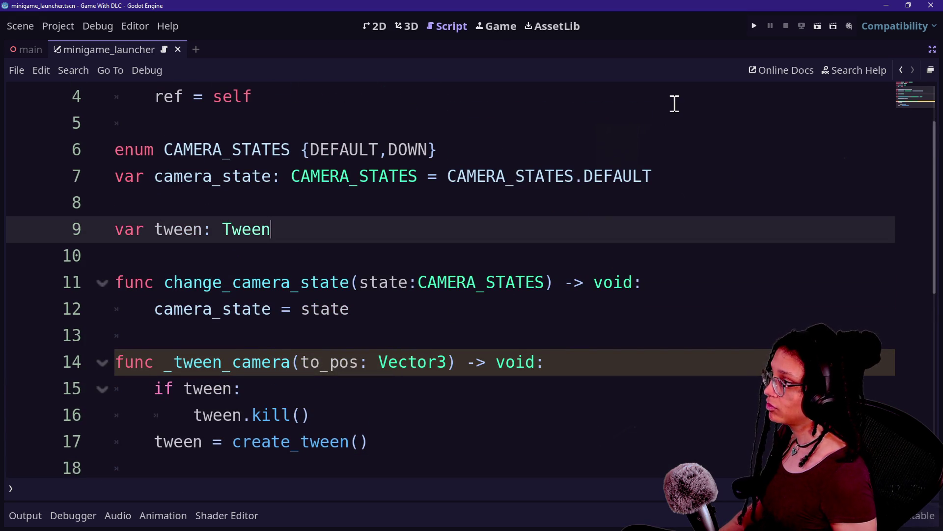
Start 'const POS_DOWN: Vec' on a new line above the enum and exit distraction-free mode
click(663, 120)
click(678, 150)
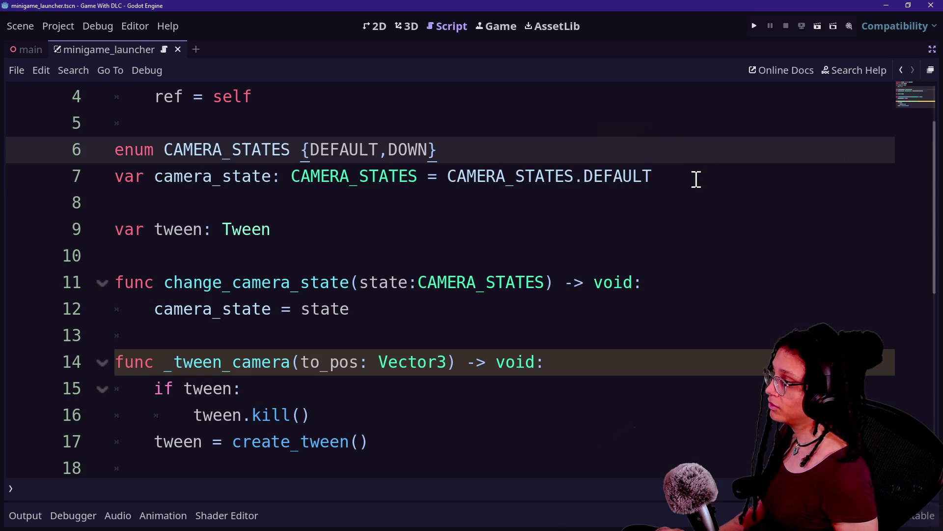
click(697, 179)
click(623, 116)
click(625, 105)
key(Return)
key(Return)
text(const )
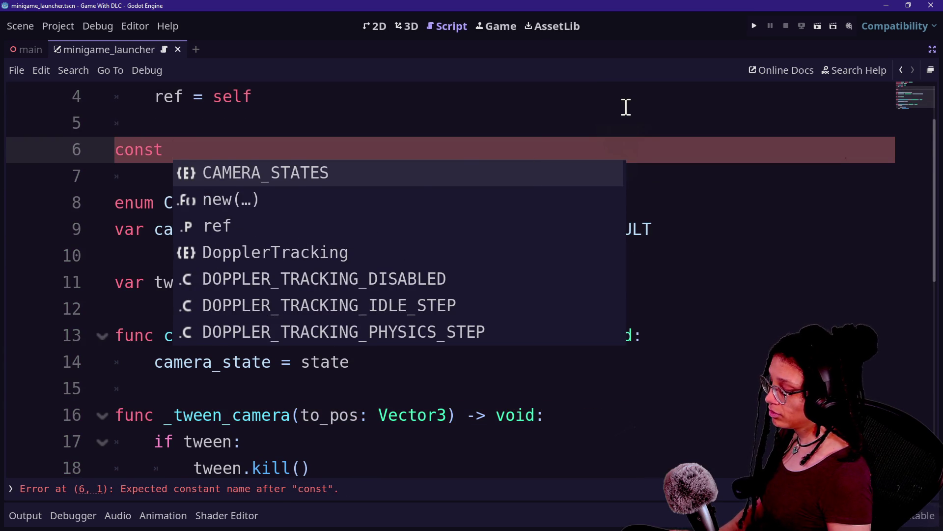
text(DOWN_POS)
key(BackSpace)
key(BackSpace)
key(BackSpace)
text(POS_)
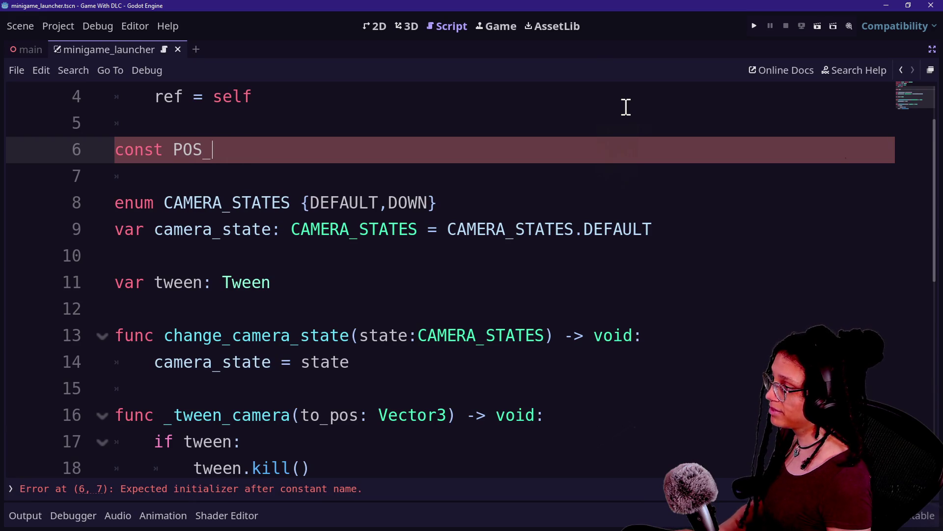
text(DOWN: )
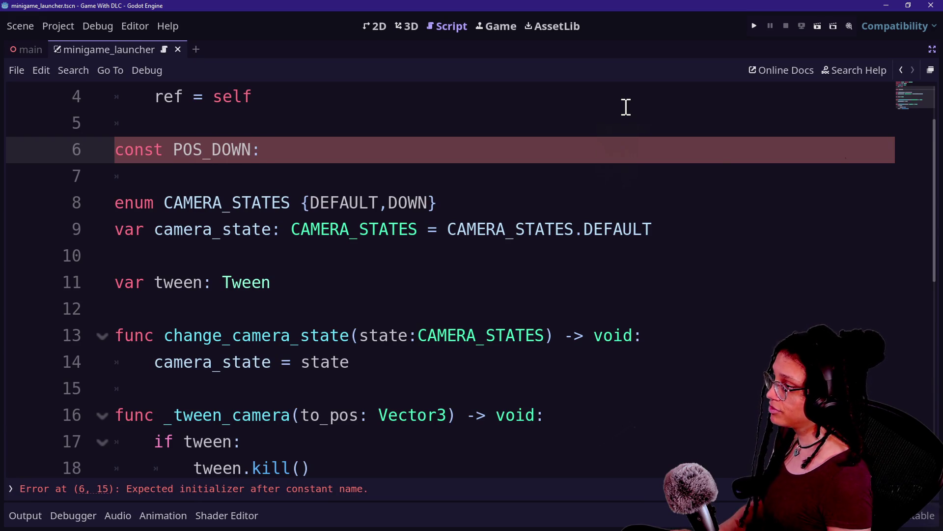
text(Vector3)
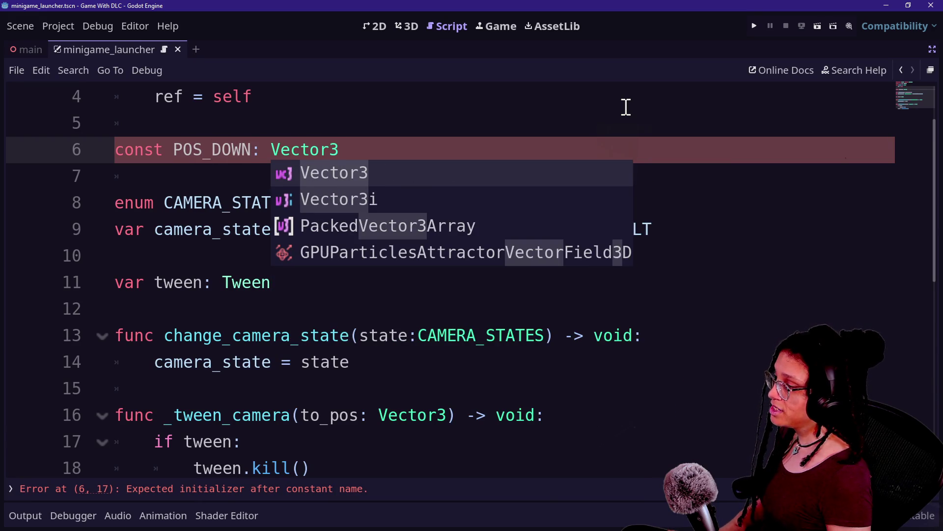
key(BackSpace)
key(BackSpace)
key(BackSpace)
key(ctrl+shift+F11)
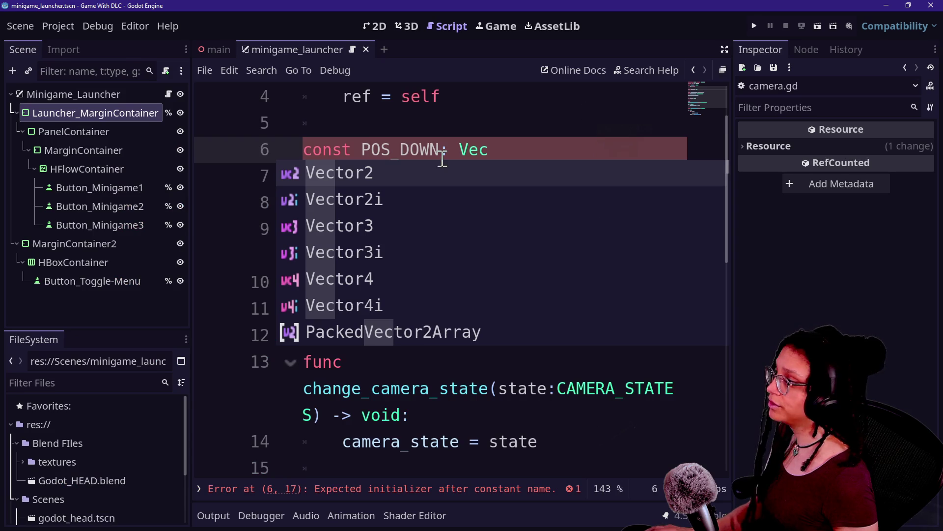
Switch to the main scene, reopen Camera3D's script, and enter distraction-free mode
click(215, 49)
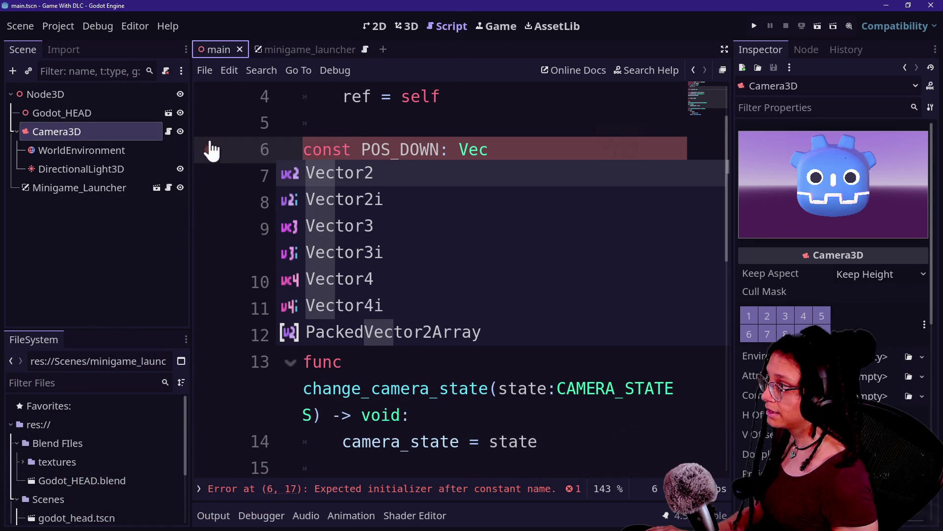
click(168, 132)
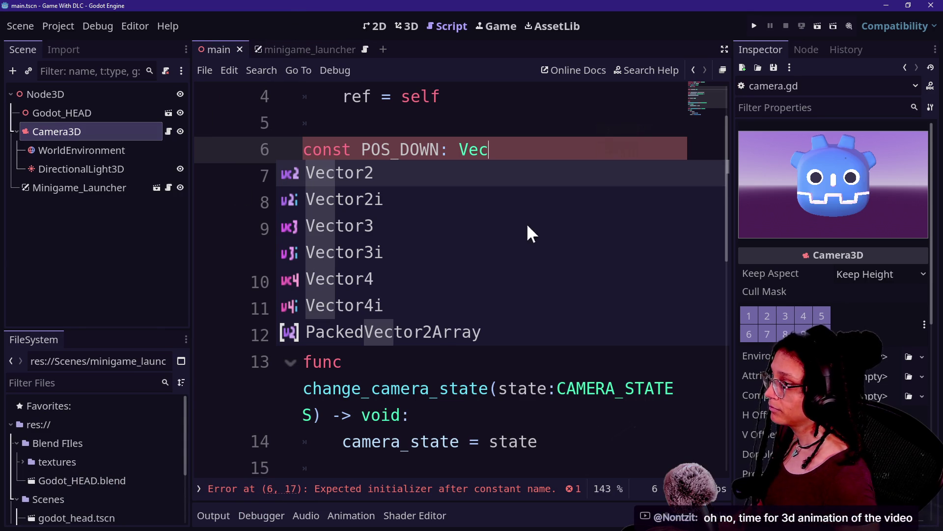
click(482, 111)
scroll(375, 421, down, 2)
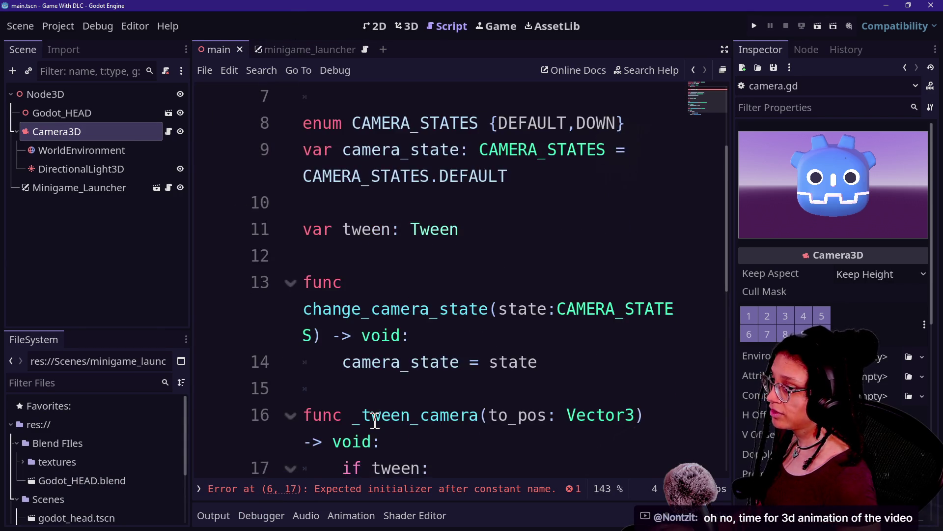
key(ctrl+shift+F11)
Rename the _tween_camera function to _tween_camera_vertically
double_click(407, 335)
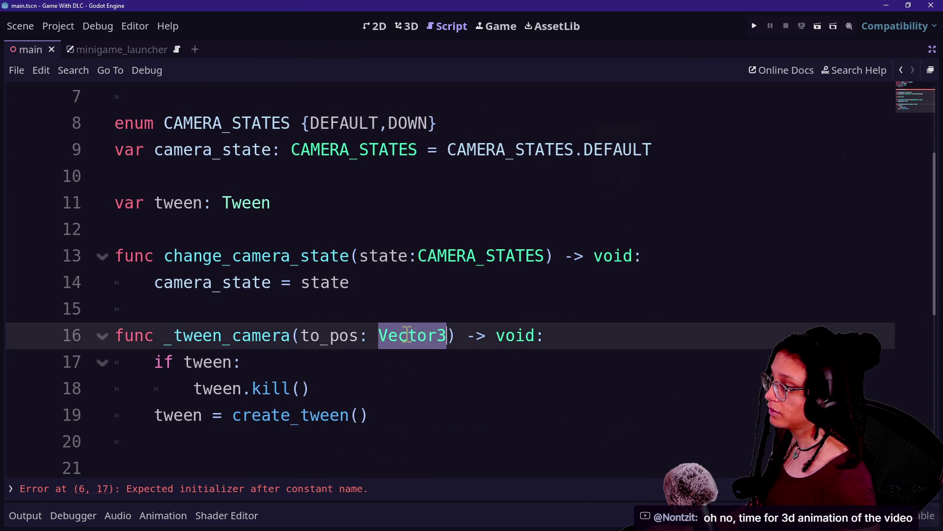
click(292, 335)
text(_vertically)
click(406, 256)
scroll(393, 254, up, 2)
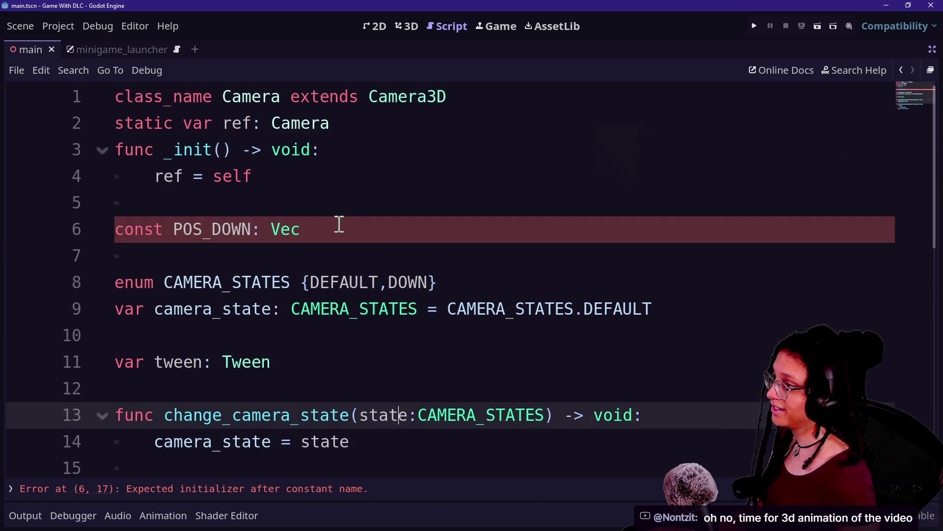
Type POS_DOWN as float on line 6 and change the to_pos parameter from Vector3 to float
click(339, 224)
key(BackSpace)
key(BackSpace)
key(BackSpace)
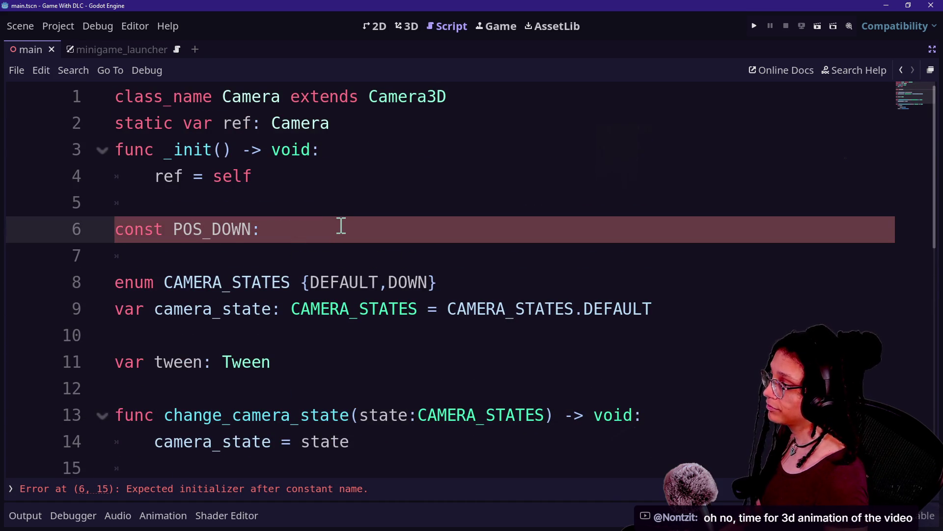
text(float)
click(554, 457)
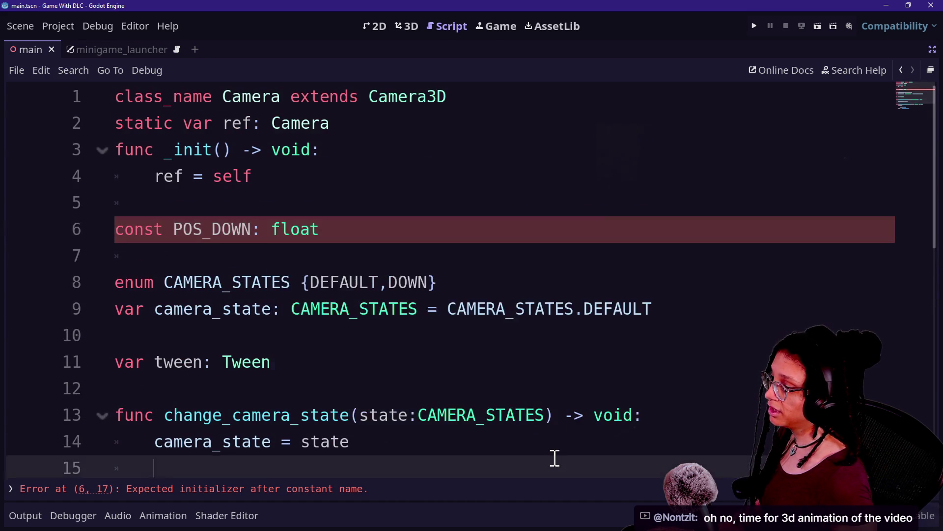
scroll(555, 458, down, 1)
double_click(522, 420)
text(float)
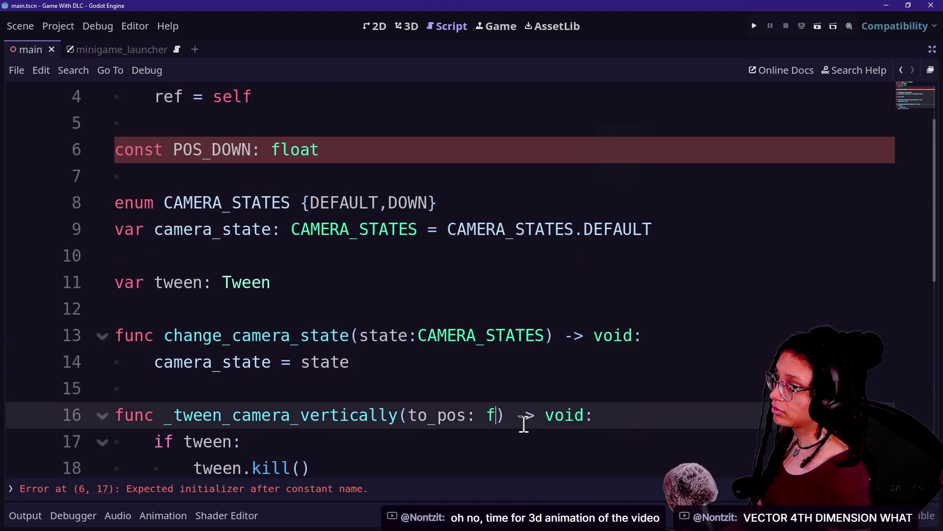
Add ' = ' after the float type on line 6 to begin POS_DOWN's value
click(307, 249)
click(344, 202)
click(545, 392)
click(413, 225)
click(397, 167)
click(400, 155)
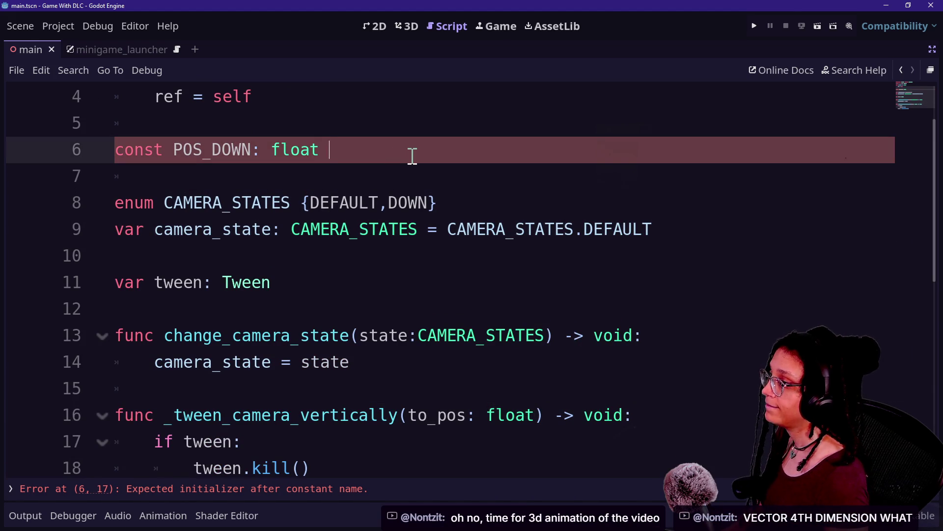
text(=)
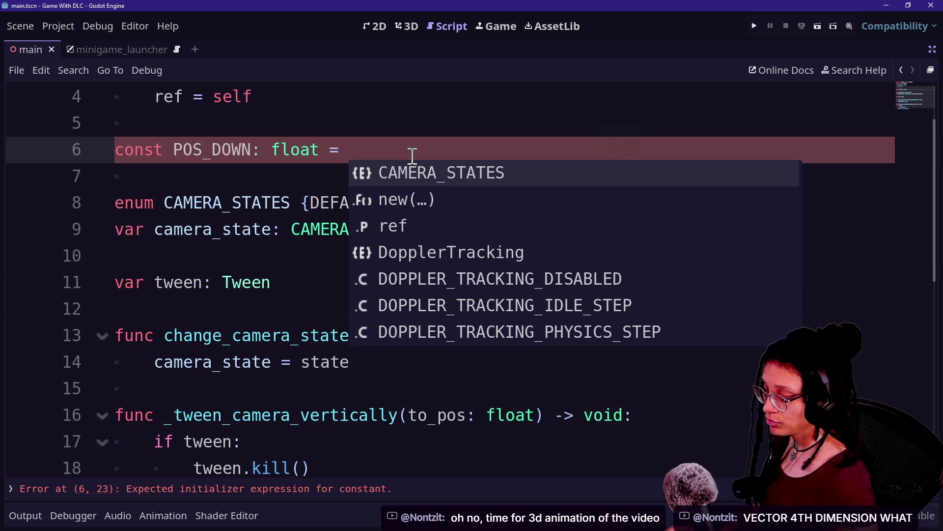
Check Camera3D's V Offset in the Inspector and enter -.076 as POS_DOWN's value
key(ctrl+shift+F11)
scroll(833, 221, down, 2)
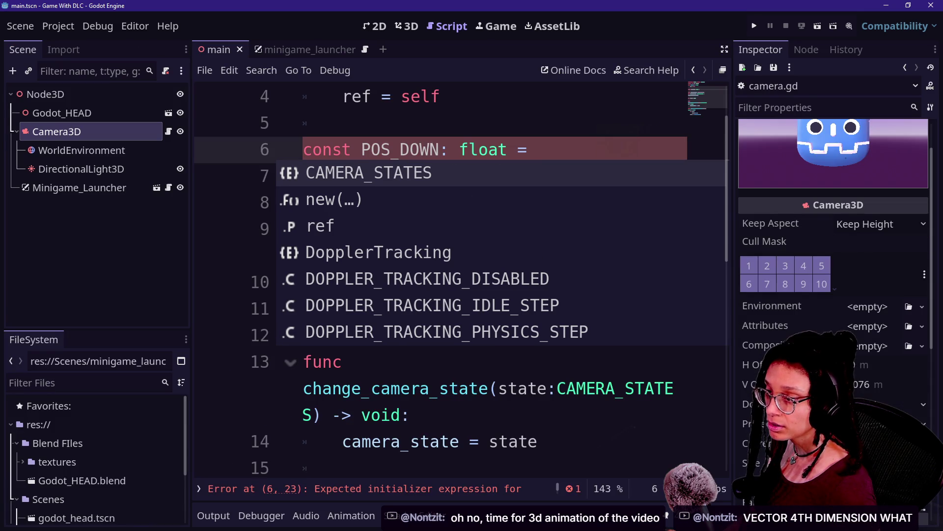
scroll(833, 295, down, 4)
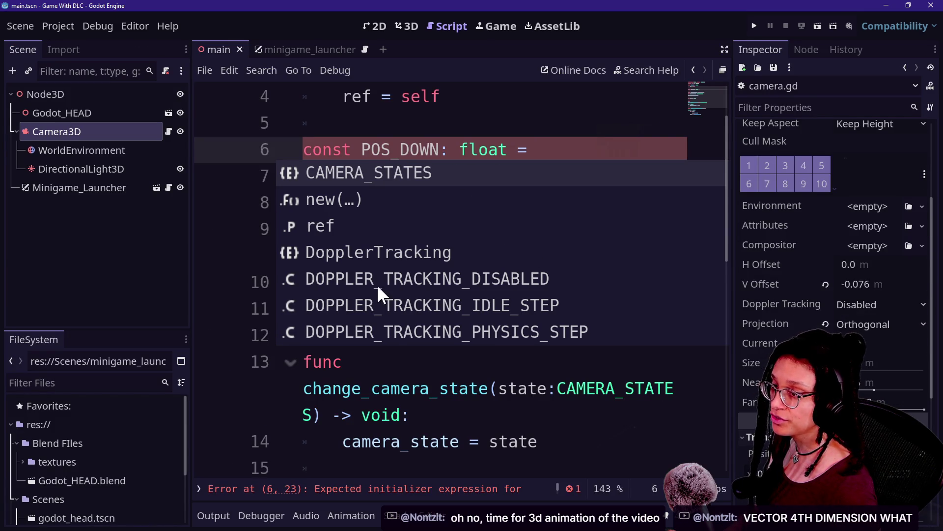
key(ctrl+shift+F11)
text(-)
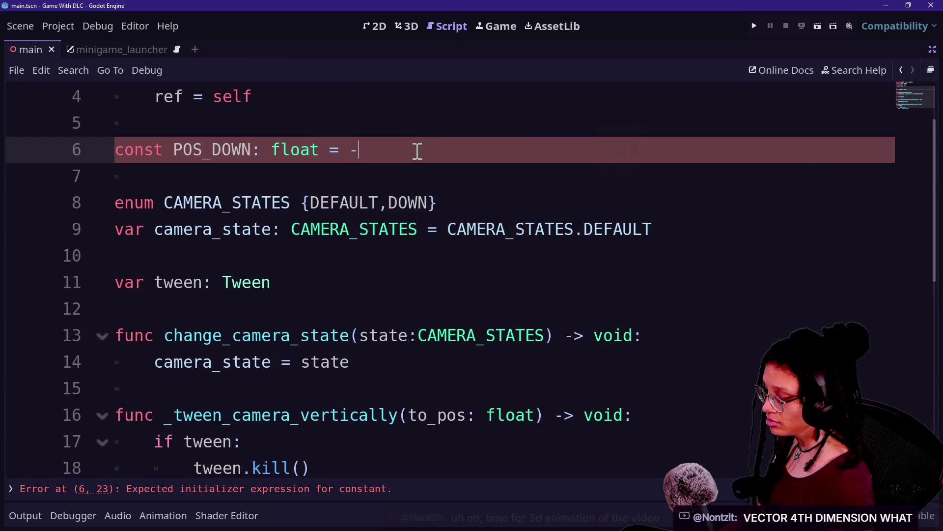
text(.07)
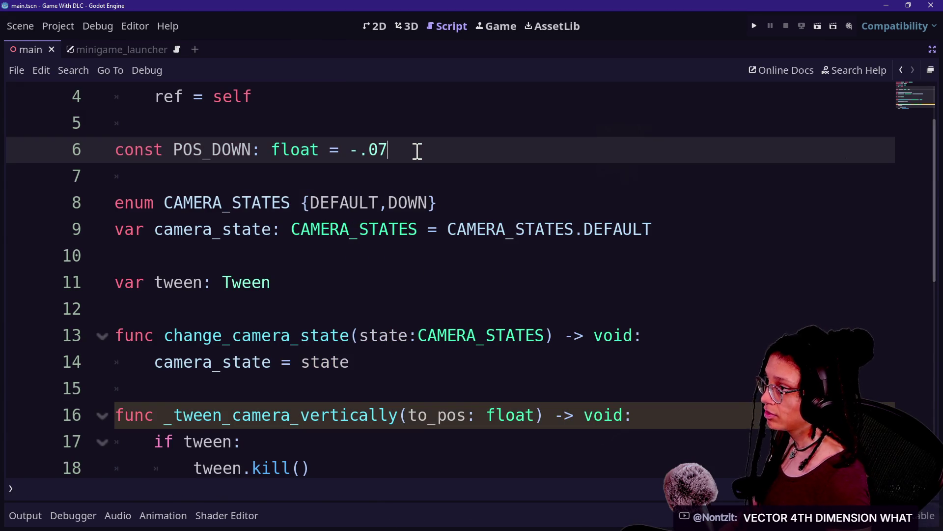
text(6)
Add a POS_DEFAULT float constant and move it above POS_DOWN
key(Up)
key(Down)
key(Return)
text(const)
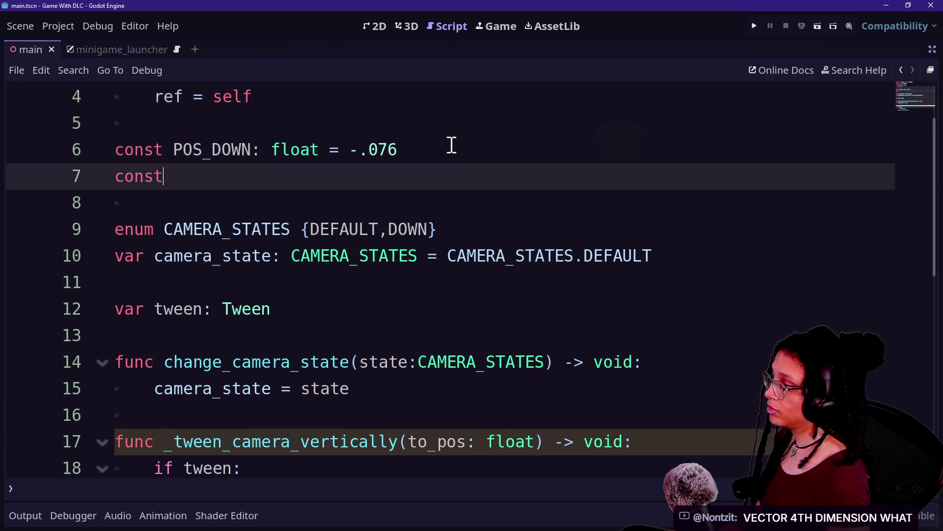
text( POSTDEFAU)
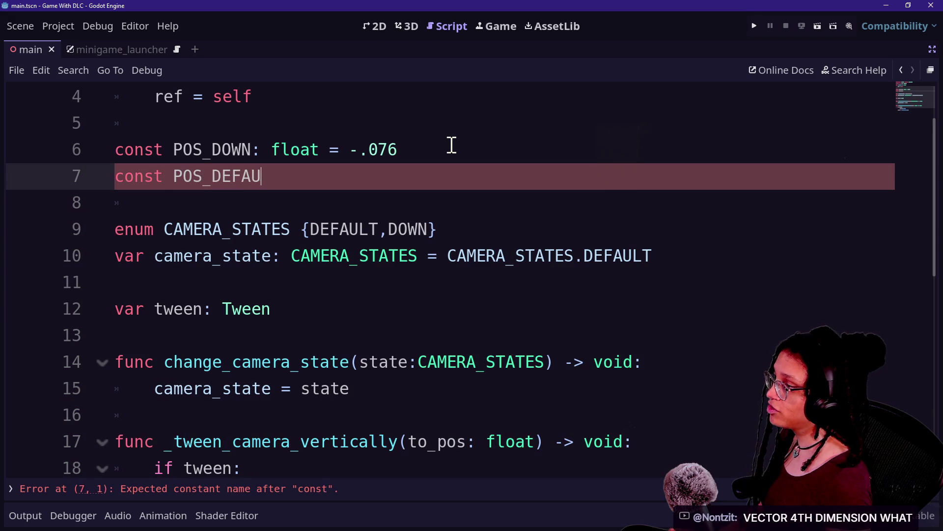
text(float = 0.)
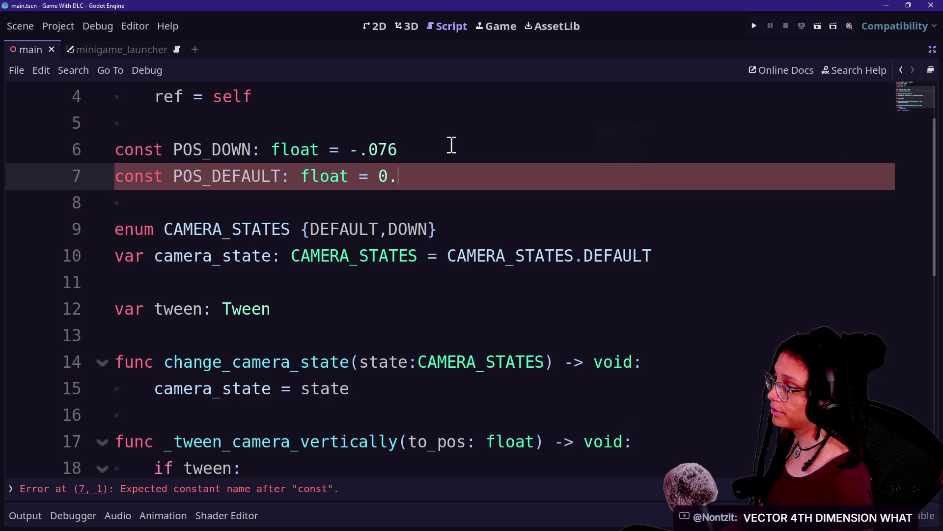
drag(442, 177, 425, 148)
key(ctrl+x)
click(415, 123)
key(ctrl+v)
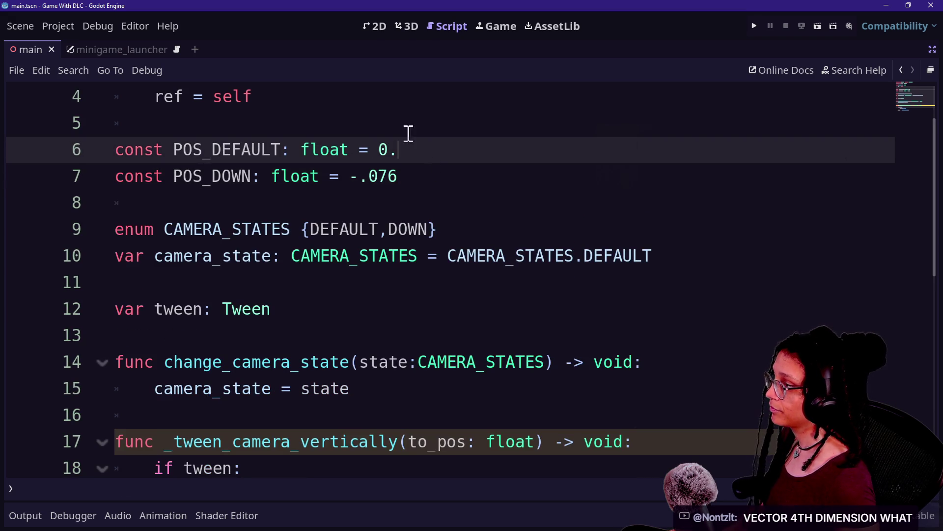
Review the POS_DOWN line and the tween function code below it
click(453, 179)
scroll(451, 223, down, 1)
scroll(481, 224, down, 3)
click(335, 249)
drag(335, 249, 362, 289)
click(367, 316)
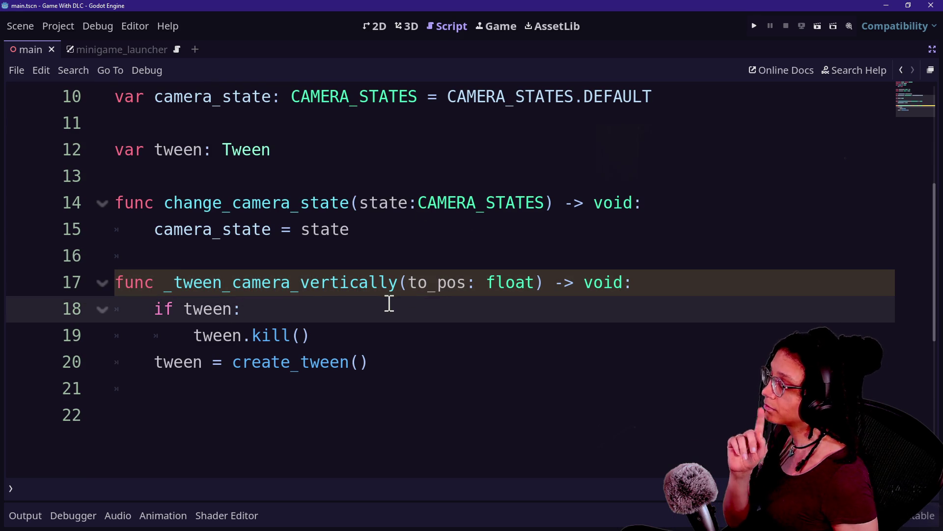
scroll(394, 352, up, 2)
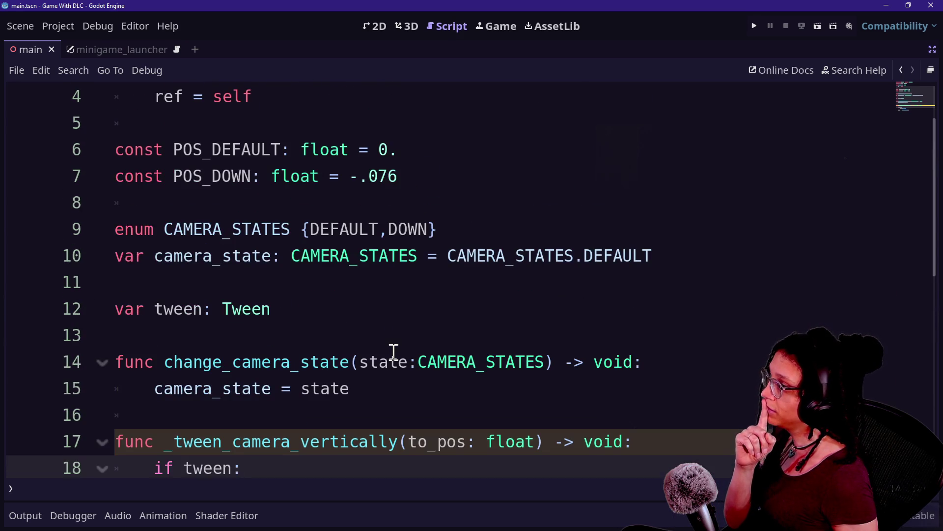
scroll(393, 352, down, 1)
Start a tween.tween_property call on a new line after create_tween
click(429, 453)
key(Return)
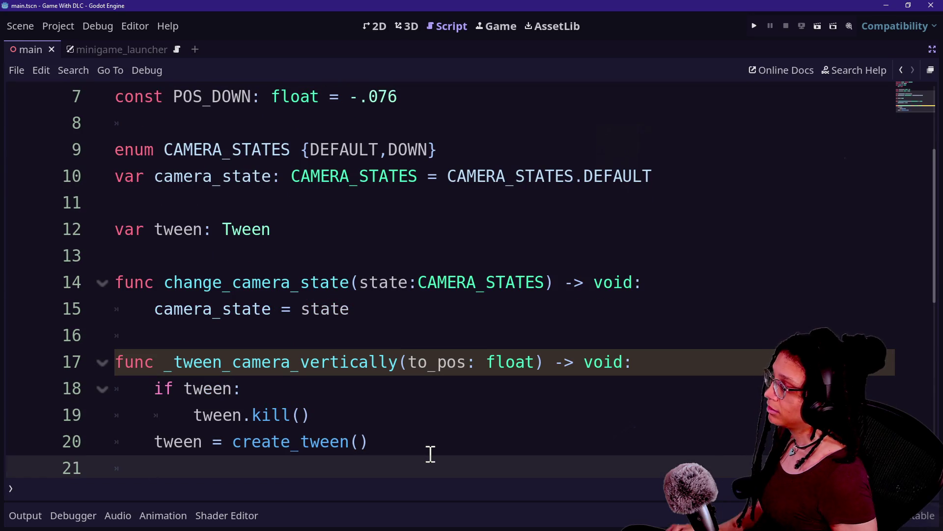
text(t)
key(Escape)
scroll(463, 401, down, 1)
text(ween_p)
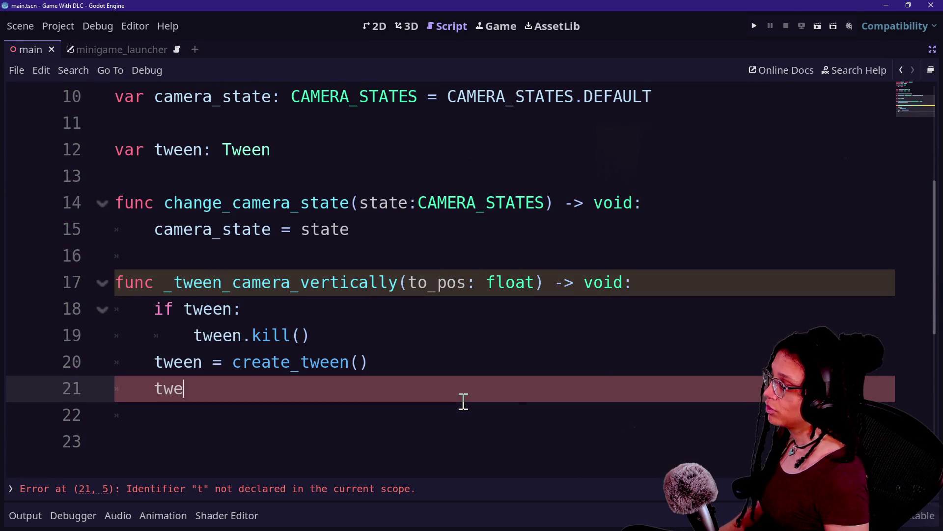
key(BackSpace)
key(BackSpace)
key(BackSpace)
text(.tween_p)
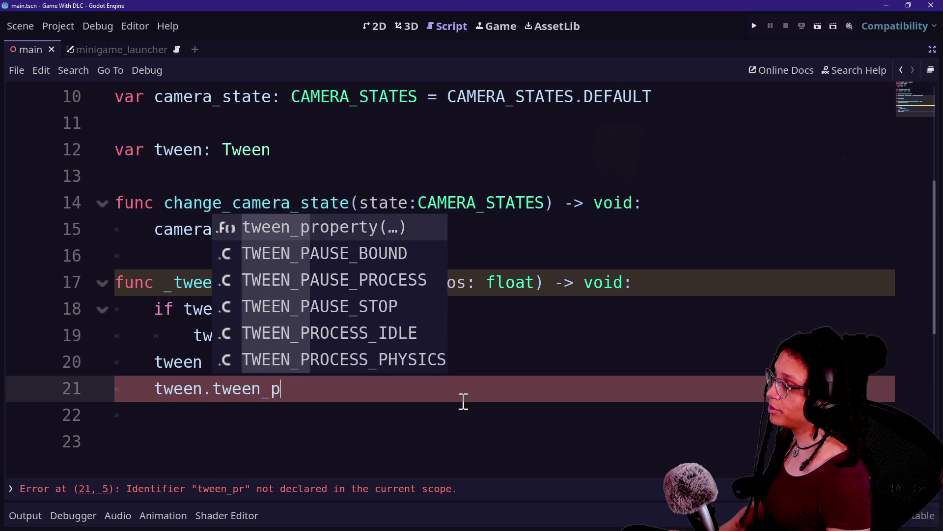
key(Return)
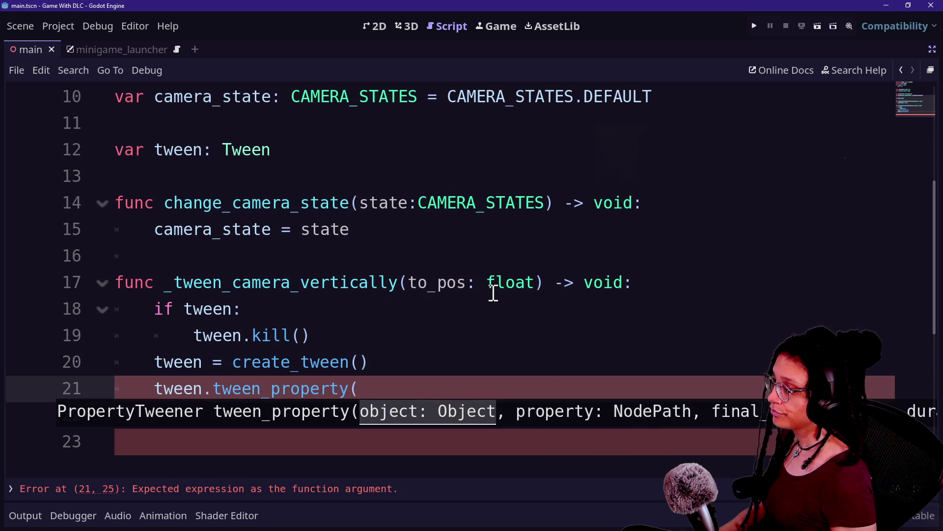
Put the self and v_offset arguments on their own indented line in tween_property
text(self,)
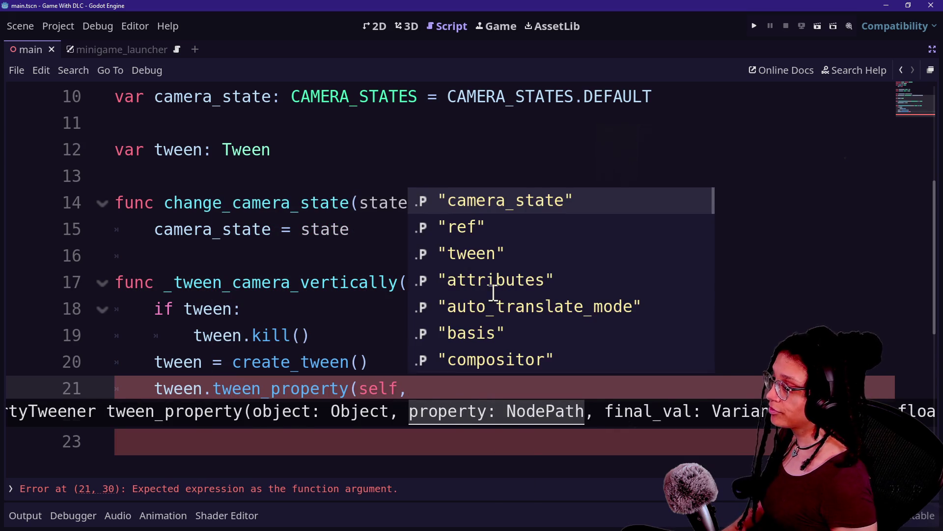
click(355, 388)
key(Return)
scroll(350, 367, down, 1)
click(352, 337)
text(v)
key(Return)
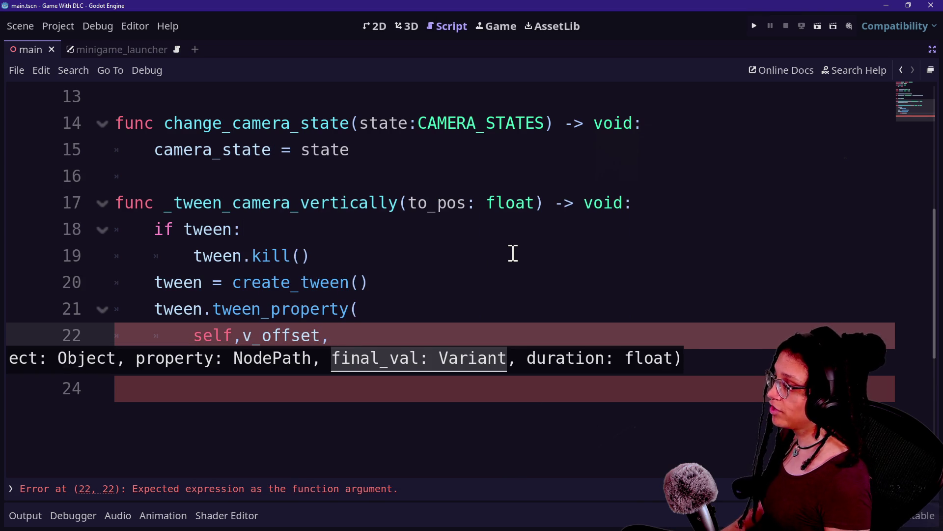
text(,)
Declare const TWEEN_SPEED: float = .4 below POS_DOWN
scroll(297, 252, up, 3)
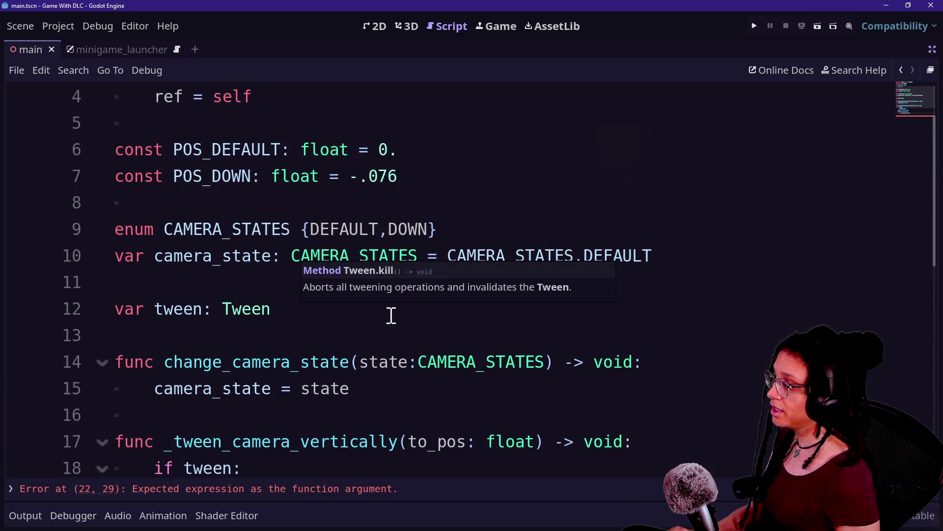
click(390, 311)
key(Return)
text(var)
key(BackSpace)
key(BackSpace)
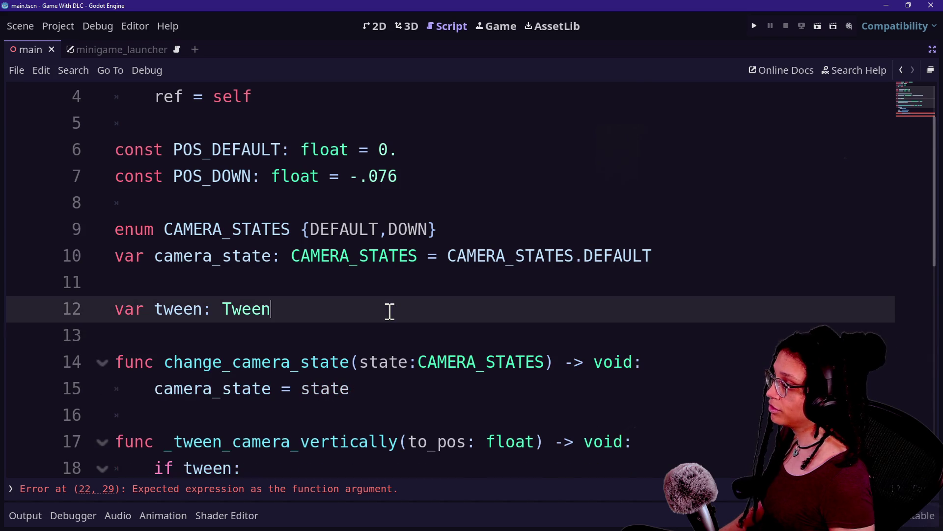
click(435, 175)
key(Return)
text(const TWEEN_SPEED: float = )
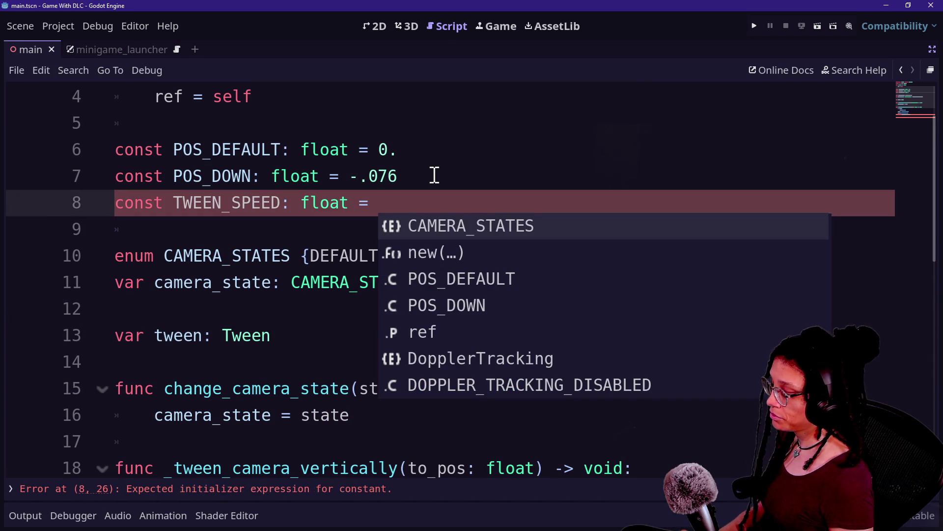
text(.)
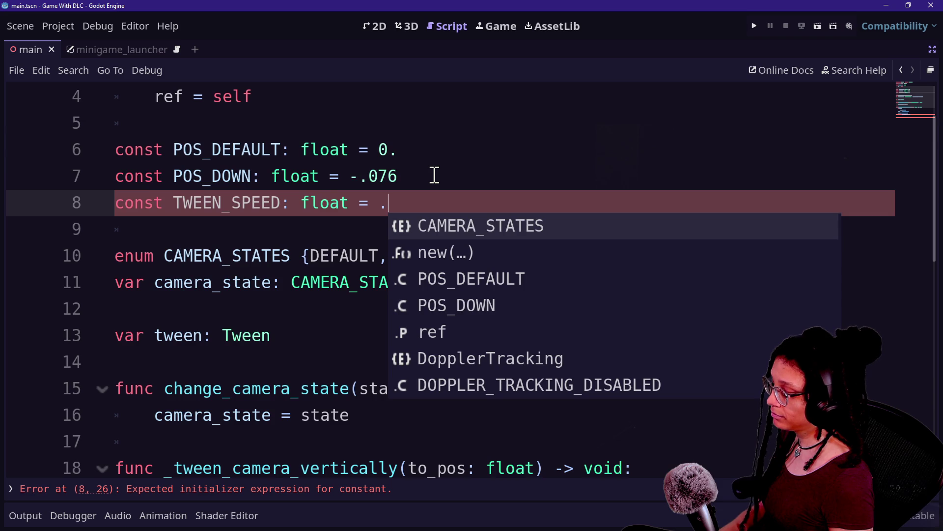
text(4)
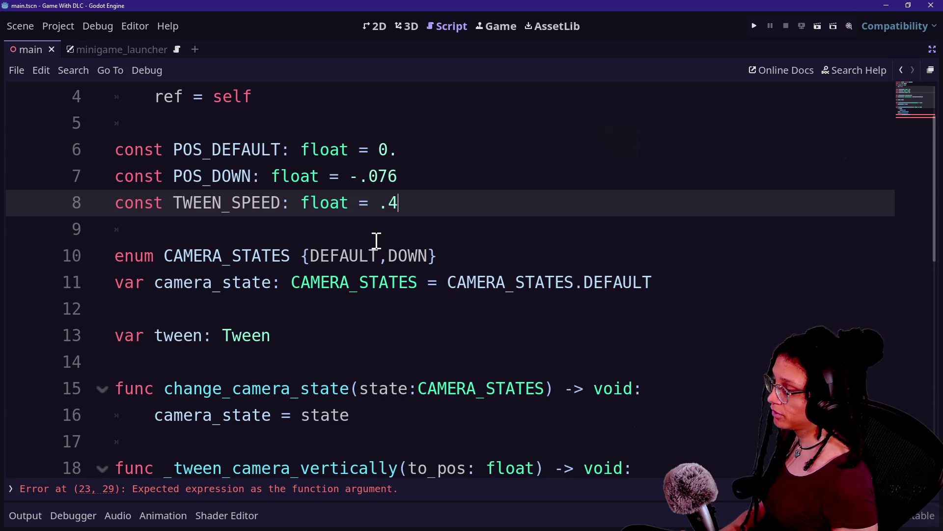
Pass TWEEN_SPEED as the tween duration and close the tween_property call
scroll(375, 240, down, 3)
click(490, 345)
click(564, 371)
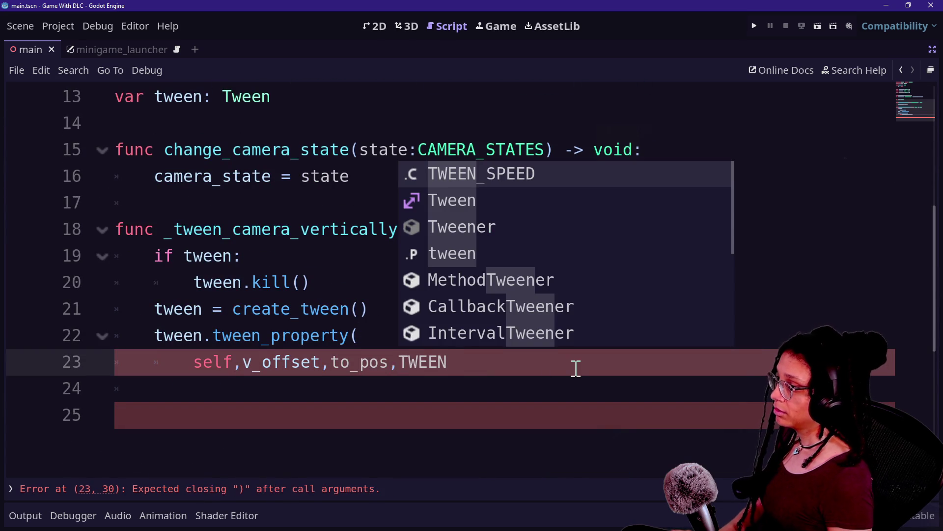
key(Return)
text())
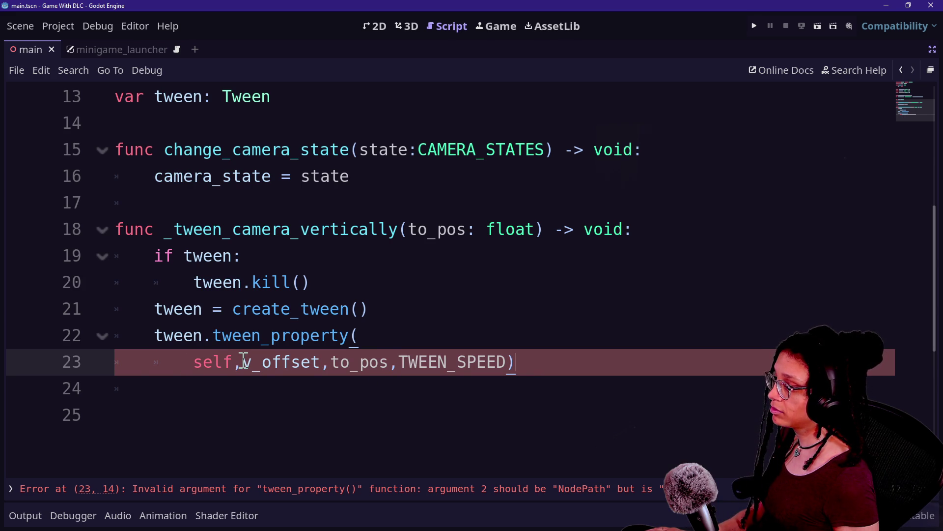
Quote the property as "v_offset" and save the scene
drag(244, 362, 316, 363)
click(322, 362)
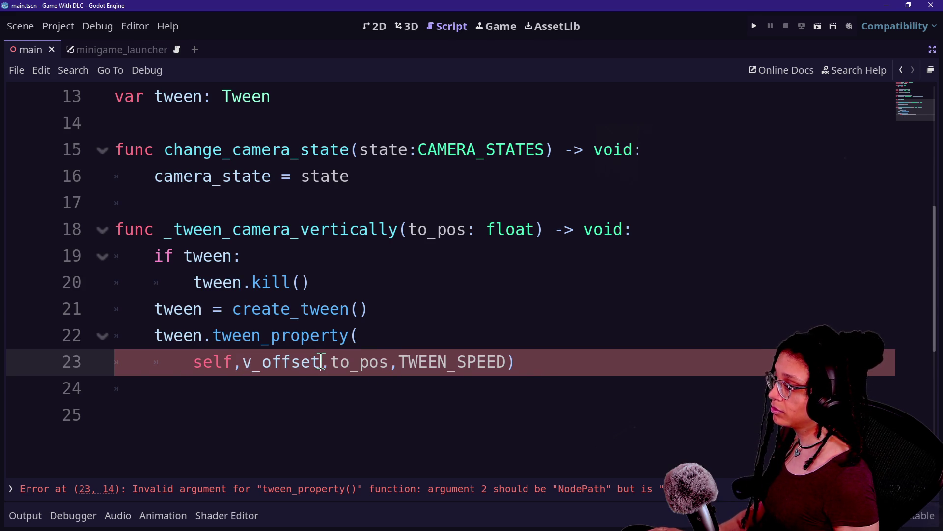
text(")
text(")
drag(251, 335, 331, 362)
click(547, 361)
key(ctrl+s)
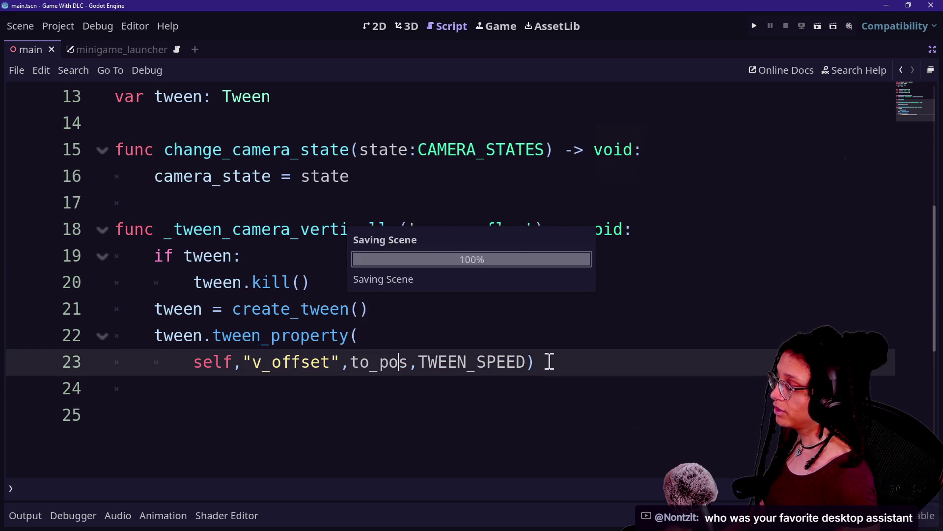
key(Return)
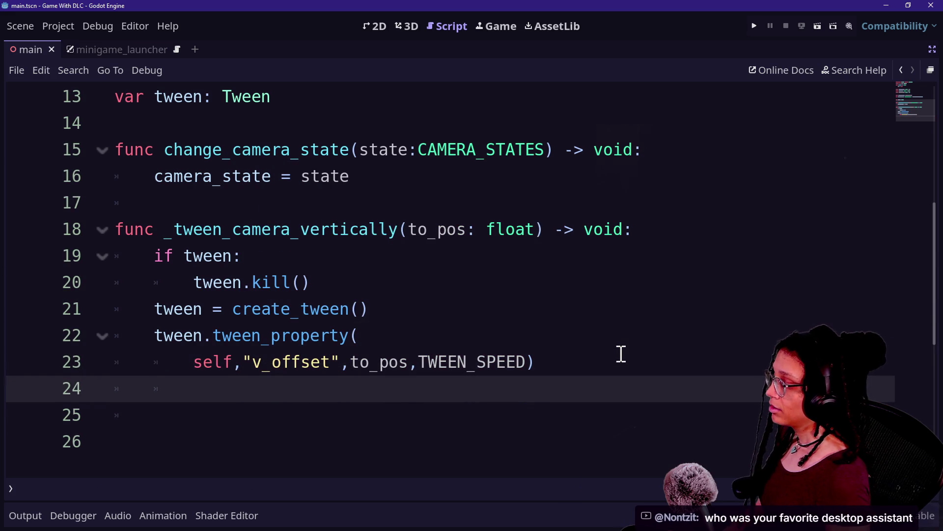
key(BackSpace)
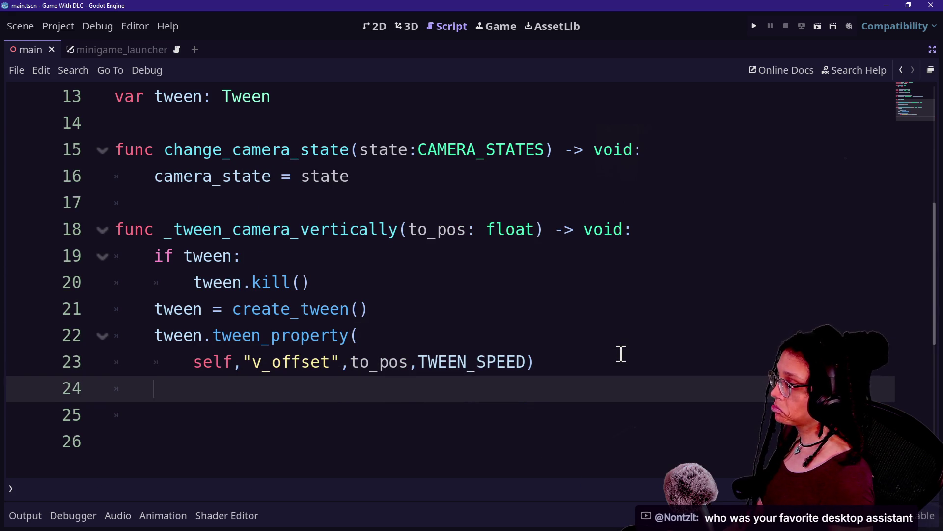
Insert tween.set_ease(Tween.EASE_OUT) right after the create_tween line
click(482, 307)
key(Return)
text(tween.)
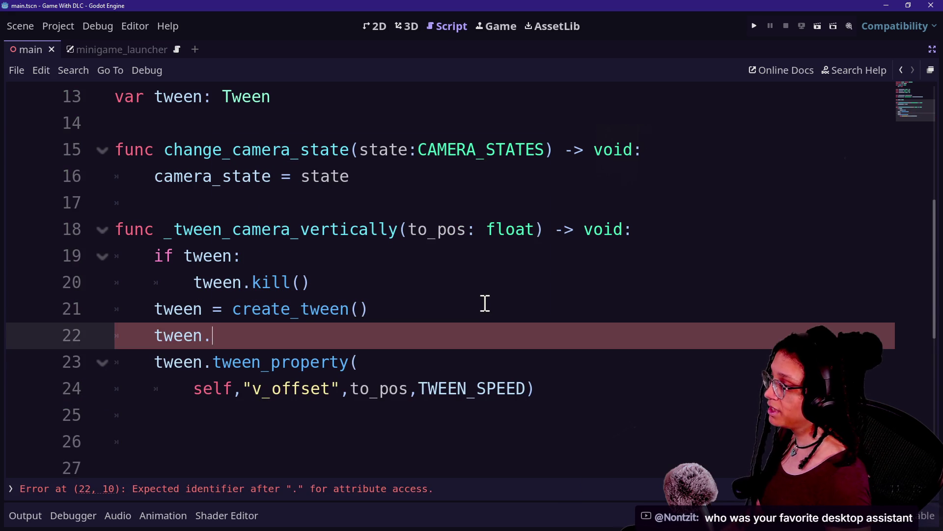
text(ea)
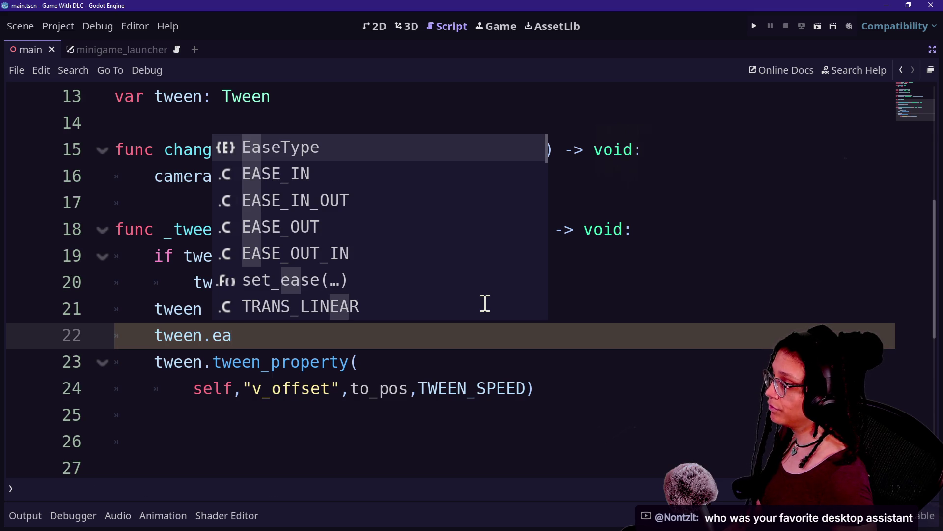
key(Down)
key(Down)
key(Down)
key(Return)
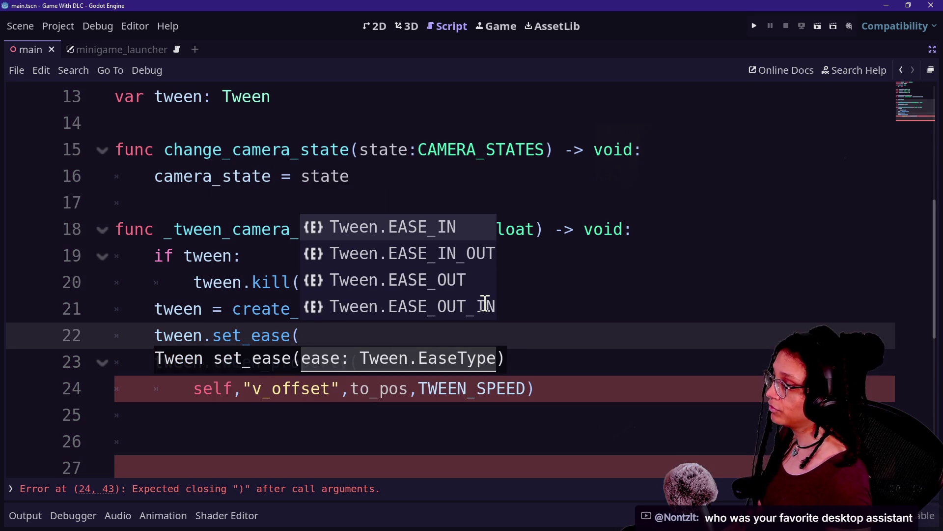
key(Left)
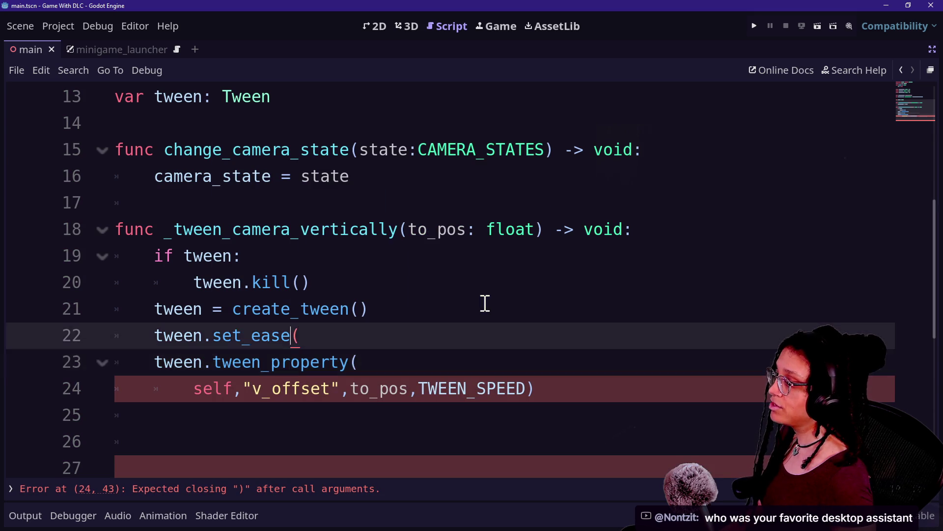
text(ase_)
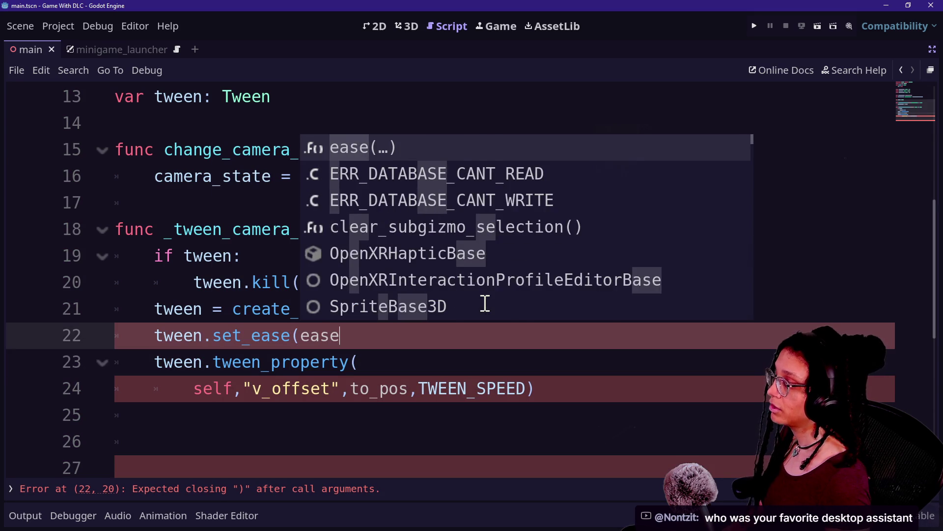
key(BackSpace)
key(BackSpace)
key(BackSpace)
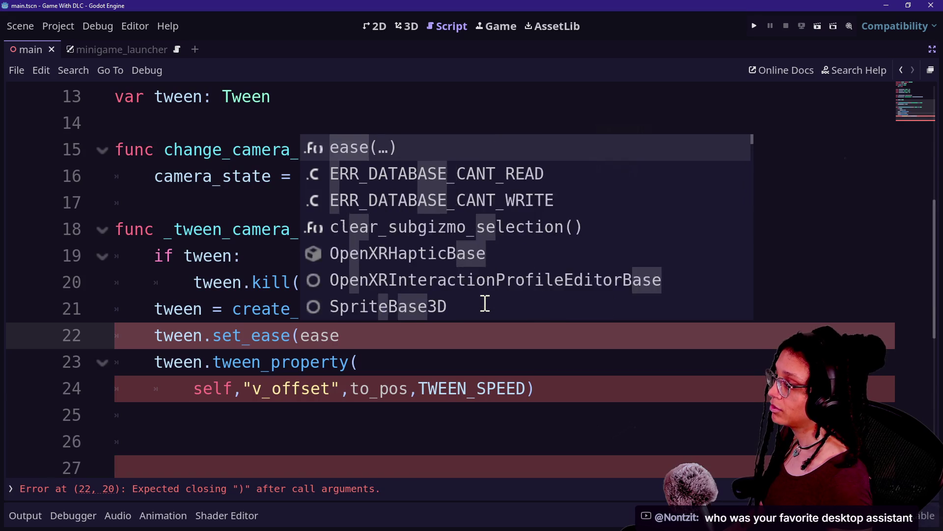
text(E)
key(BackSpace)
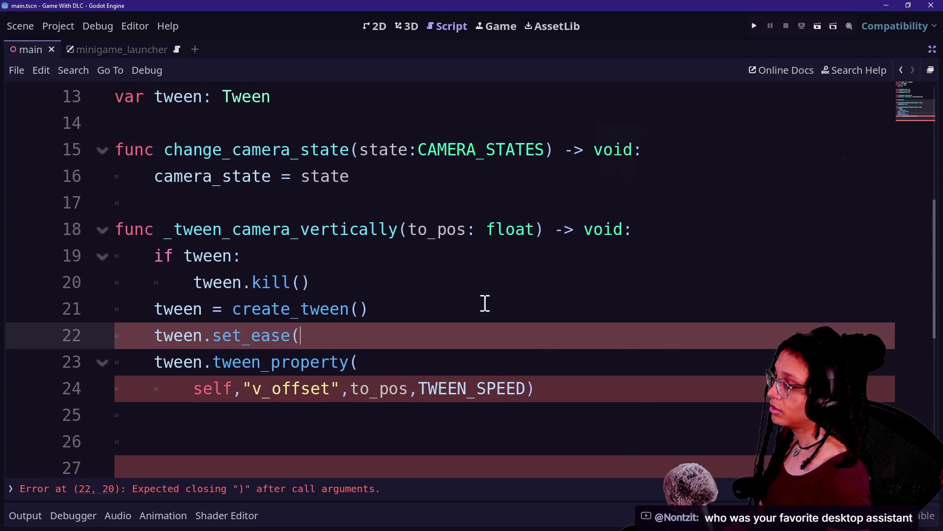
key(ctrl+space)
key(Up)
key(Down)
key(Down)
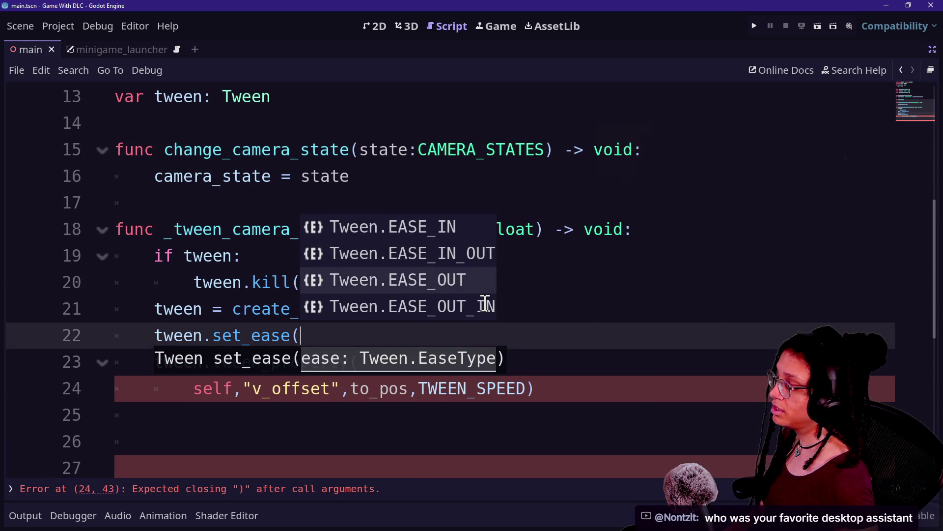
key(Return)
text())
Try a tween.set_trans(Tween.TRANS_SINE) line, then delete it
click(421, 320)
key(Return)
text(tween.set_trasns)
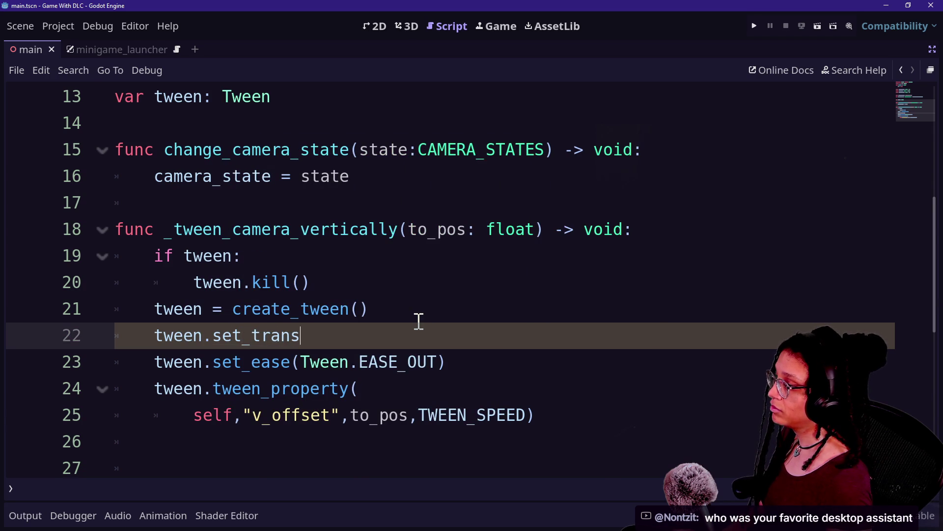
text((Tween)
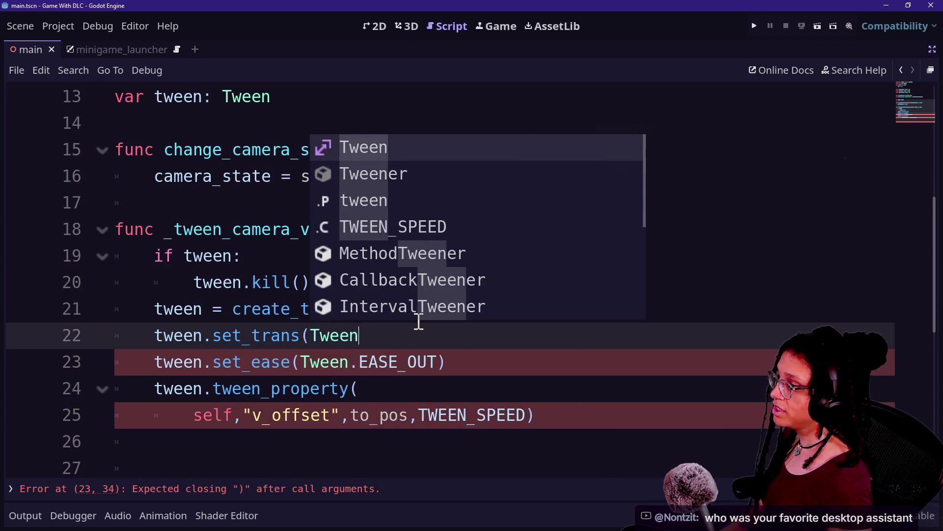
text(.trans)
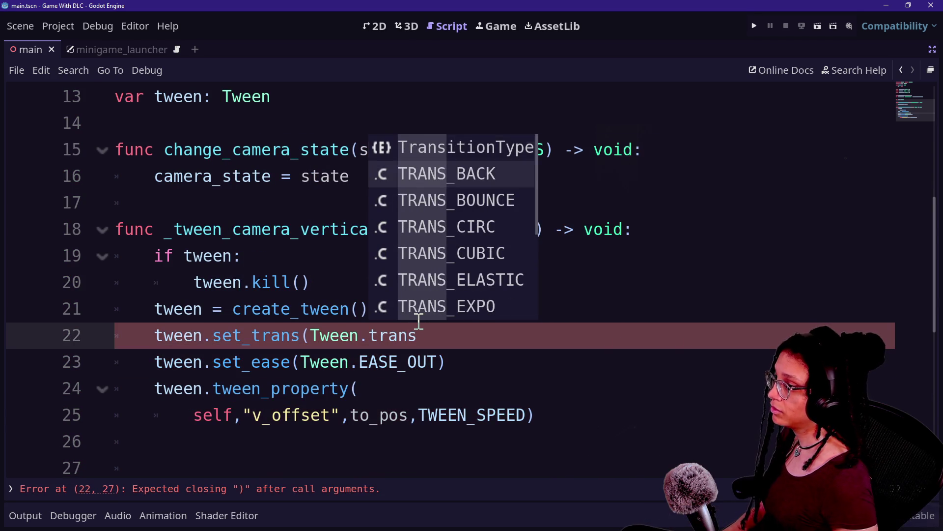
key(Down)
key(Down)
key(Down)
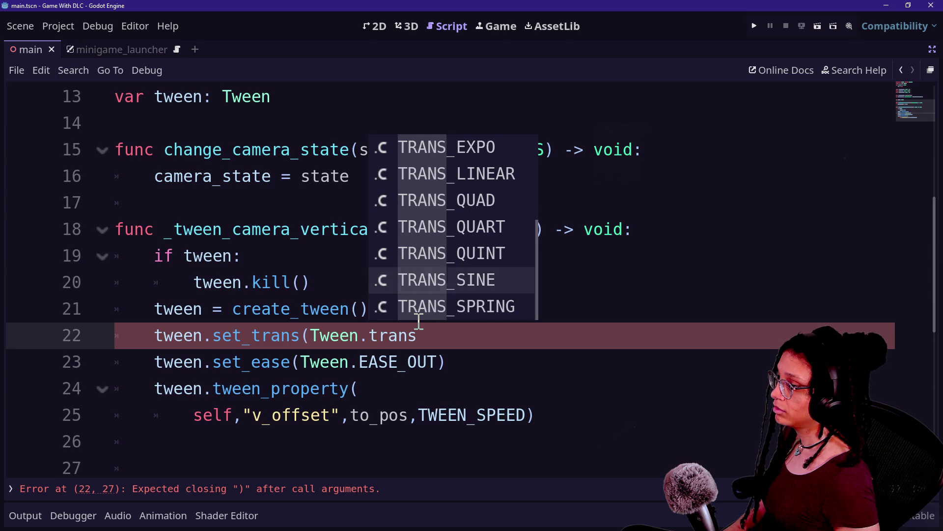
key(Return)
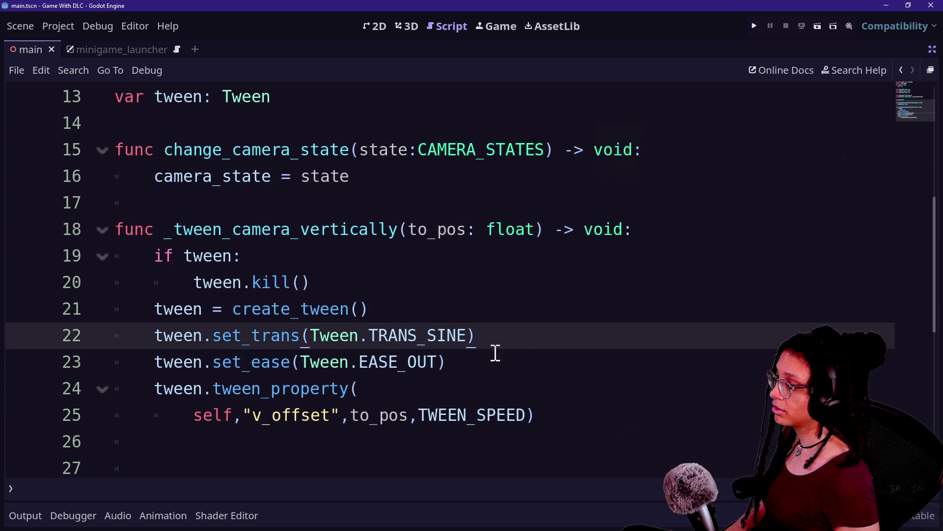
key(shift+Up)
key(BackSpace)
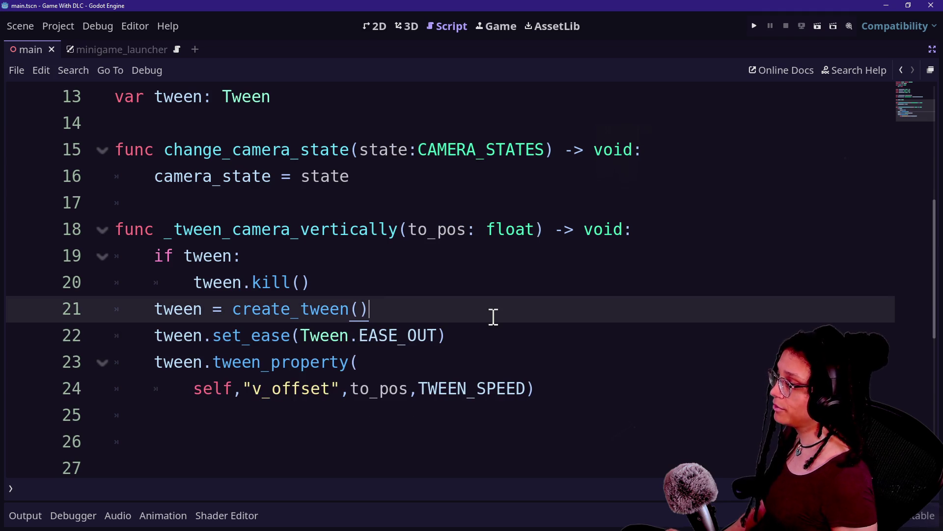
click(586, 405)
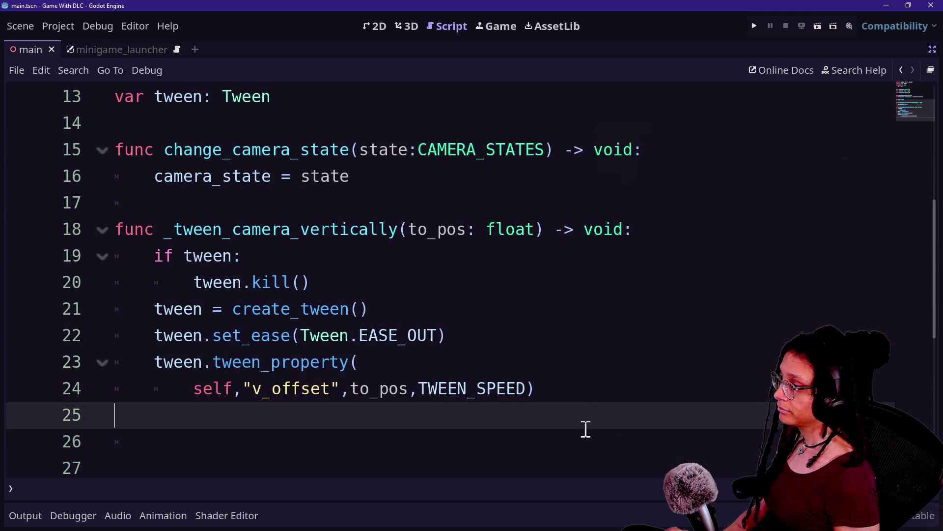
Add a match camera_state: block in change_camera_state
scroll(377, 297, up, 1)
click(405, 261)
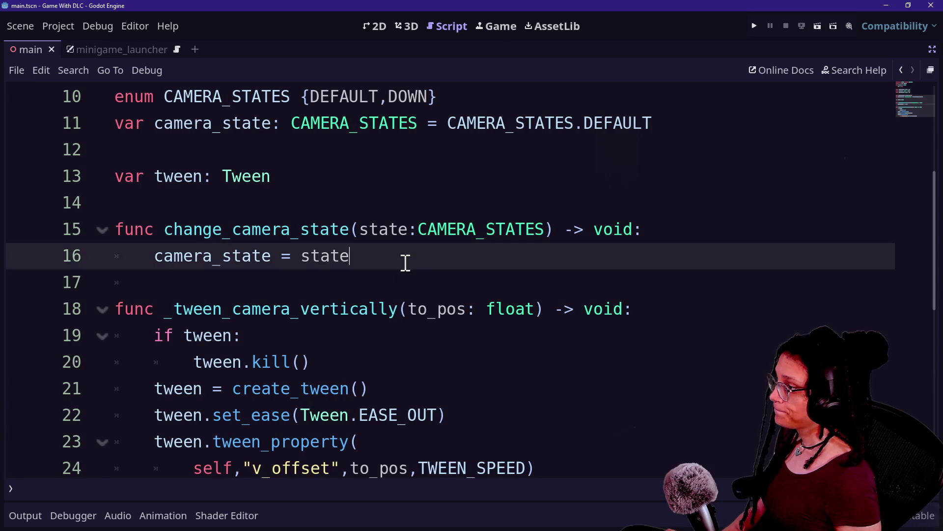
key(Return)
text(match)
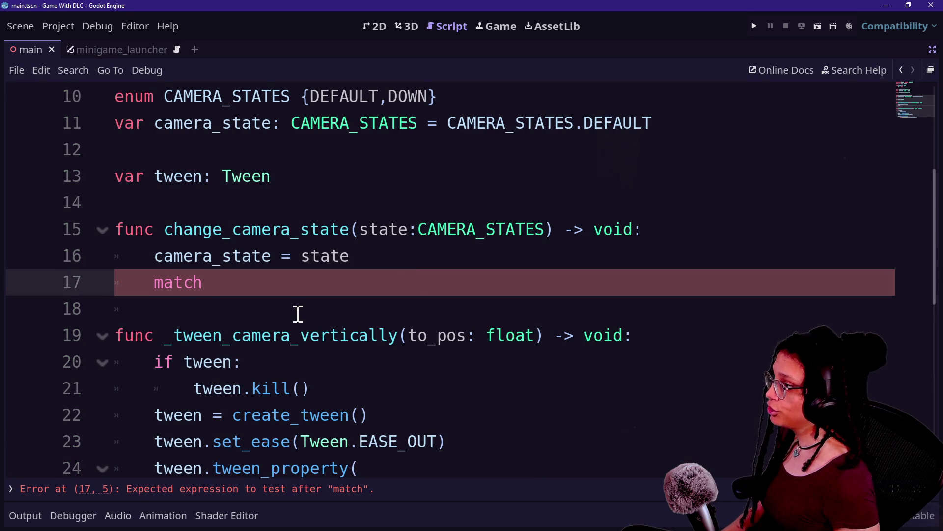
key(BackSpace)
key(BackSpace)
key(BackSpace)
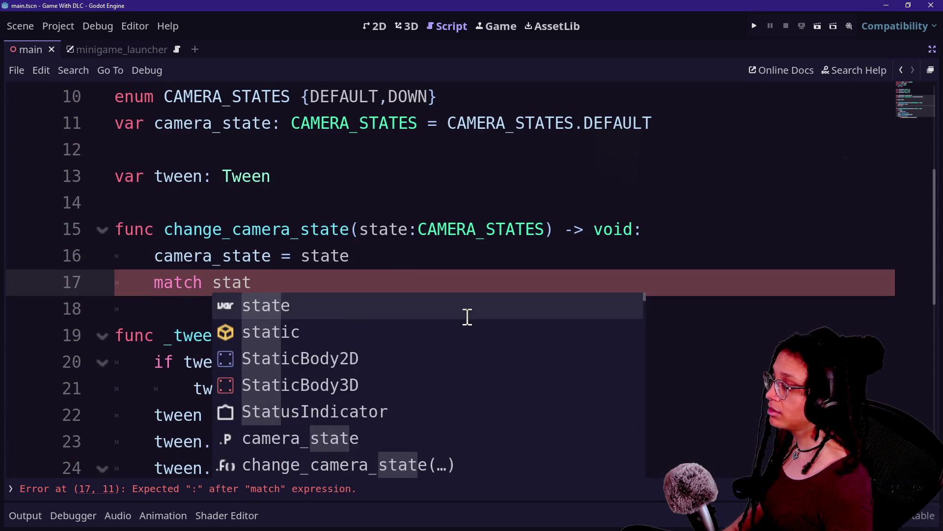
text(camera_state:)
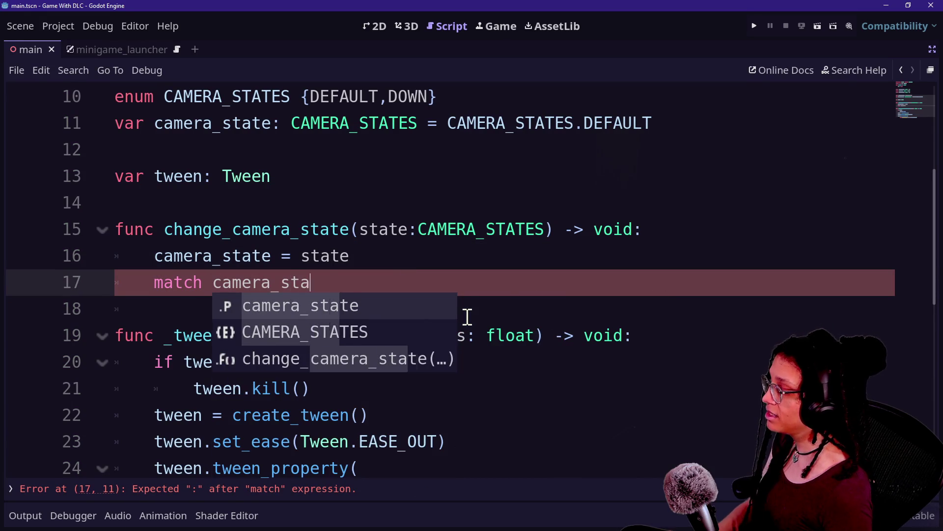
Add a CAMERA_STATES.DEFAULT: branch and start its body line
key(Return)
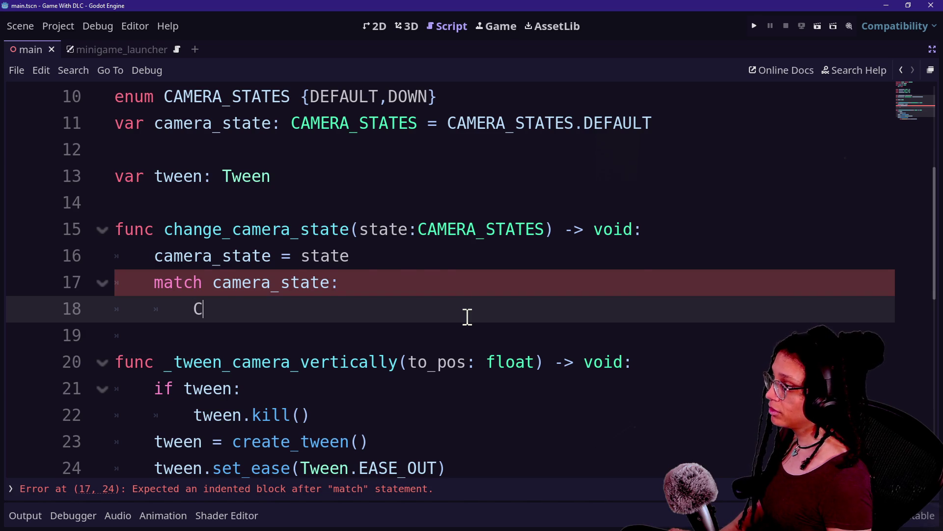
text(AMERA.STATES)
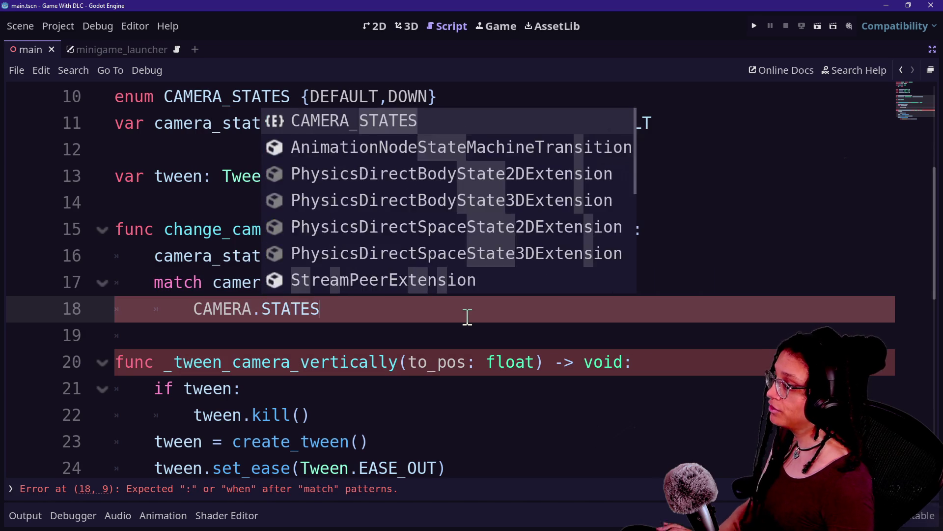
key(BackSpace)
key(BackSpace)
text(TATES.DEFault)
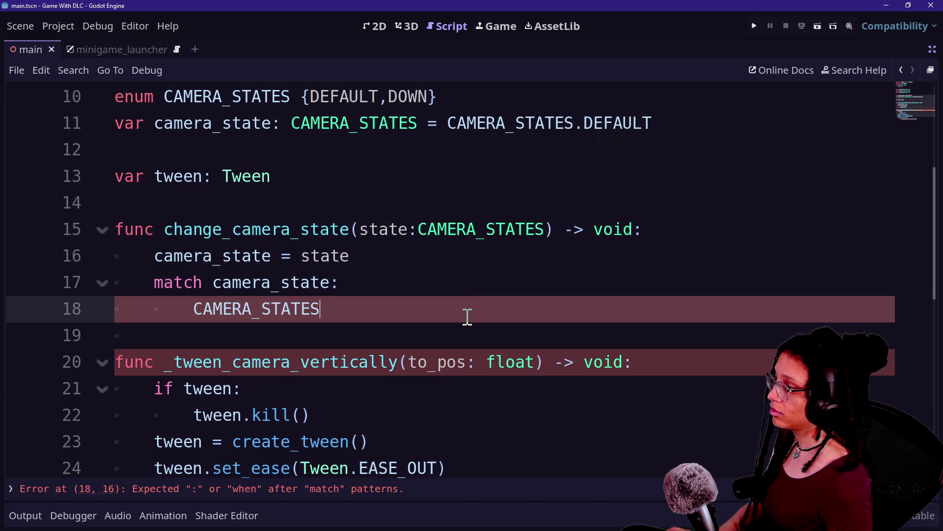
key(Caps_Lock)
key(BackSpace)
key(BackSpace)
key(BackSpace)
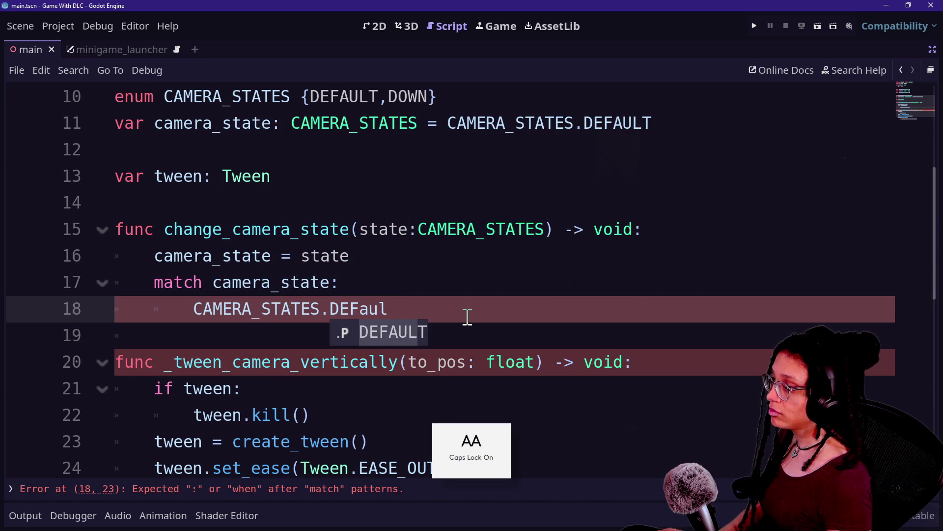
key(Caps_Lock)
text(a)
key(BackSpace)
text(AULT:)
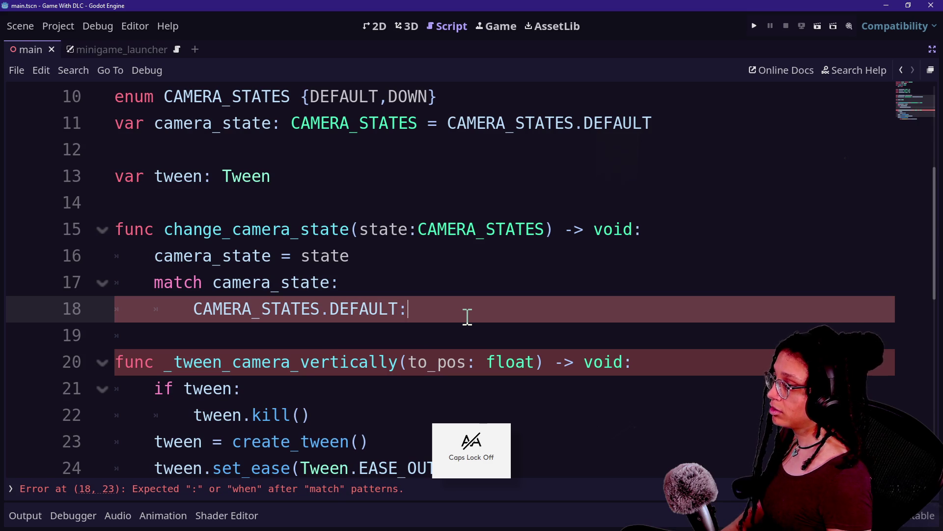
key(Return)
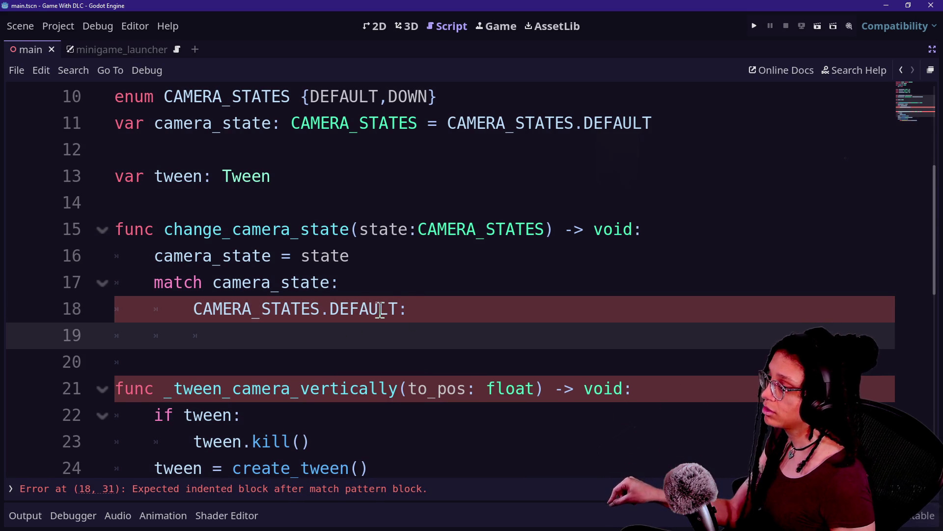
Check the DEFAULT pattern and the function header, then return to the empty branch body
click(402, 308)
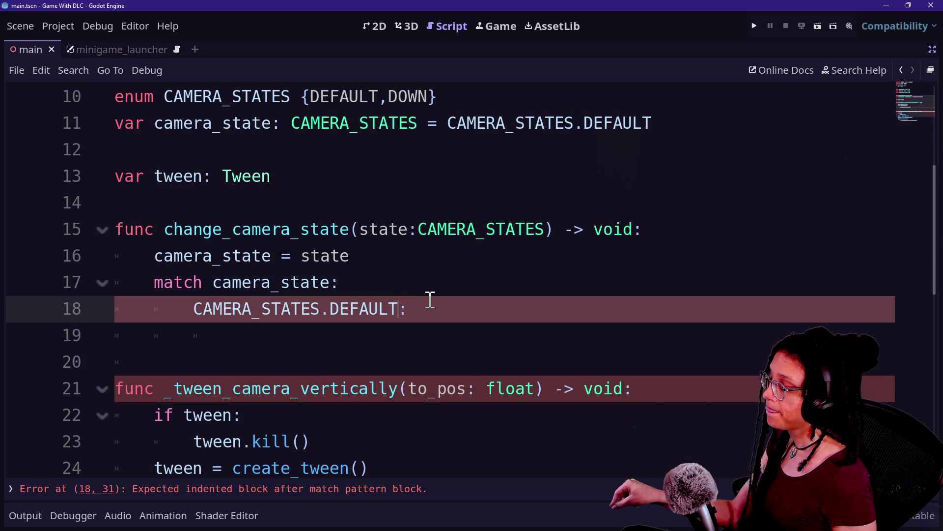
click(407, 331)
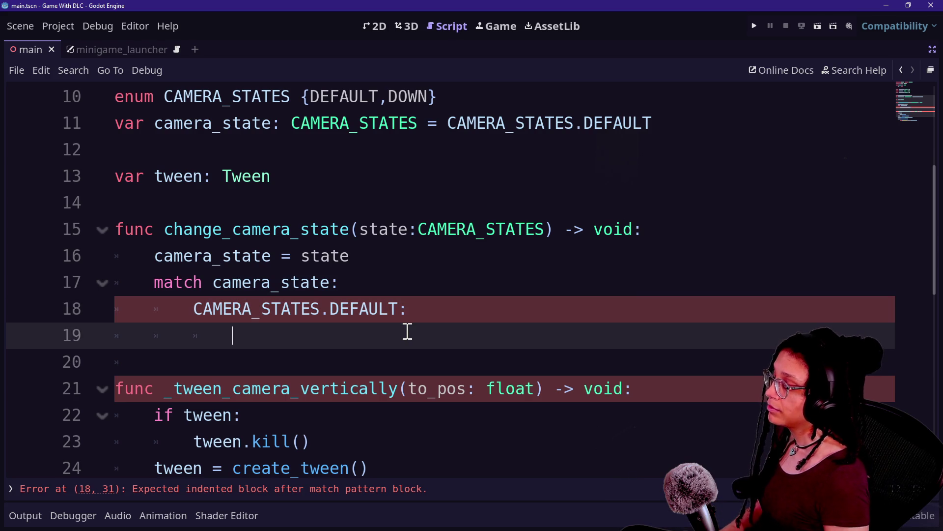
click(684, 227)
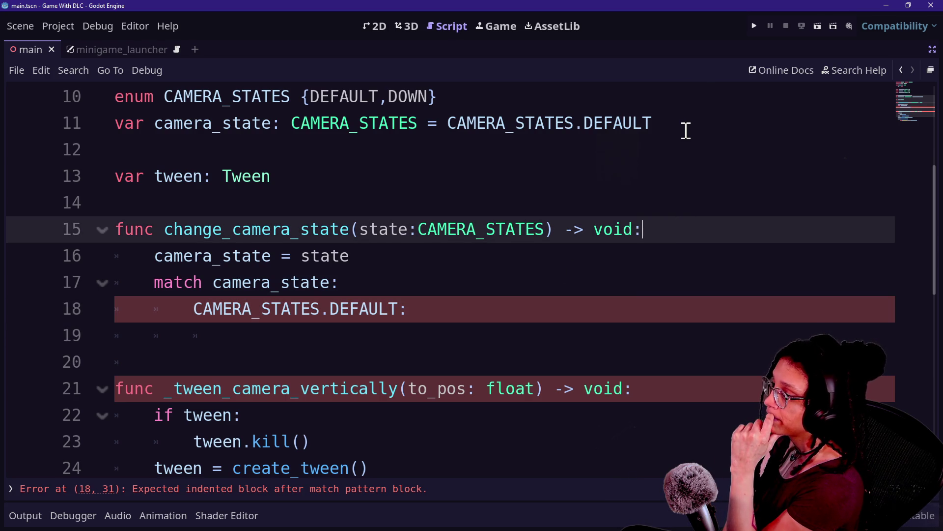
click(629, 337)
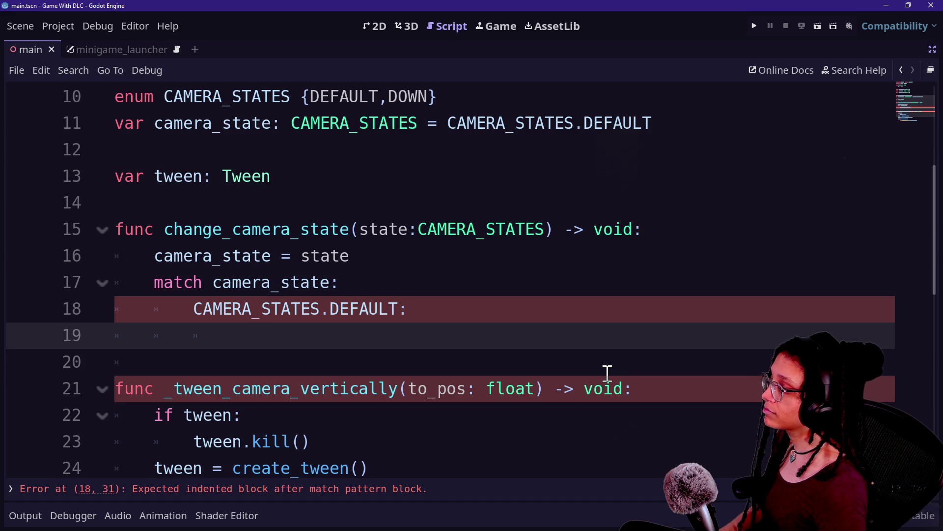
Call _tween_camera_vertically(POS_DEFAULT) under the DEFAULT match branch
text(_tw)
key(Return)
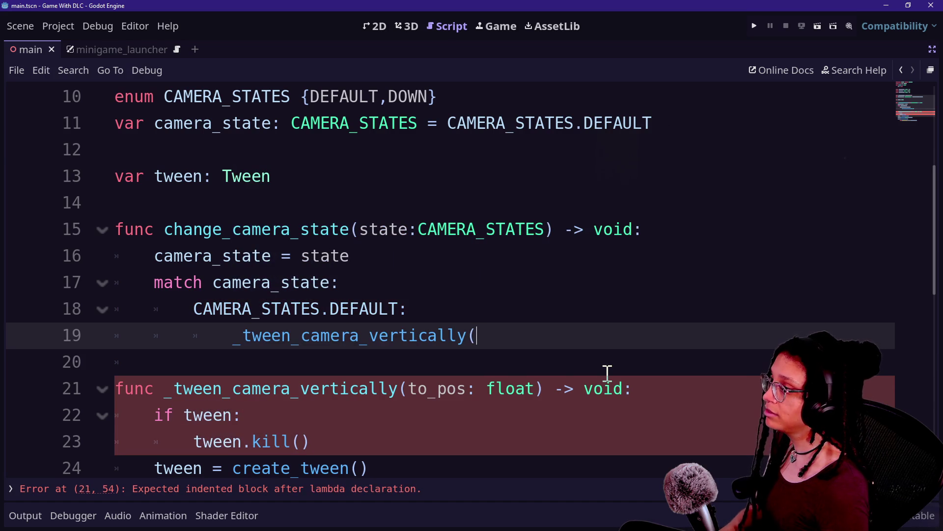
text(DEF)
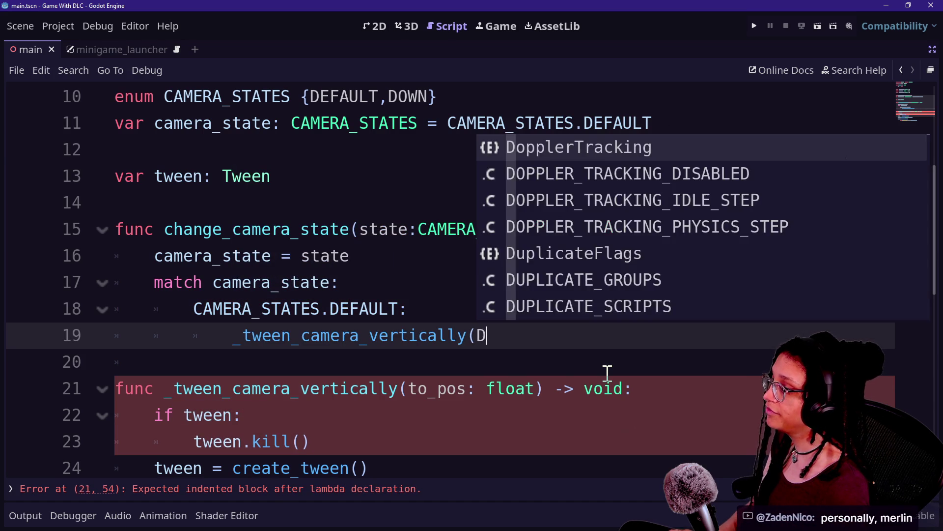
key(Return)
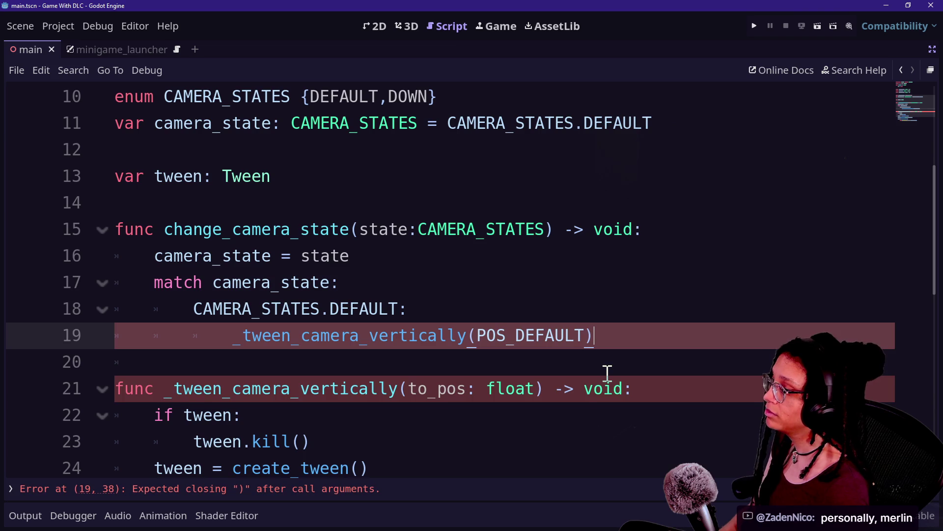
key(Return)
Add a CAMERA_STATES.DOWN: pattern as the second match branch
text(CAMERA_)
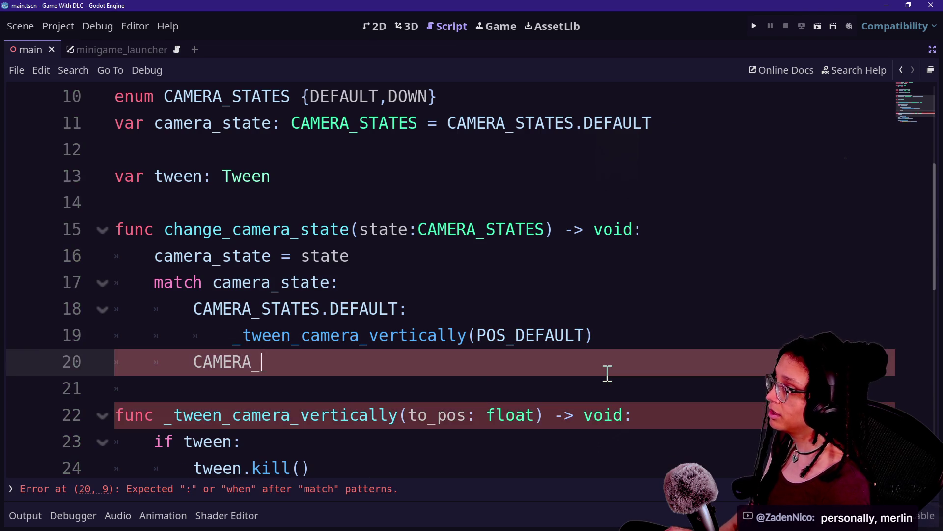
text(STATE)
key(Return)
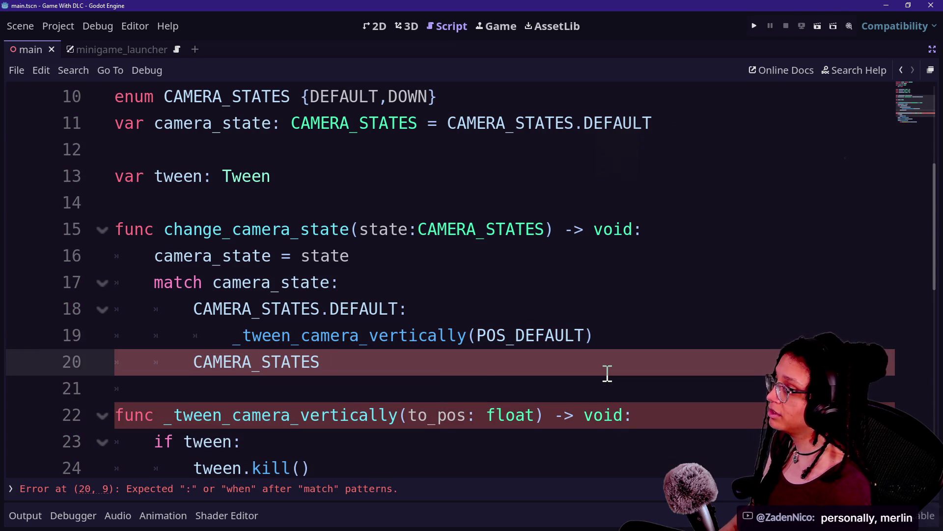
text(.)
key(Down)
key(Return)
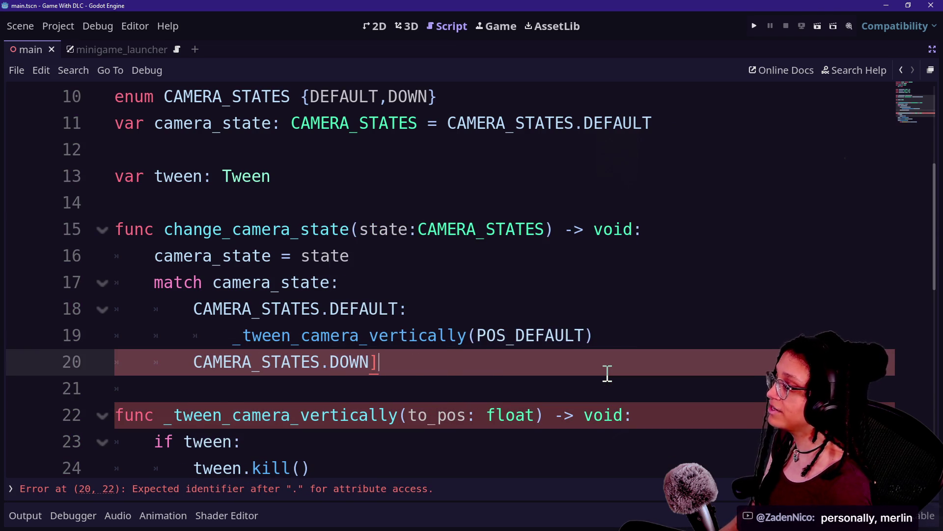
key(BackSpace)
text(:)
key(Return)
Copy the tween call under DOWN and change its argument to POS_DOWN
drag(611, 338, 613, 316)
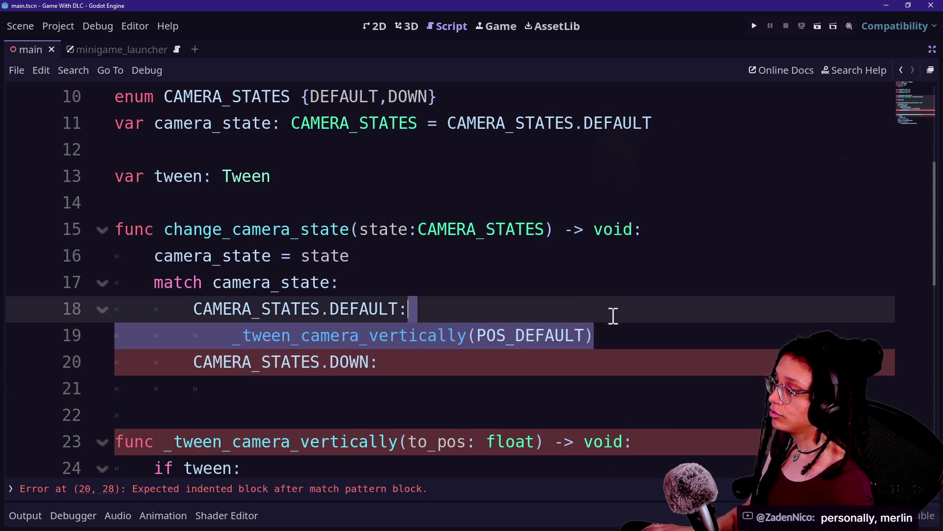
key(ctrl+c)
click(550, 391)
key(ctrl+v)
click(442, 392)
key(BackSpace)
key(BackSpace)
key(BackSpace)
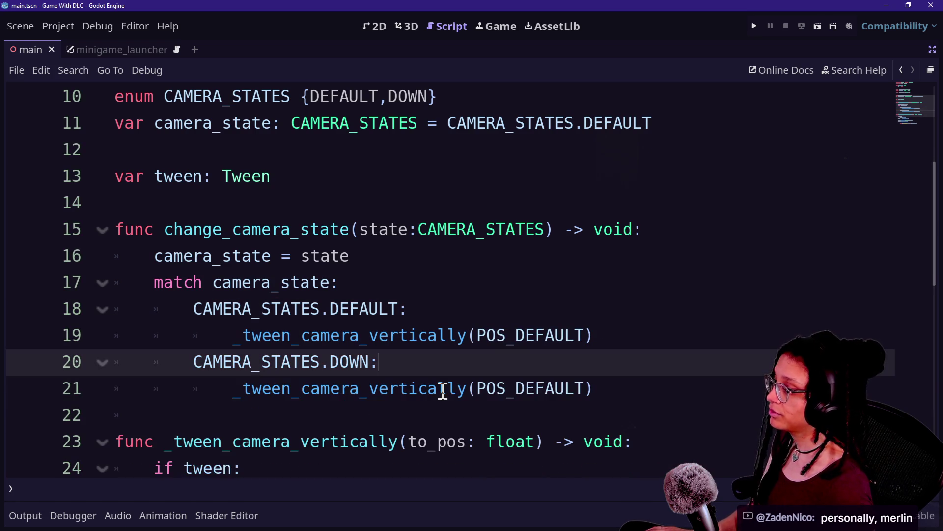
click(586, 392)
key(BackSpace)
key(BackSpace)
key(BackSpace)
text(OWN)
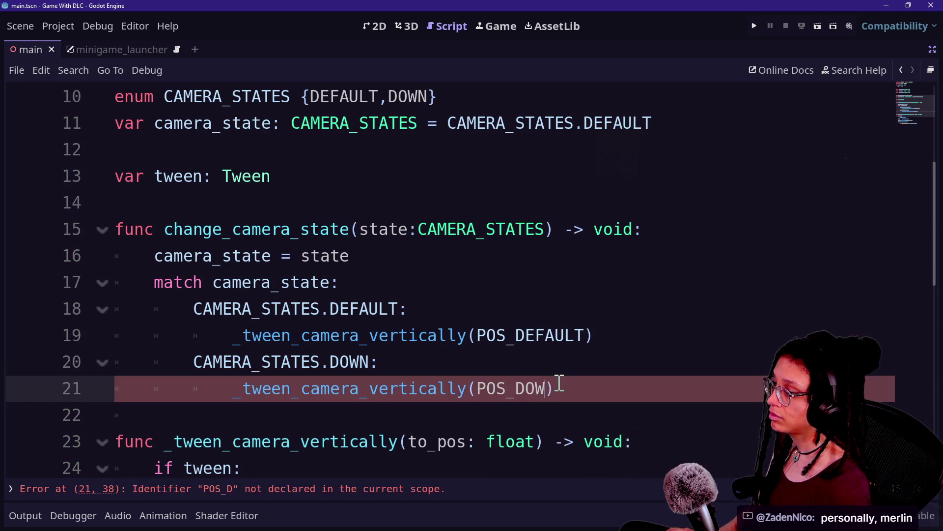
Open the project file finder to switch to another script
click(420, 265)
ctrl+scroll(526, 283, down, 3)
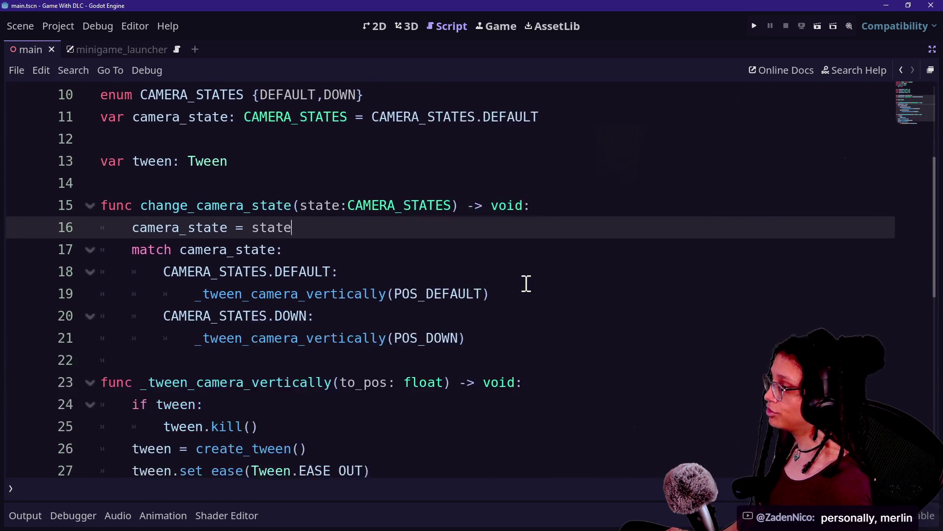
click(282, 368)
ctrl+scroll(277, 368, up, 2)
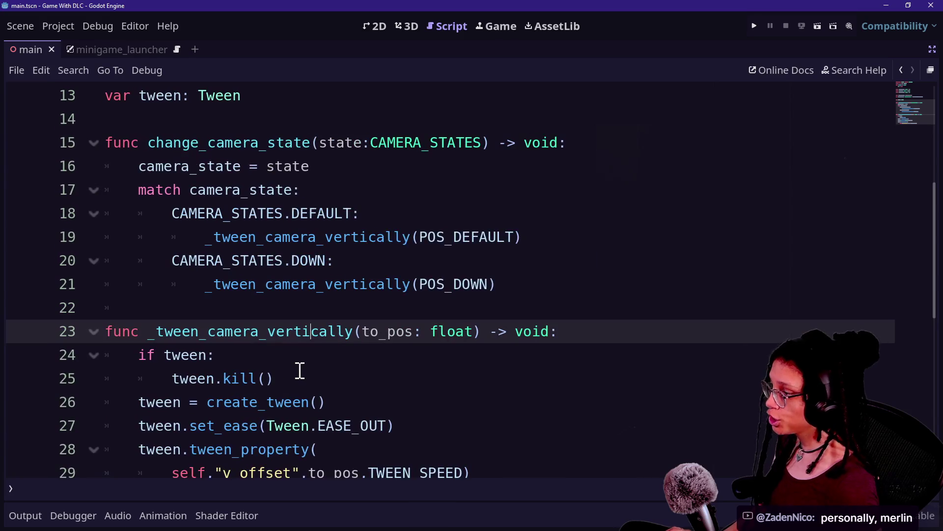
key(shift+alt+o)
Open minigame_launcher.gd and delete the old camera code on lines 28–35
key(Down)
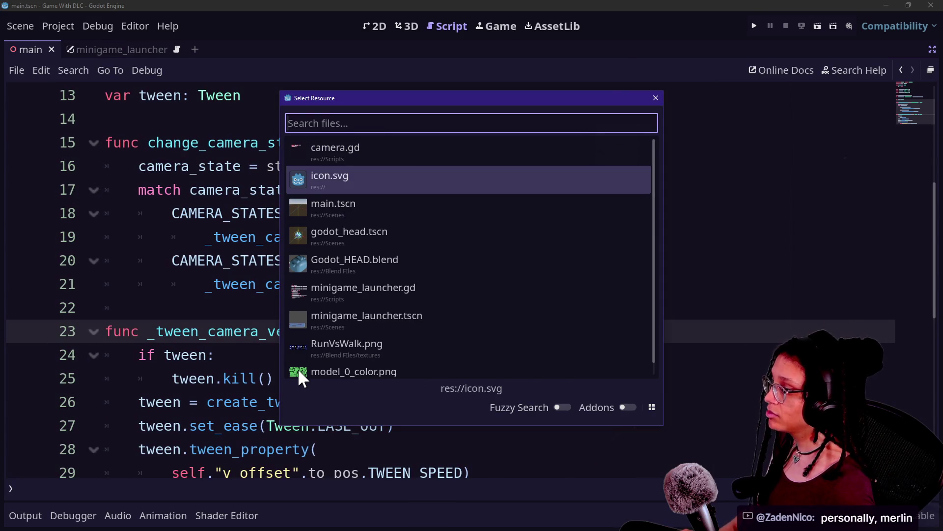
key(Down)
key(Down)
key(Down)
key(Down)
key(Return)
mouse_move(344, 425)
mouse_down()
mouse_move(360, 332)
mouse_move(395, 256)
mouse_up()
key(BackSpace)
key(BackSpace)
Remove the 'and _camera_down' condition and the _tween_camera_up()/_tween_camera_down() calls
drag(393, 214, 247, 212)
key(BackSpace)
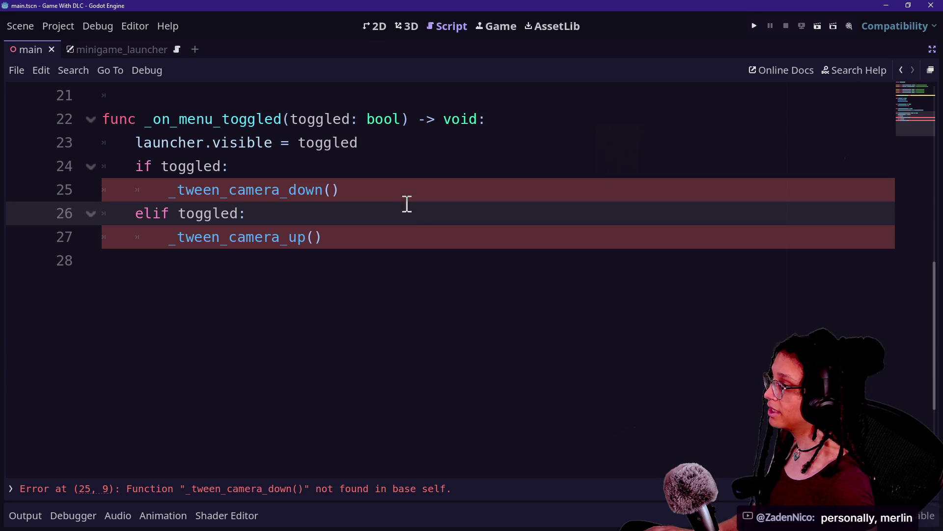
drag(405, 196, 384, 167)
click(166, 199)
mouse_move(348, 235)
mouse_down()
mouse_move(285, 235)
mouse_move(264, 212)
mouse_up()
key(BackSpace)
click(361, 190)
key(shift+Home)
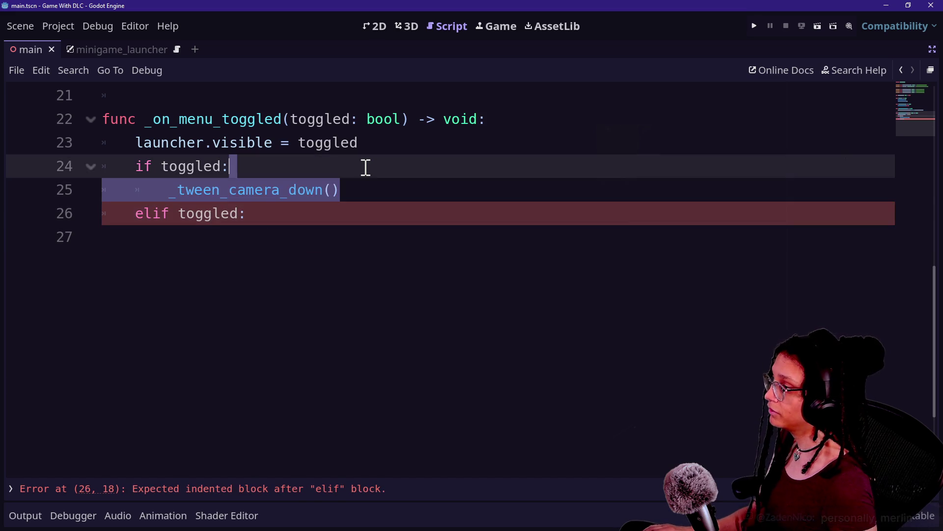
key(BackSpace)
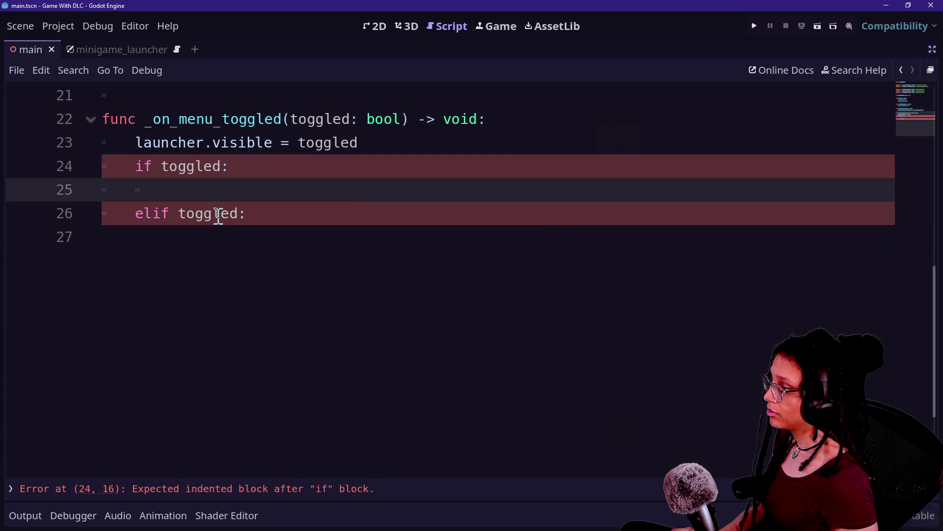
Under 'if toggled', call Camera.ref.change_camera_state with CAMERA_STATES.DOWN
text(Cm)
key(ctrl+equal)
key(ctrl+equal)
key(BackSpace)
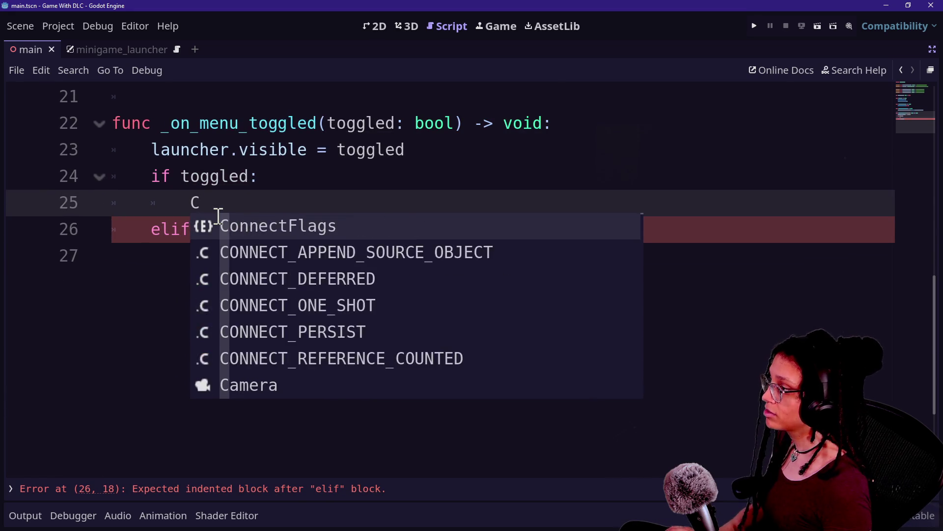
text(amera.ref.)
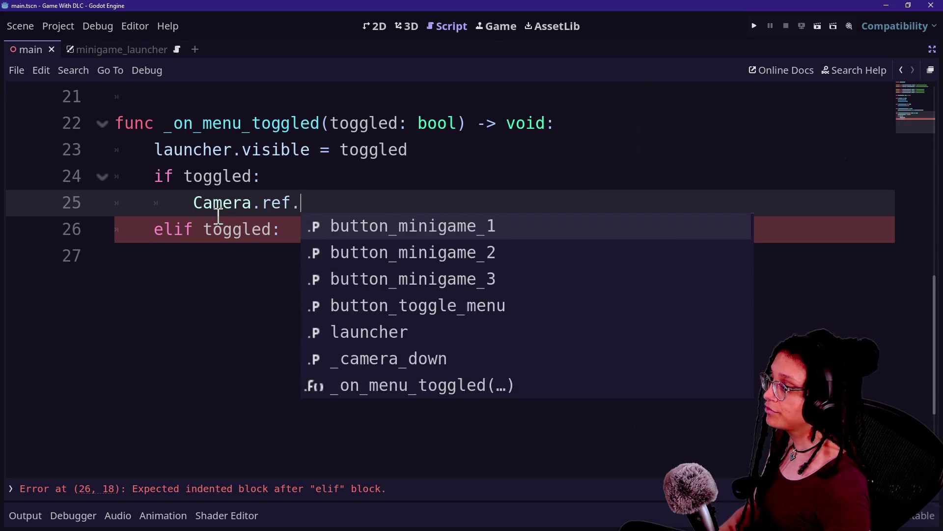
key(Down)
key(Down)
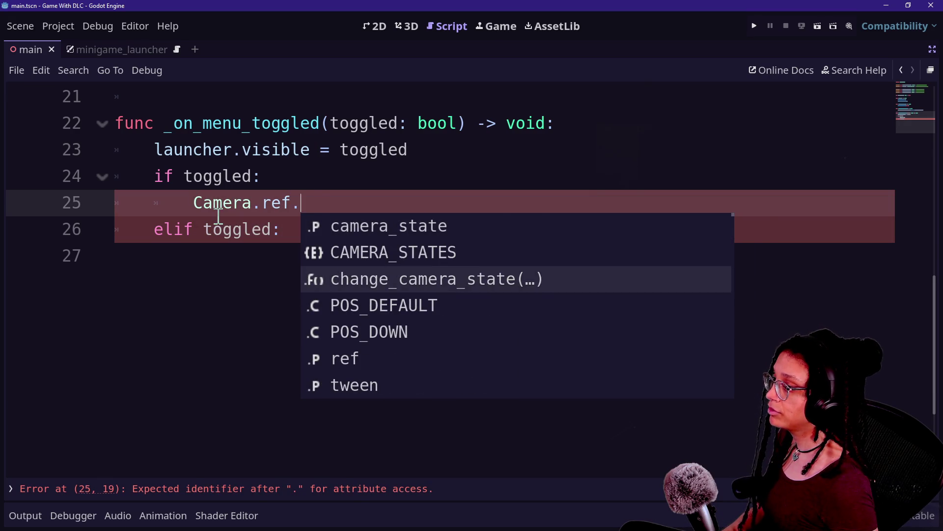
key(Return)
text(C)
key(BackSpace)
key(Return)
text(Camera.C)
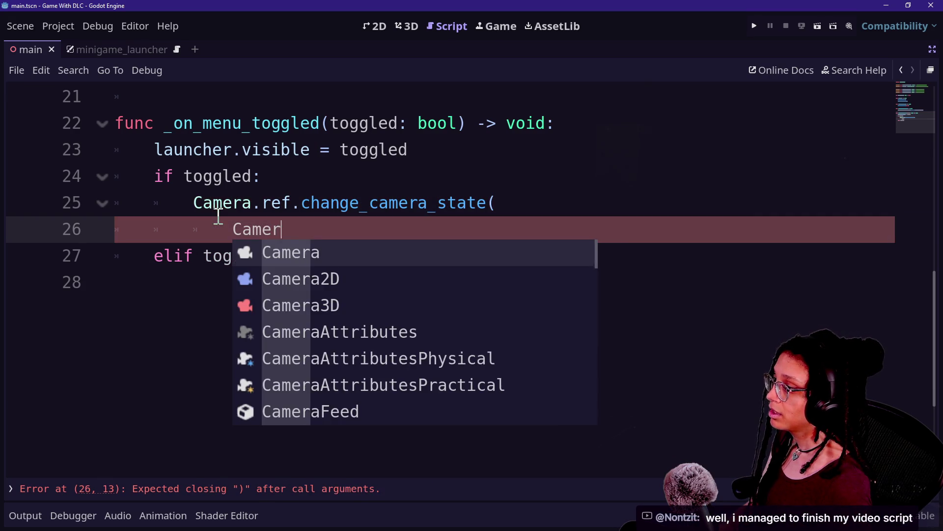
key(Return)
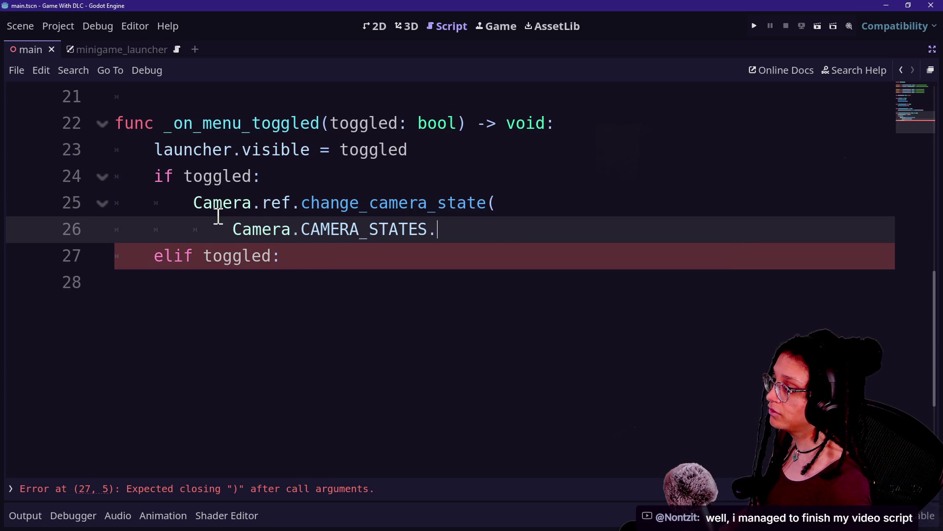
key(Down)
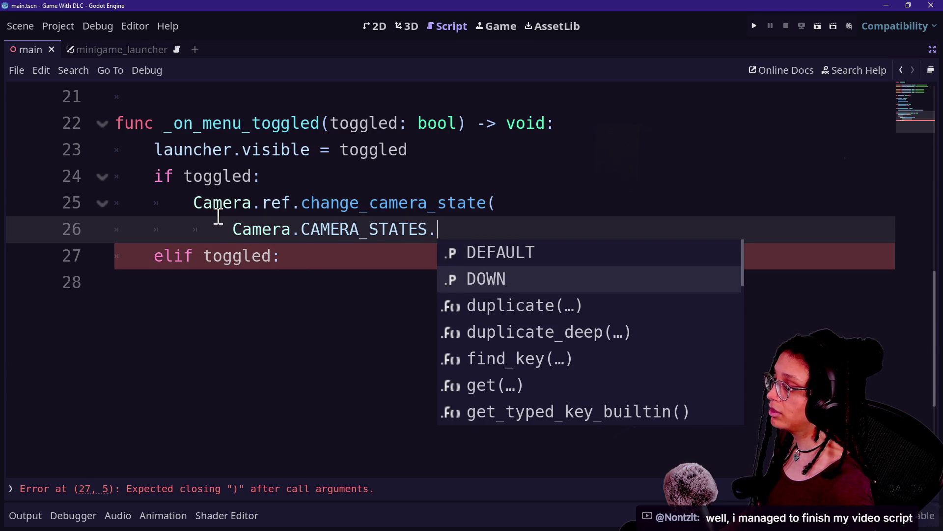
key(Return)
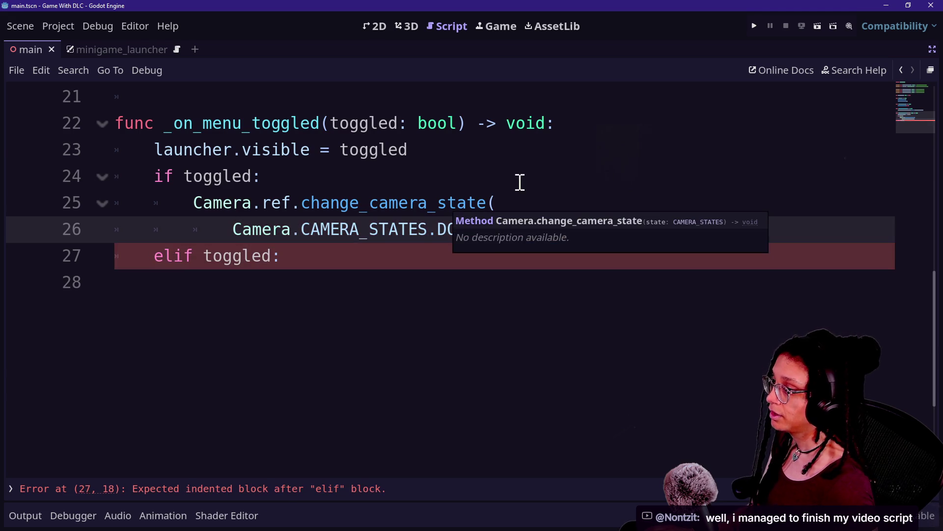
Copy the change_camera_state call into the elif branch
mouse_move(510, 219)
mouse_down()
mouse_move(510, 191)
mouse_move(506, 210)
mouse_move(464, 253)
mouse_up()
click(496, 196)
key(ctrl+c)
click(408, 275)
key(ctrl+v)
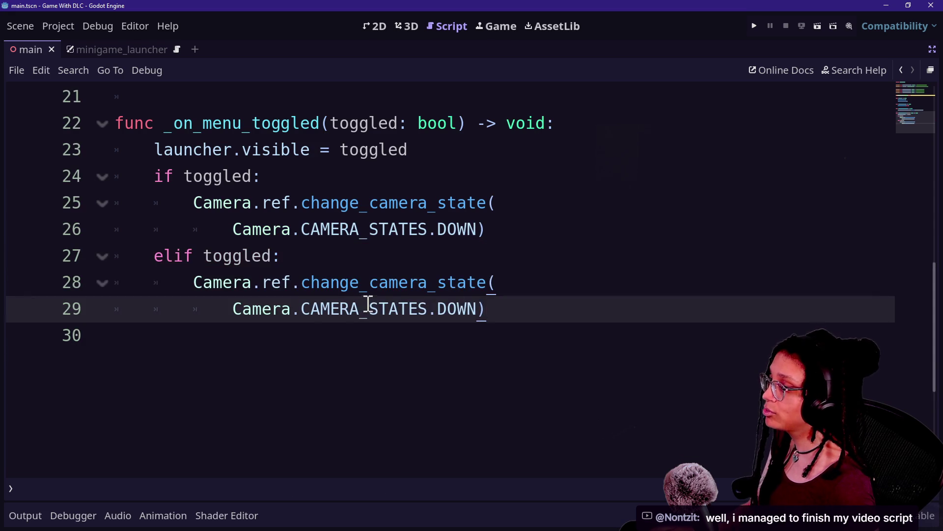
key(Left)
key(BackSpace)
key(BackSpace)
key(BackSpace)
drag(193, 283, 281, 285)
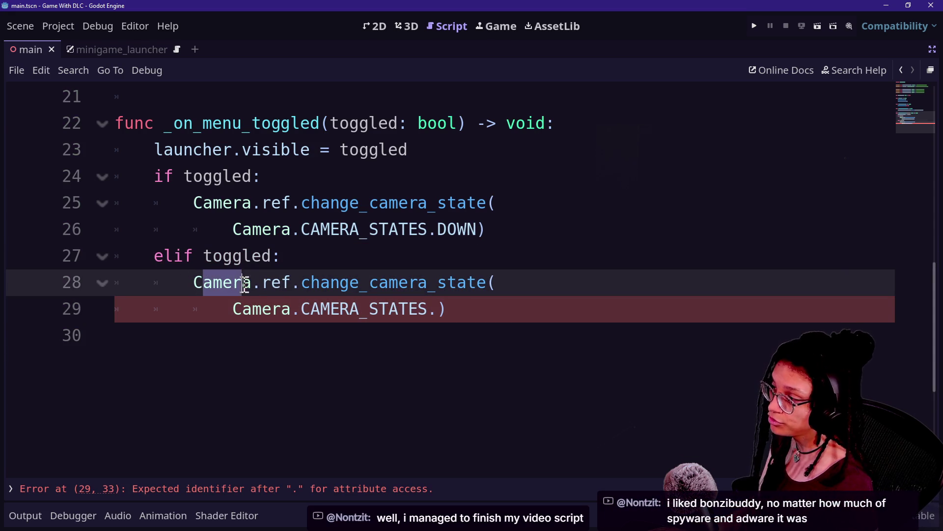
click(438, 309)
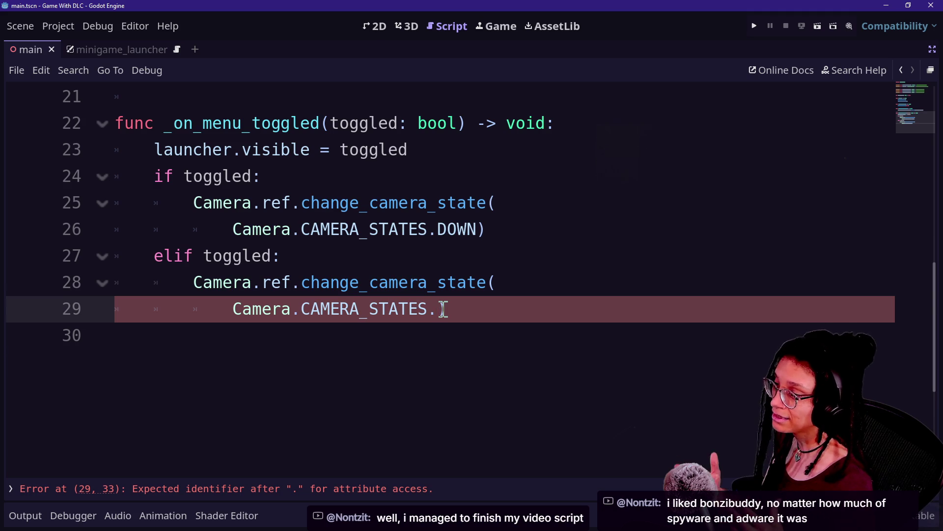
key(ctrl+space)
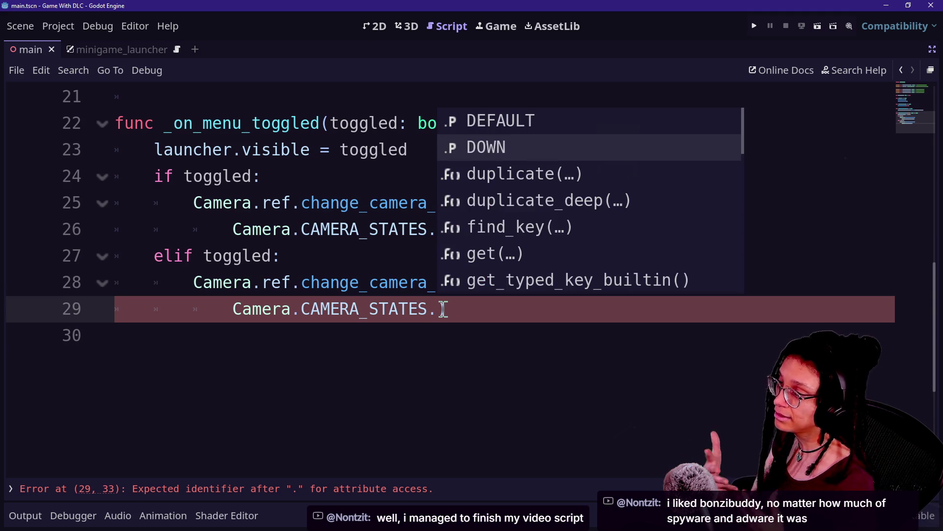
key(Up)
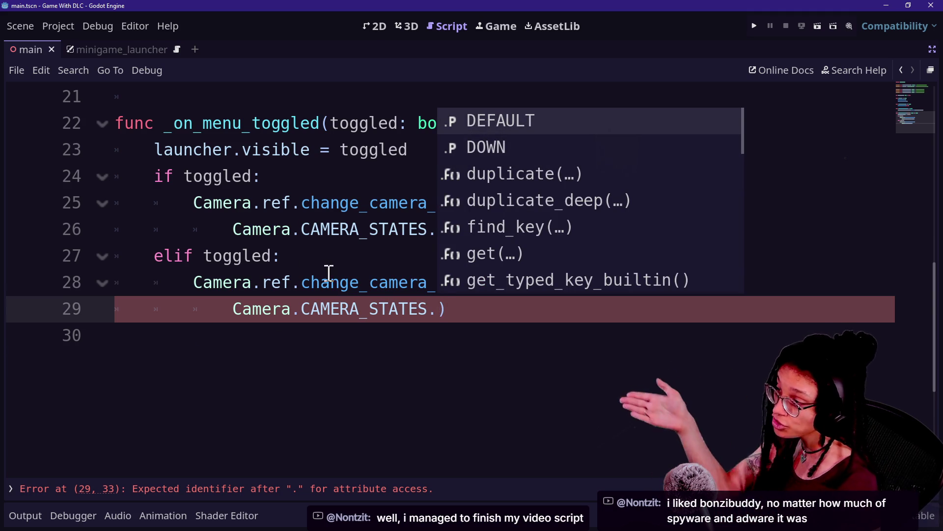
key(Down)
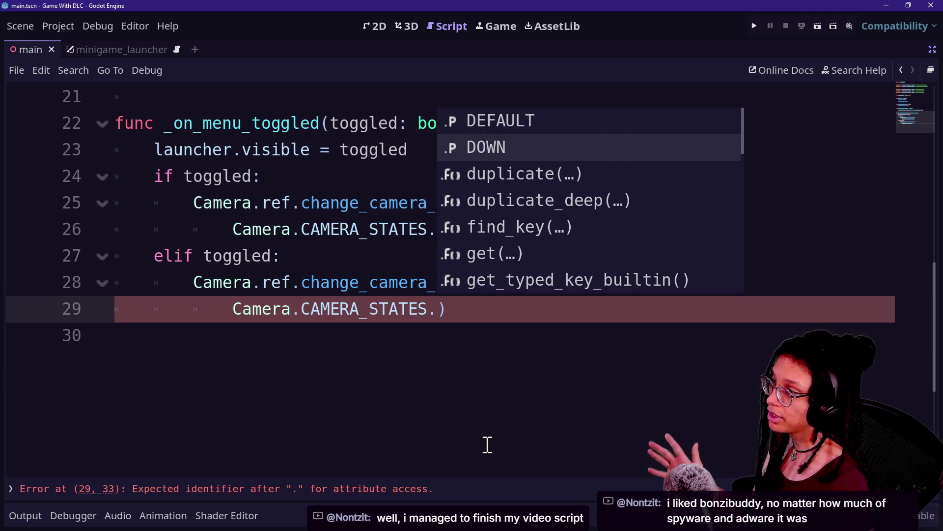
key(Up)
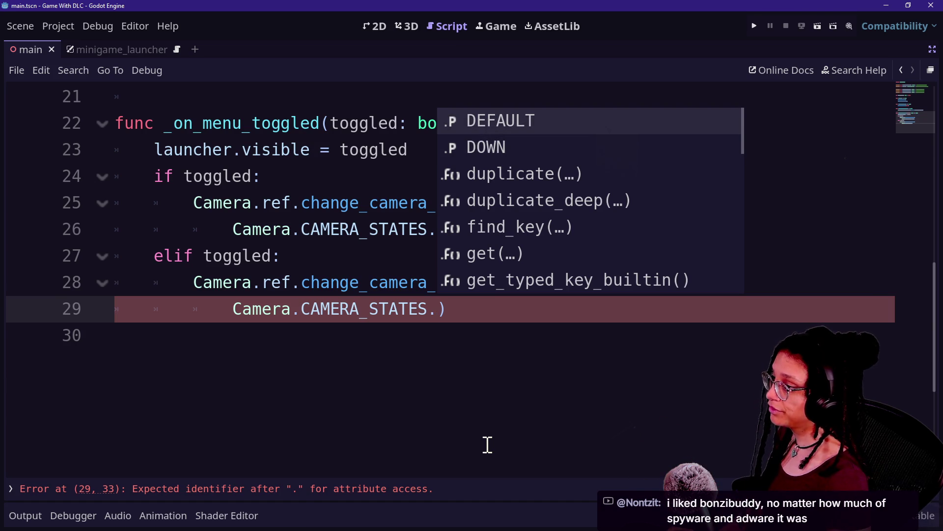
key(Down)
key(Return)
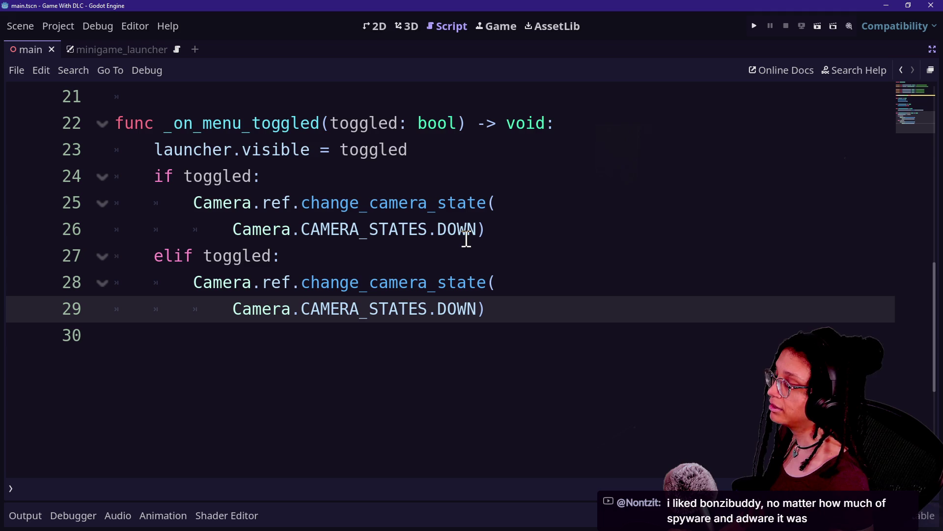
Turn the elif into else and set its camera state to DEFAULT
click(184, 255)
key(BackSpace)
key(BackSpace)
key(Delete)
key(Delete)
key(Delete)
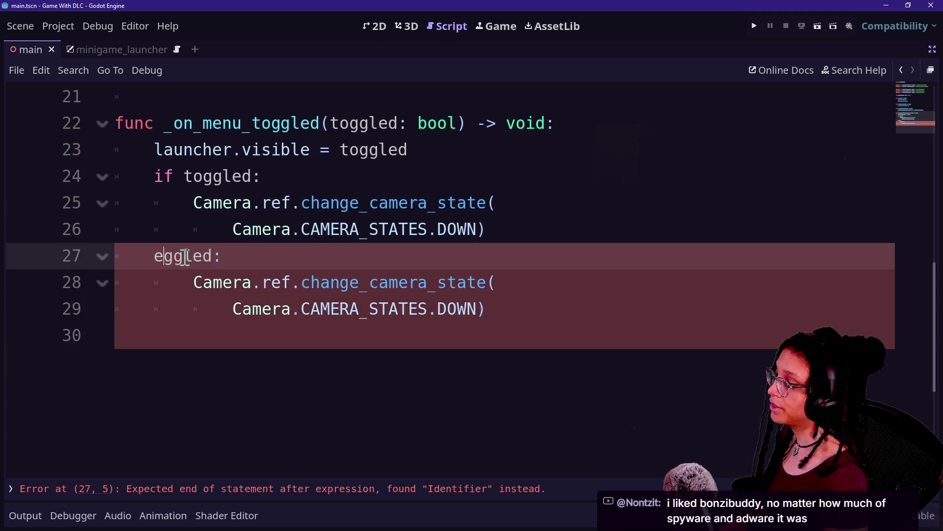
text(else)
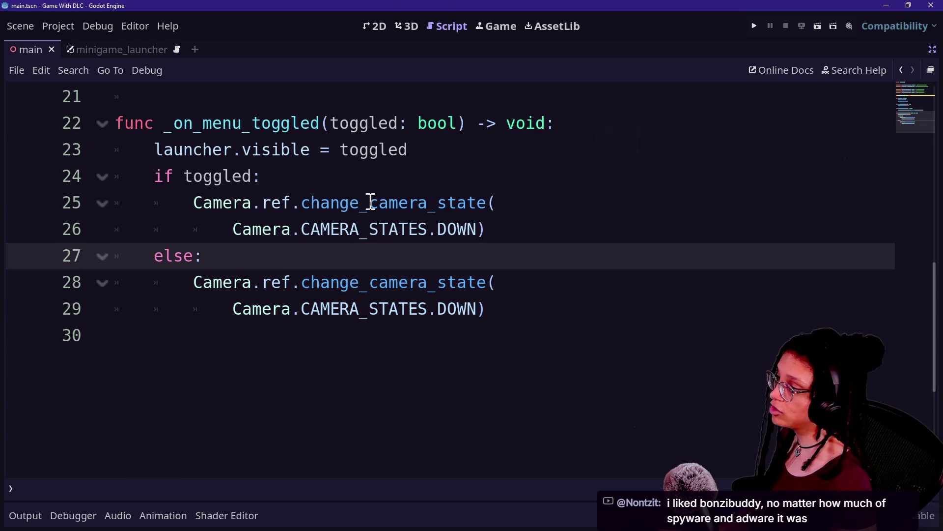
click(485, 306)
key(BackSpace)
key(BackSpace)
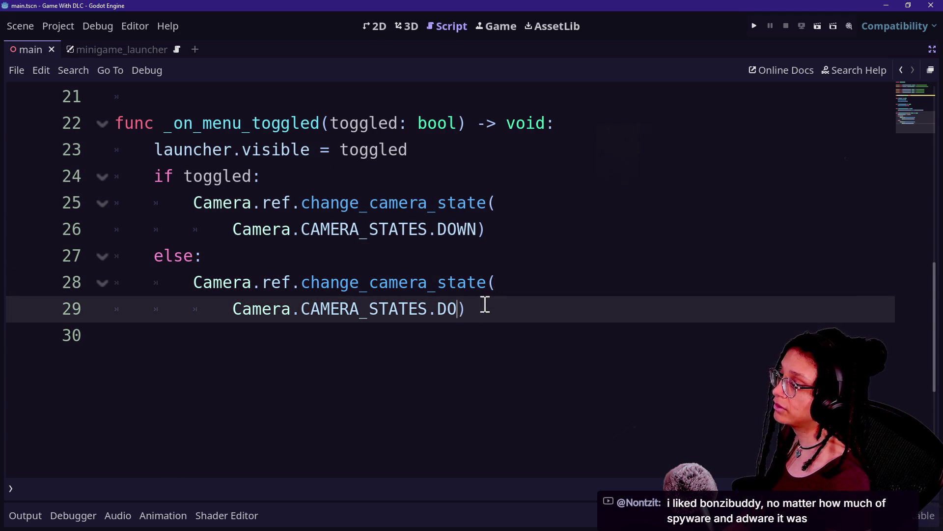
text(EGAU)
key(BackSpace)
key(BackSpace)
text(FAULT)
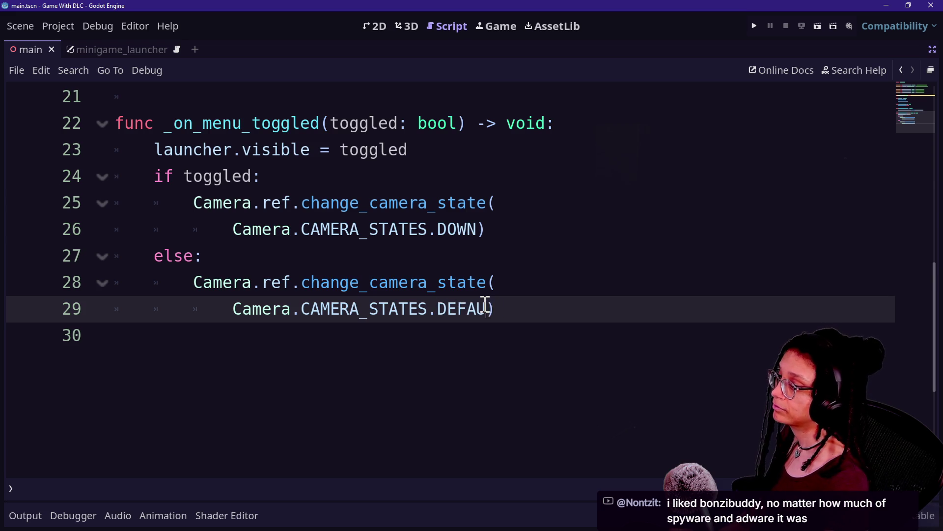
Delete the _camera_down variable, save the script, and run the project
click(260, 239)
key(ctrl+s)
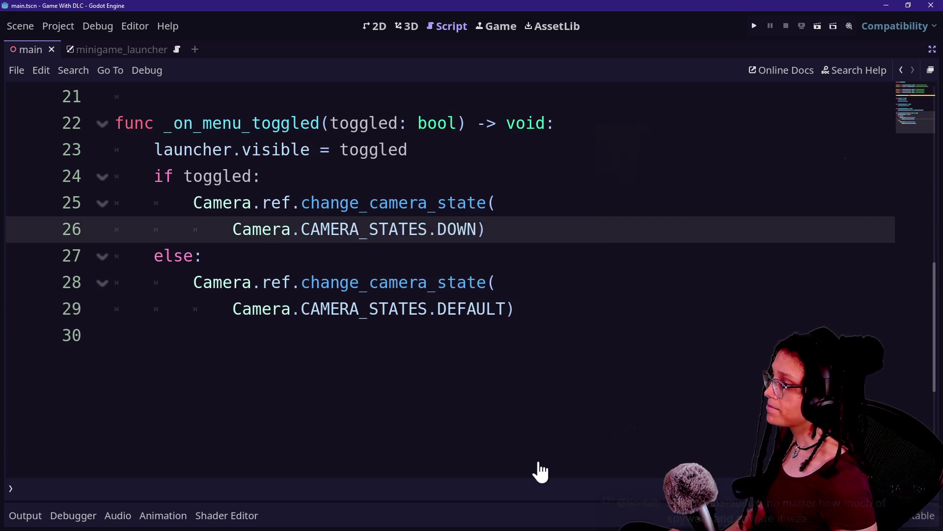
scroll(539, 472, up, 7)
key(ctrl+s)
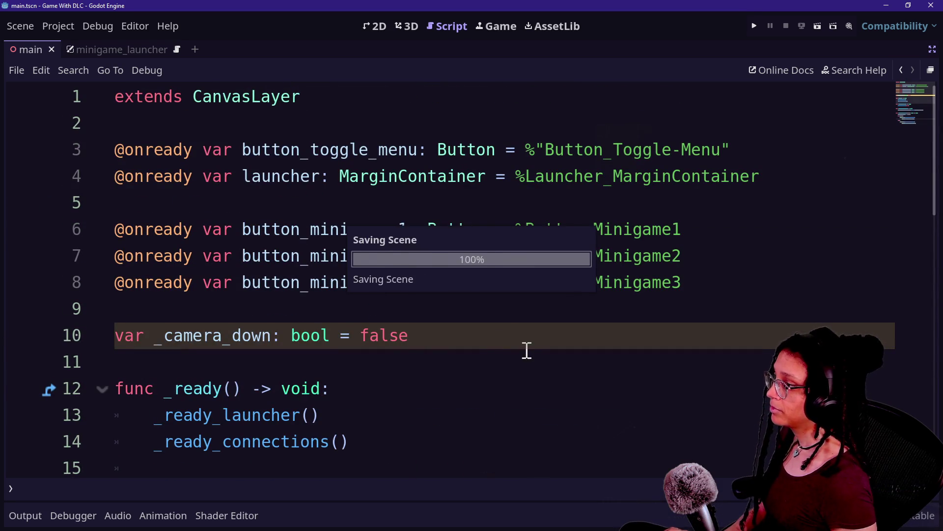
drag(521, 327, 518, 310)
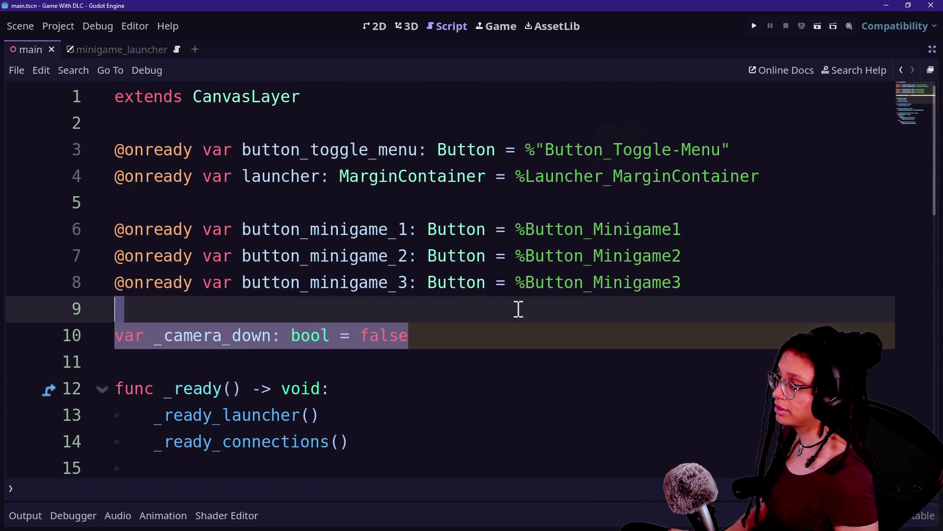
key(BackSpace)
key(BackSpace)
key(ctrl+s)
click(755, 25)
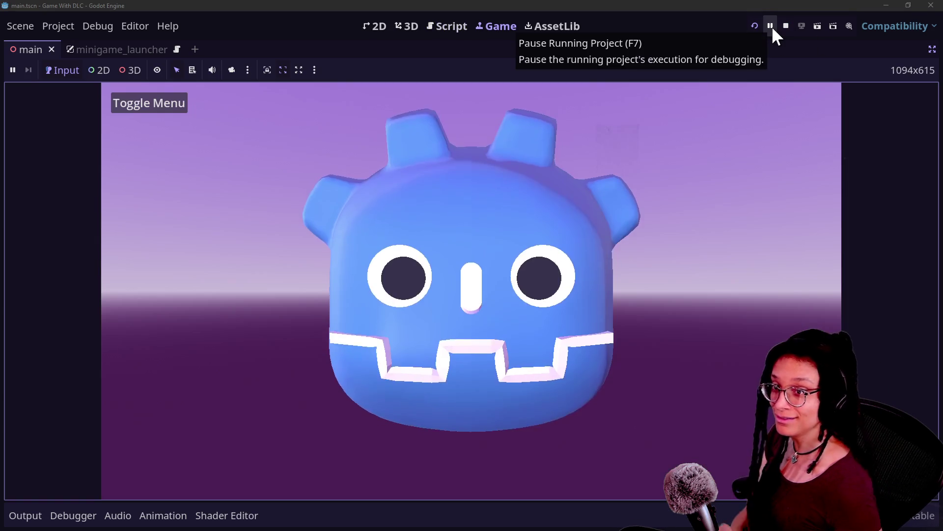
click(125, 100)
click(126, 101)
click(127, 102)
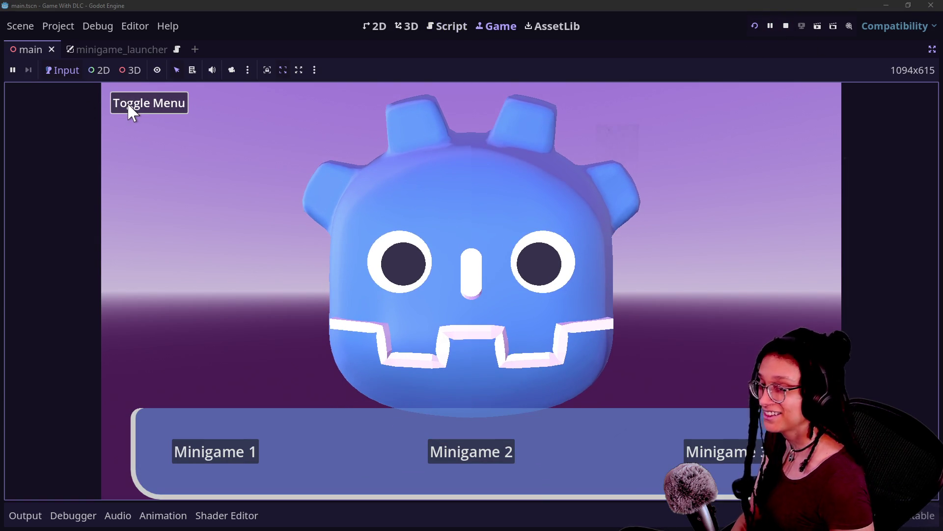
click(128, 106)
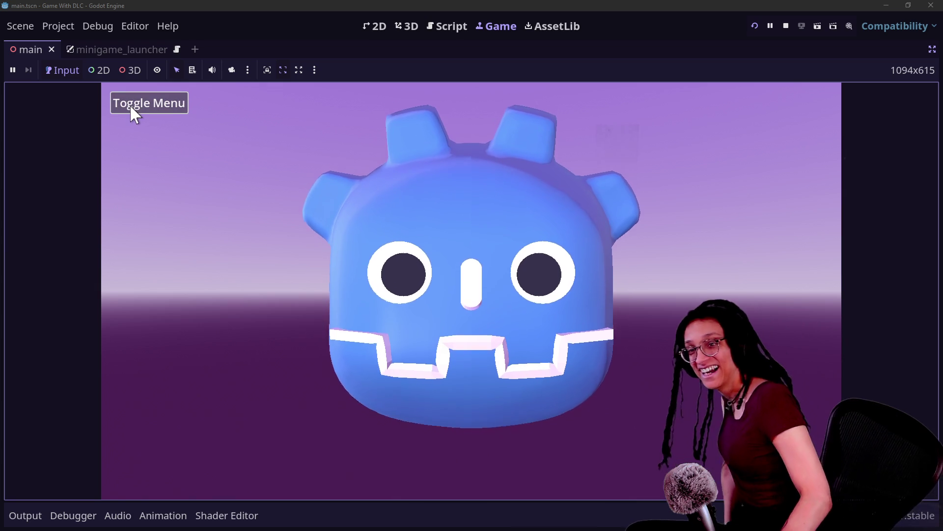
click(128, 108)
click(129, 110)
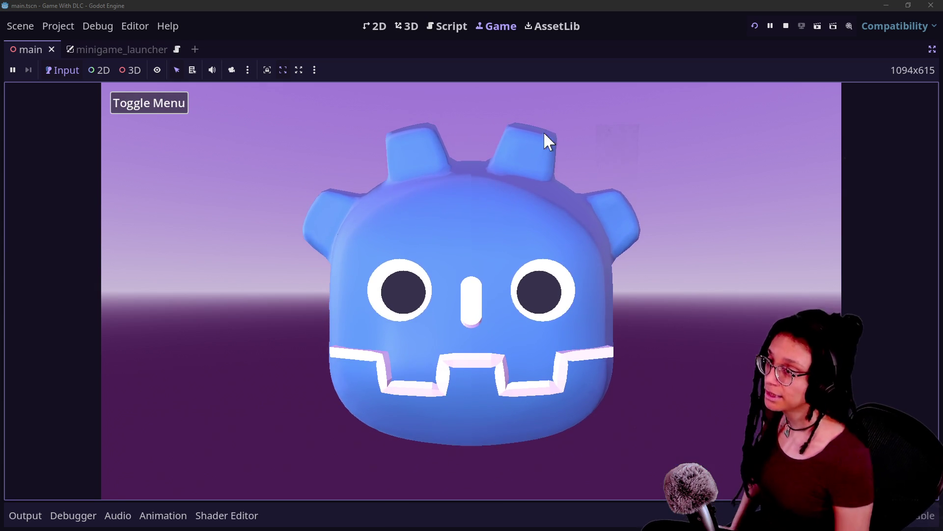
click(785, 27)
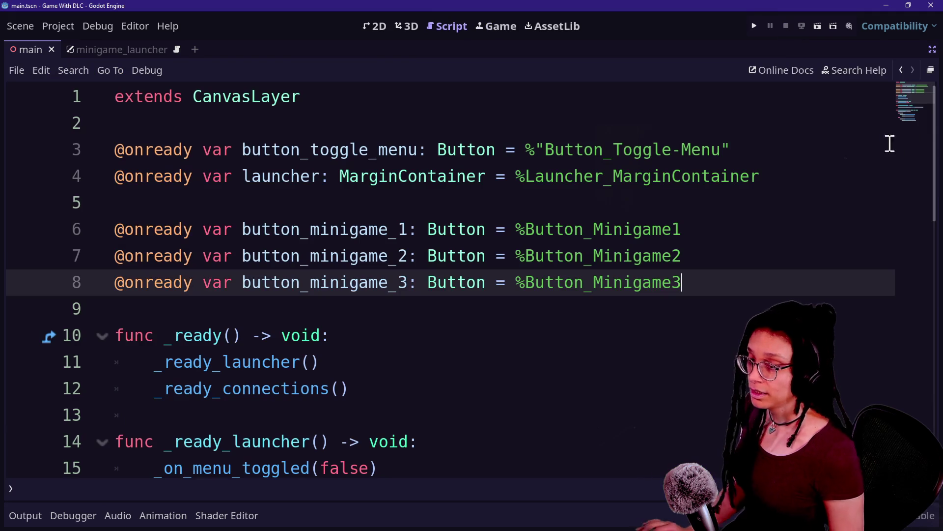
Set the Camera3D's V Offset to 0 and save the scene
click(57, 131)
click(81, 149)
click(57, 131)
click(881, 284)
text(0)
key(Return)
key(ctrl+s)
Run the game in the embedded Game view and toggle the minigame menu open and closed
click(499, 29)
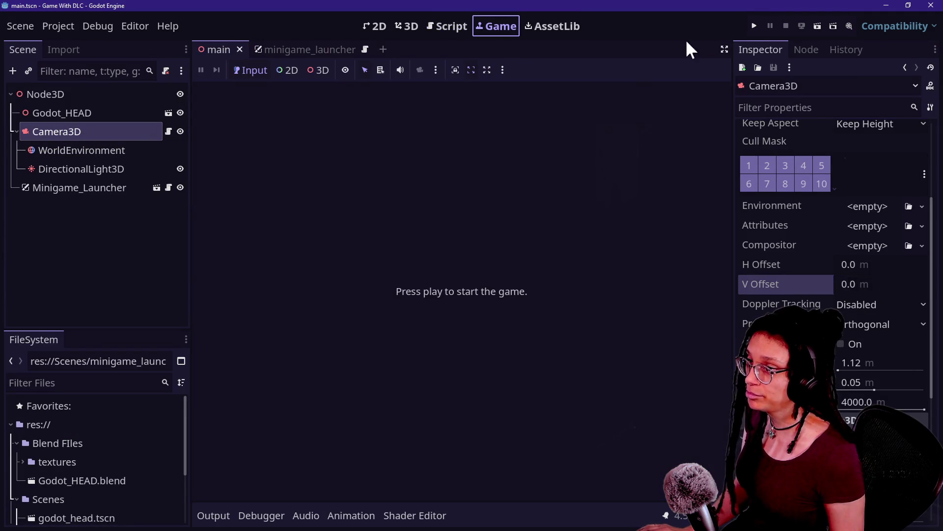
click(751, 28)
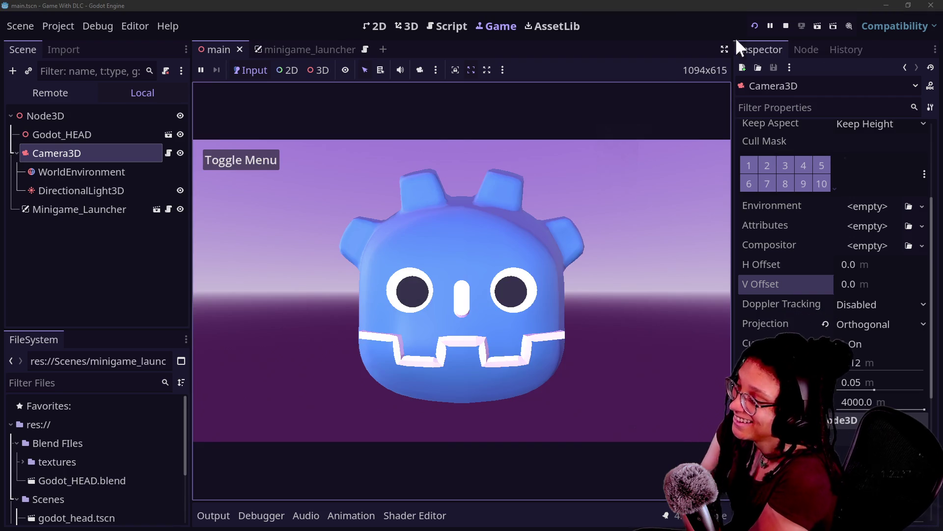
click(219, 153)
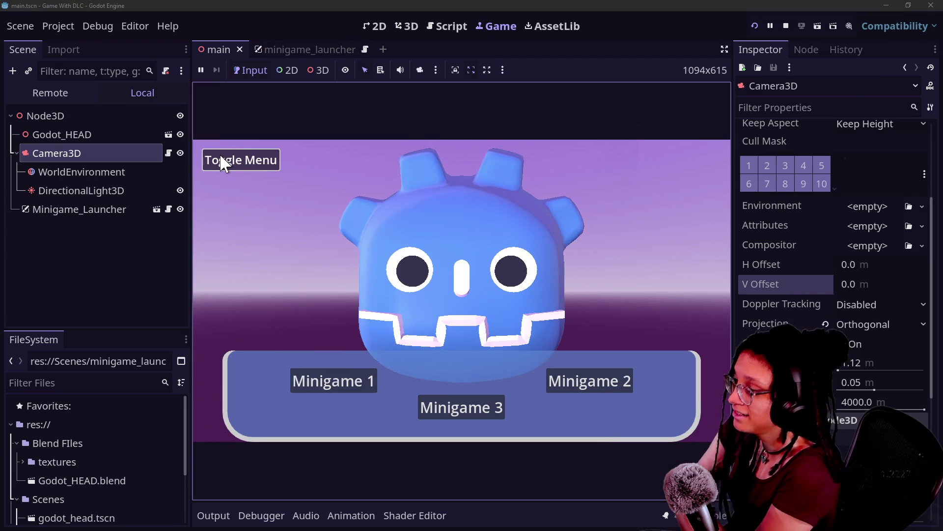
click(219, 155)
click(217, 157)
click(214, 157)
click(215, 156)
click(216, 157)
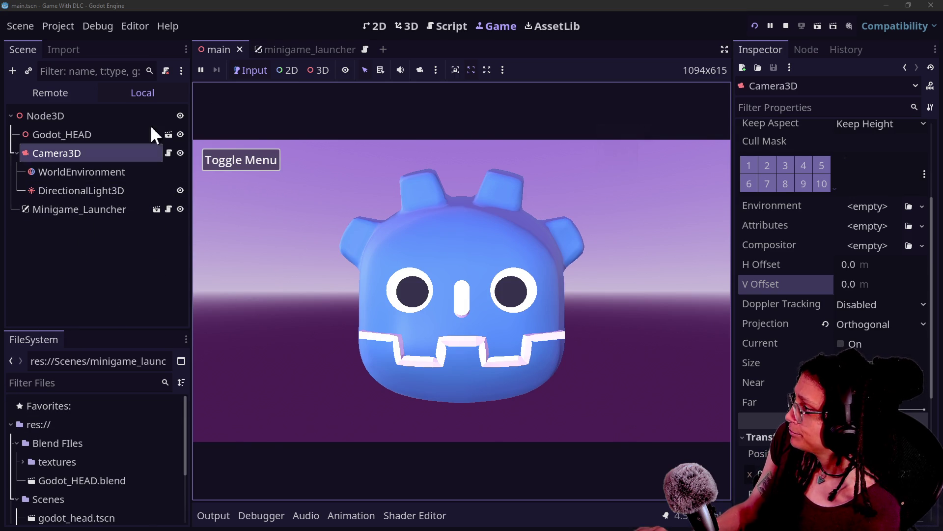
click(46, 116)
Add a new Node3D child under the root node
right_click(46, 116)
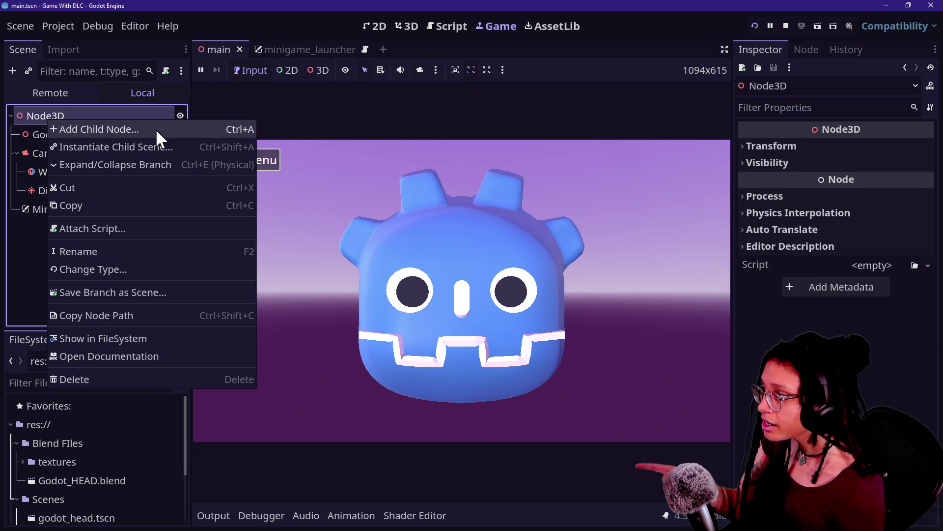
click(155, 129)
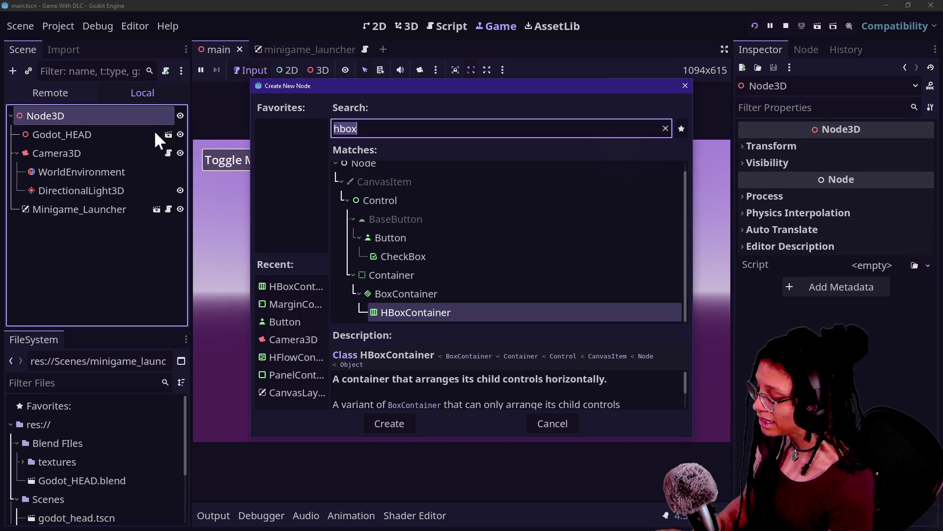
text(Node)
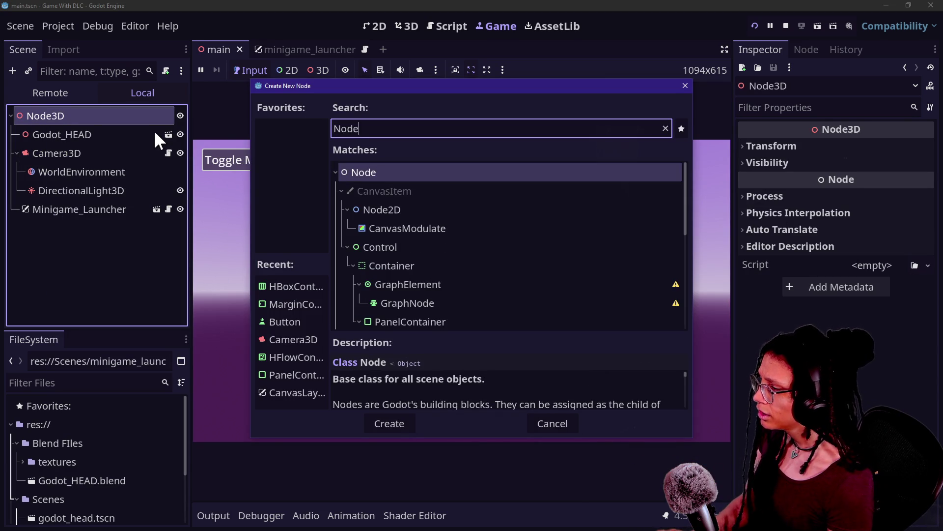
text(3D)
key(Return)
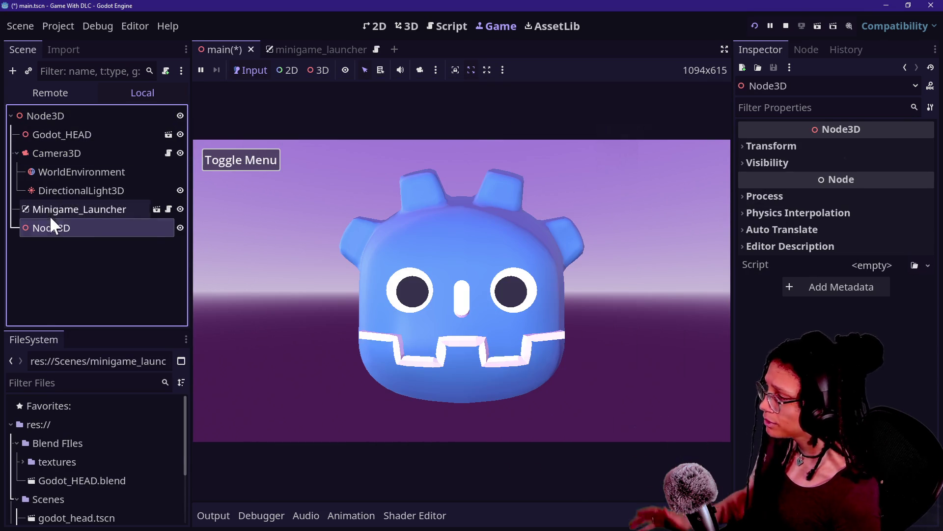
Give the new Node3D a MeshInstance3D child and open its empty Mesh field
right_click(49, 228)
click(113, 158)
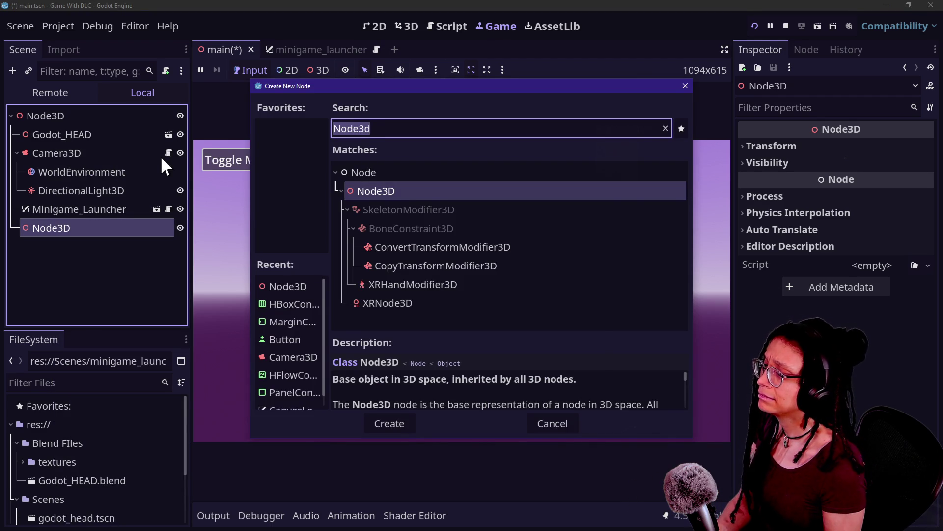
key(BackSpace)
text(mesh)
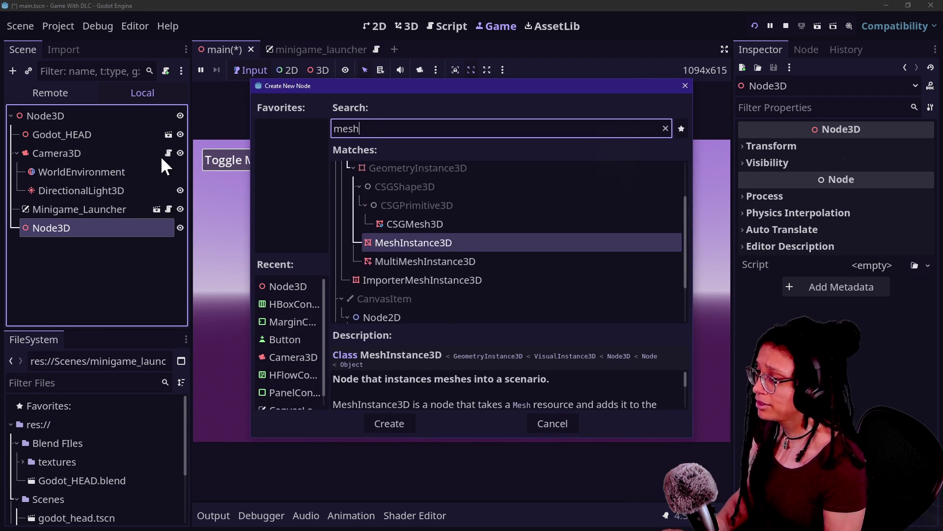
key(Return)
click(898, 152)
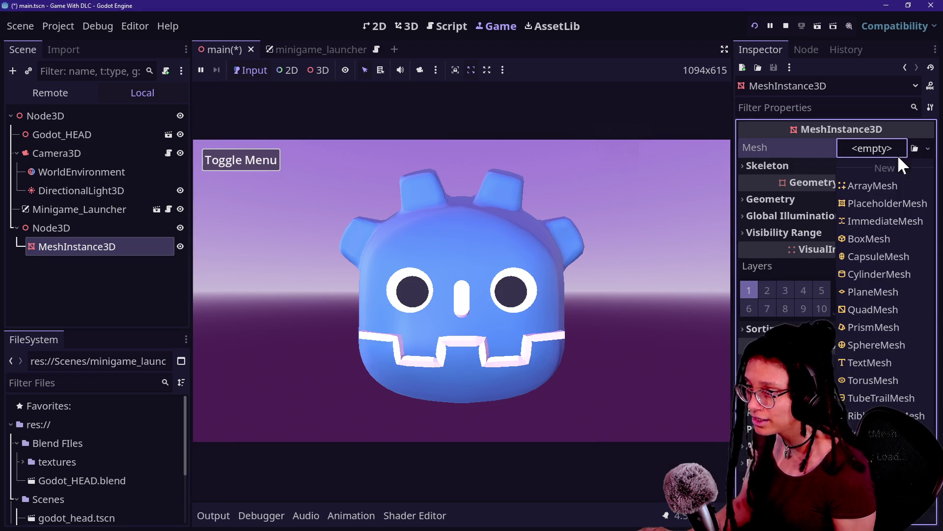
Assign a BoxMesh to the MeshInstance3D and view it in the 3D editor
click(880, 239)
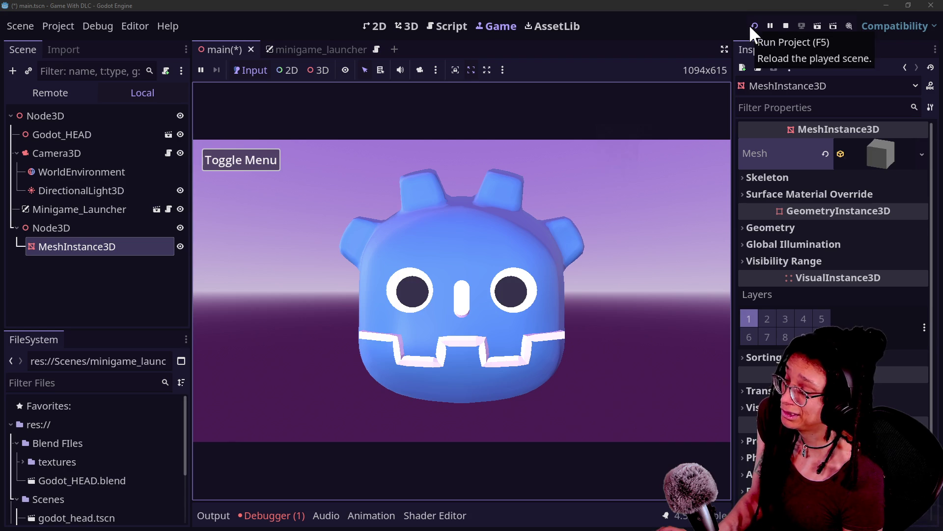
click(407, 26)
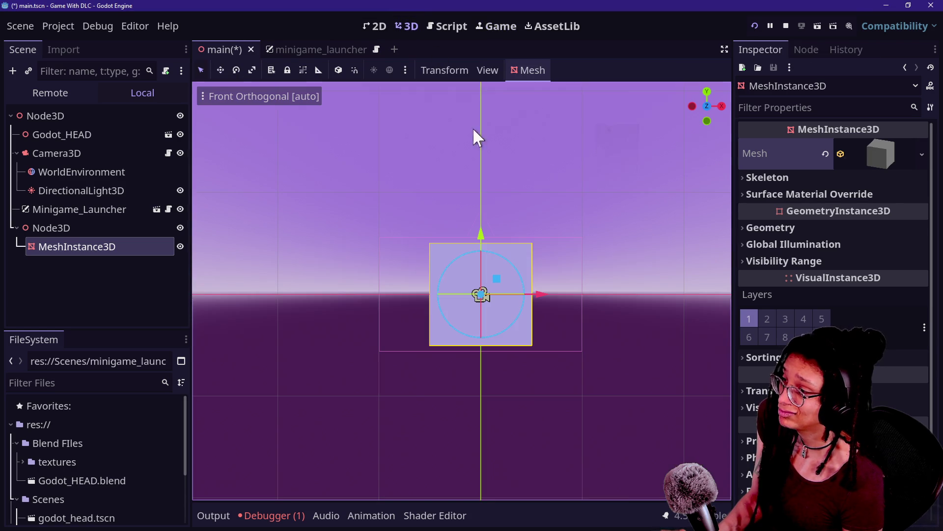
click(595, 352)
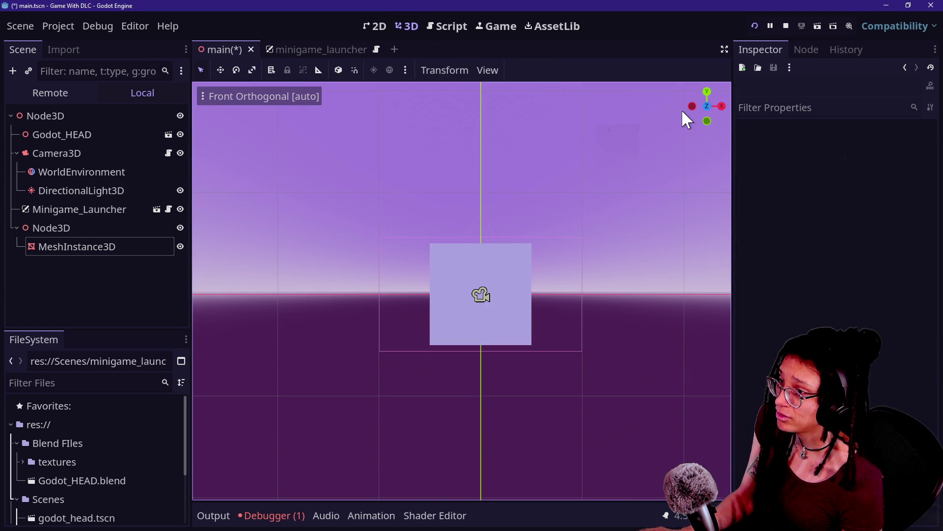
drag(701, 108, 547, 191)
Move the box off beside the head, tilt it, then save and rerun the game
click(77, 245)
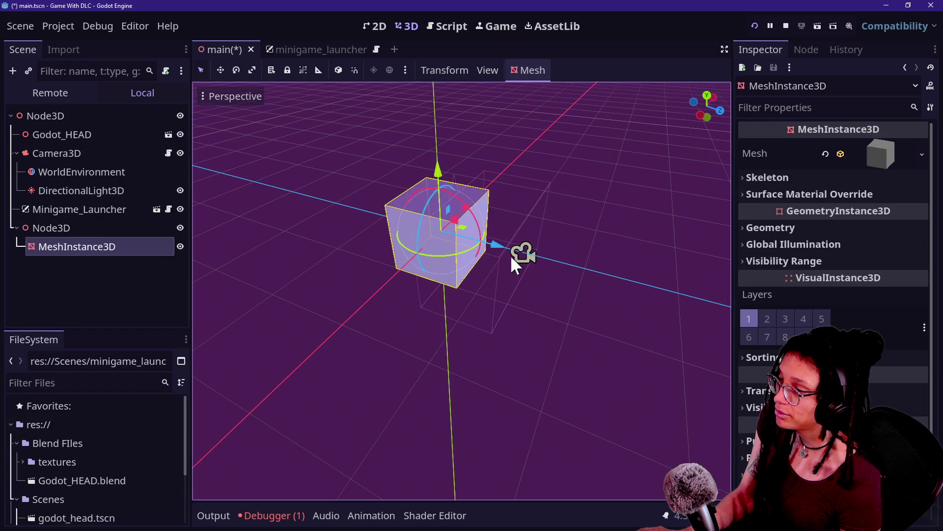
drag(511, 258, 312, 210)
mouse_move(476, 200)
mouse_down()
mouse_move(361, 198)
mouse_move(371, 187)
mouse_move(358, 196)
mouse_up()
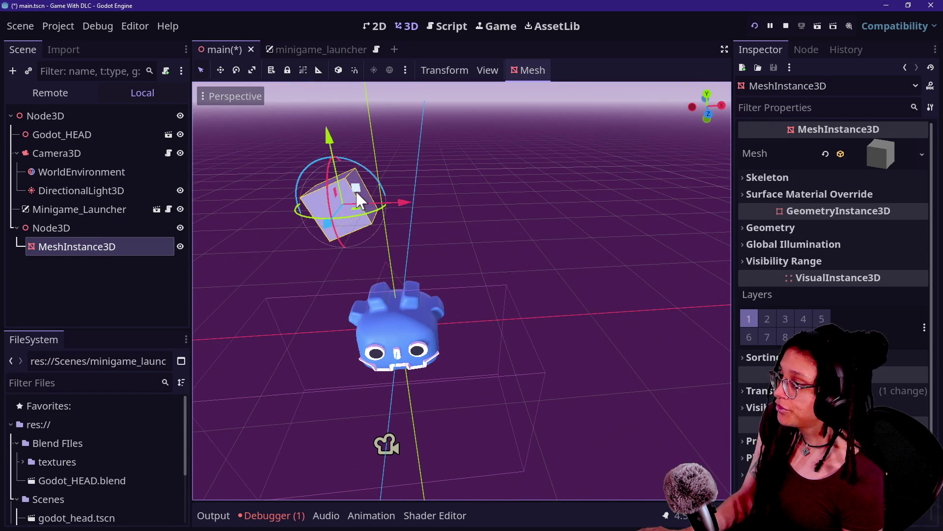
click(754, 25)
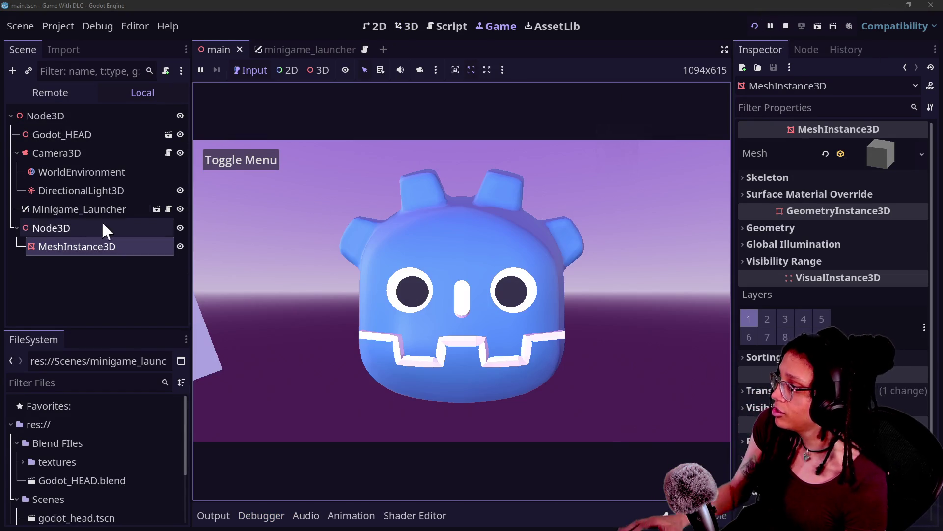
Nudge the box's X position, then test the Toggle Menu in the running game
scroll(780, 261, down, 1)
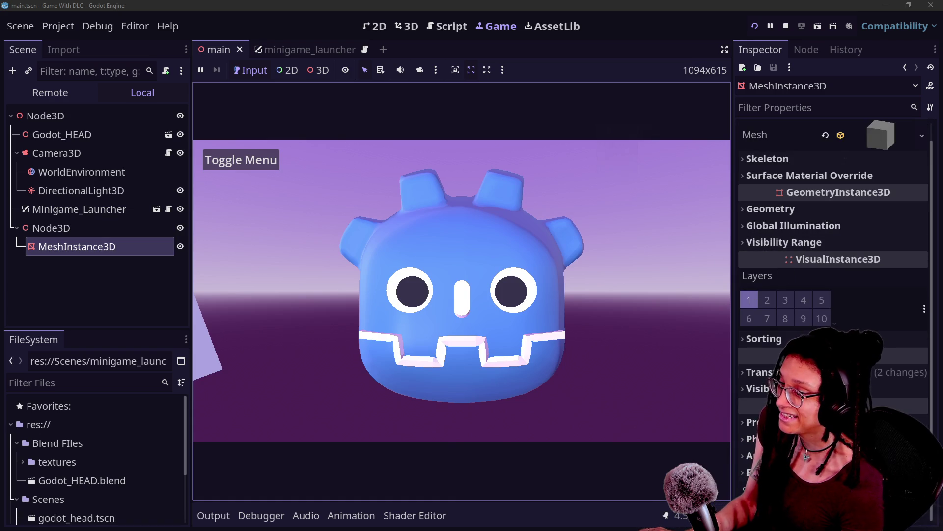
click(759, 372)
drag(759, 408, 769, 408)
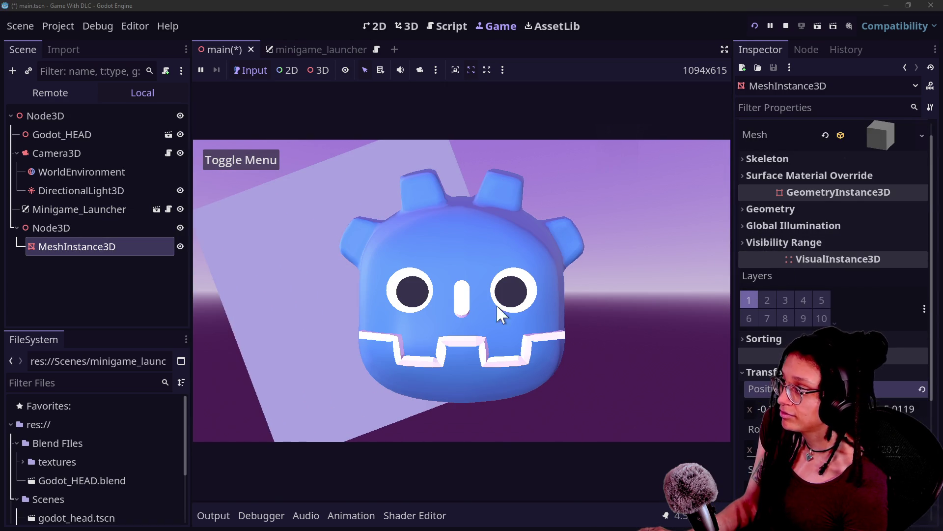
click(228, 161)
click(229, 160)
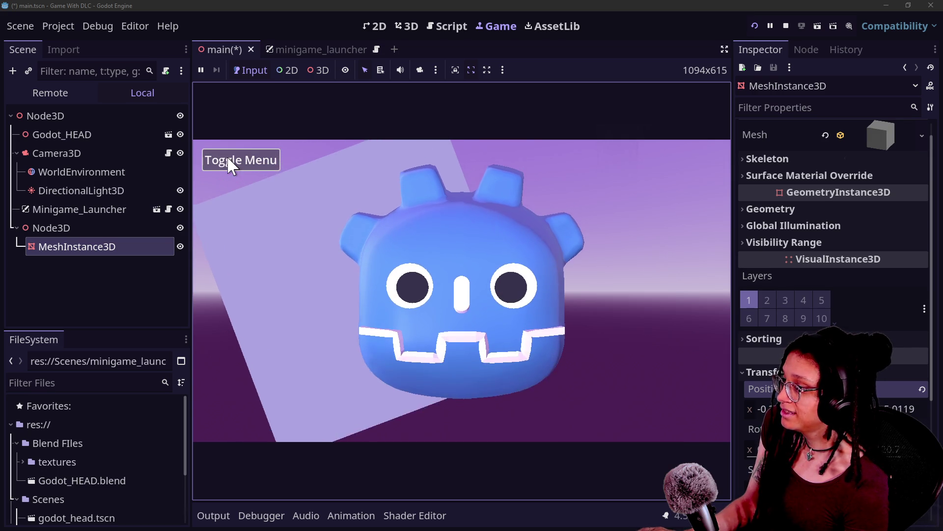
click(231, 160)
click(232, 160)
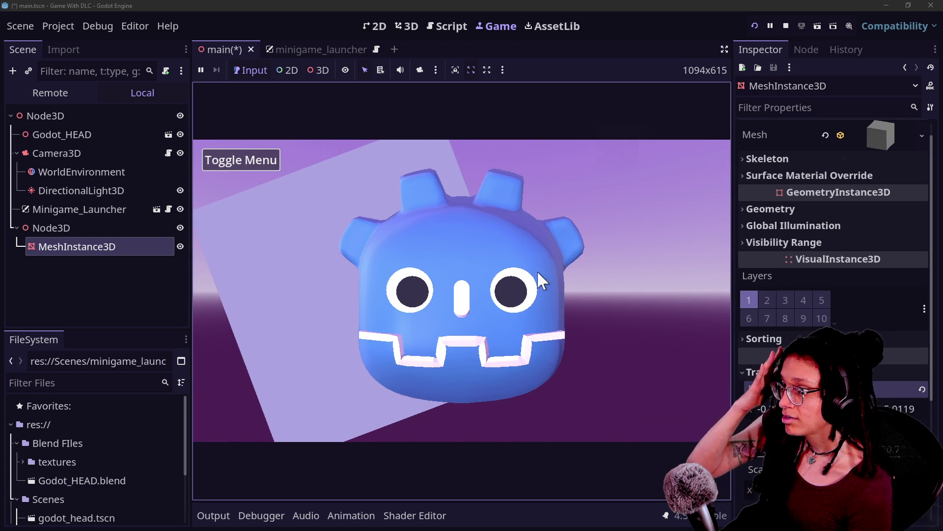
Set the BoxMesh size to 0.2 × 0.2 × 0.2 m
click(871, 146)
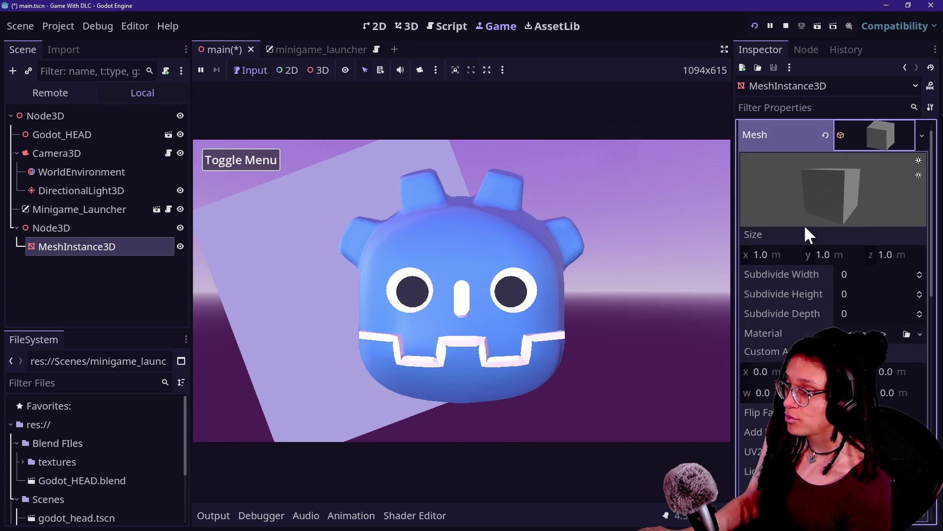
click(791, 257)
key(BackSpace)
text(0.2)
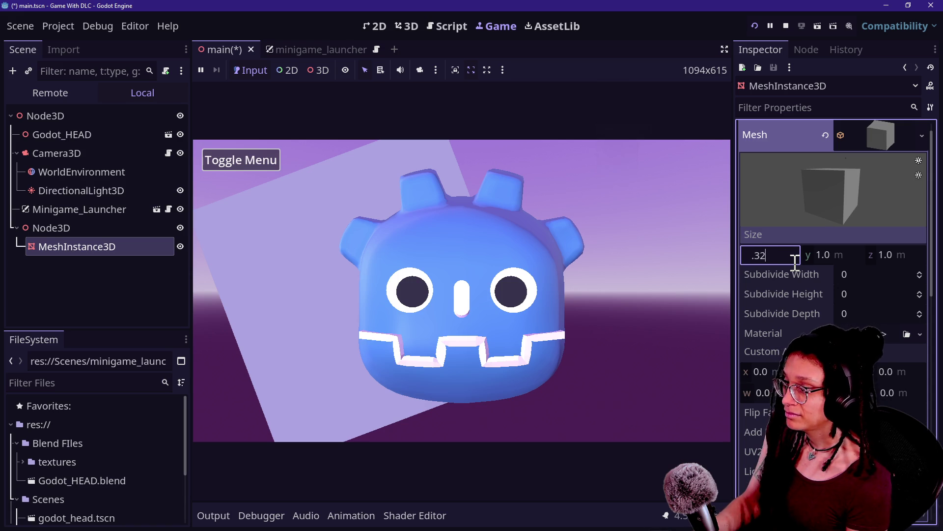
key(Return)
click(857, 256)
text(0.2)
key(Return)
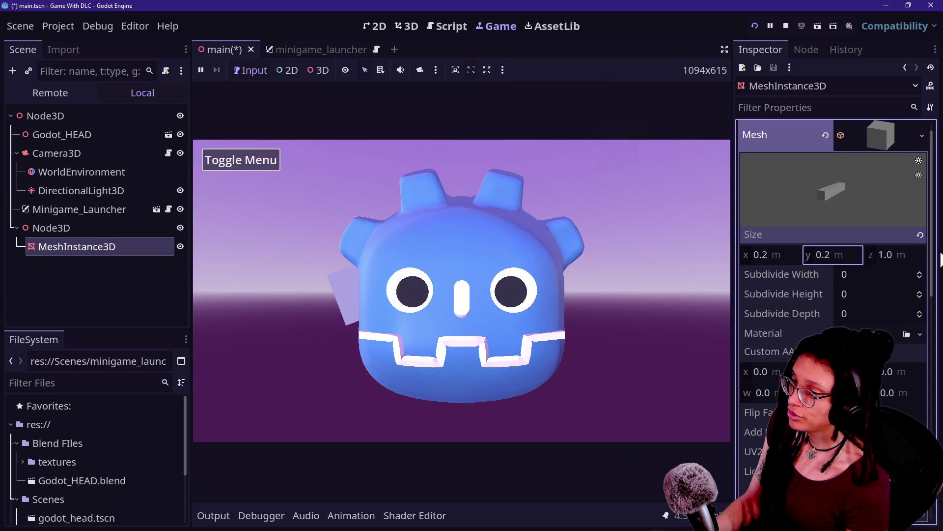
key(BackSpace)
text(0.2)
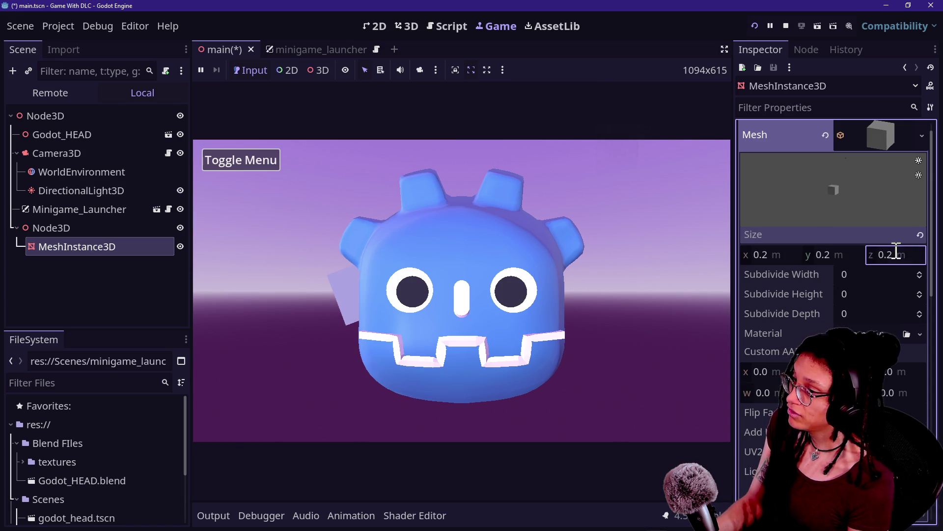
key(Return)
Move the cube to X -0.6391 and Z 0.3521 beside the Godot head
scroll(780, 338, down, 10)
scroll(780, 339, up, 10)
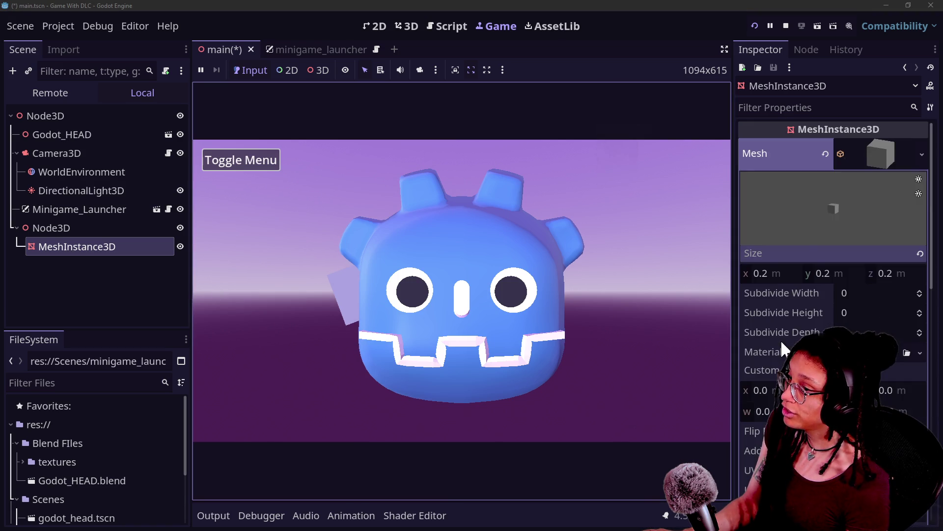
scroll(779, 304, down, 10)
drag(774, 228, 757, 228)
drag(899, 225, 916, 225)
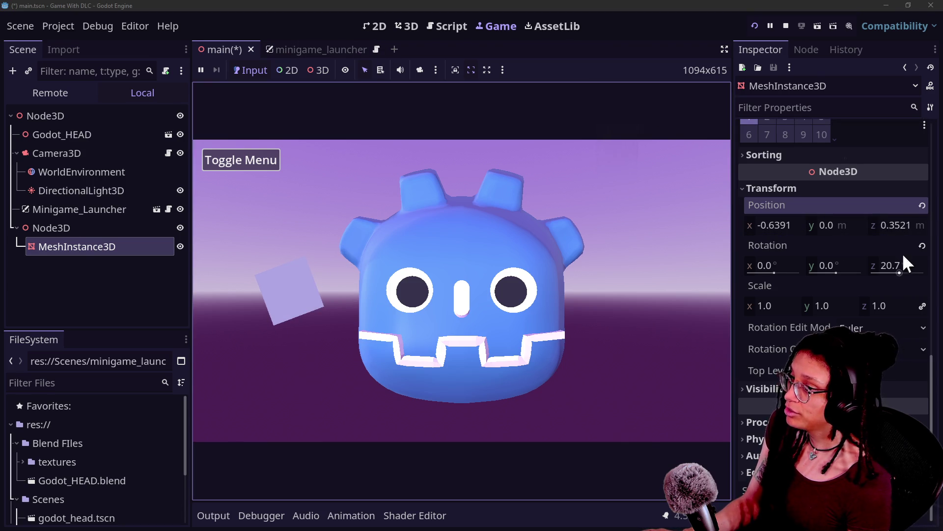
click(407, 26)
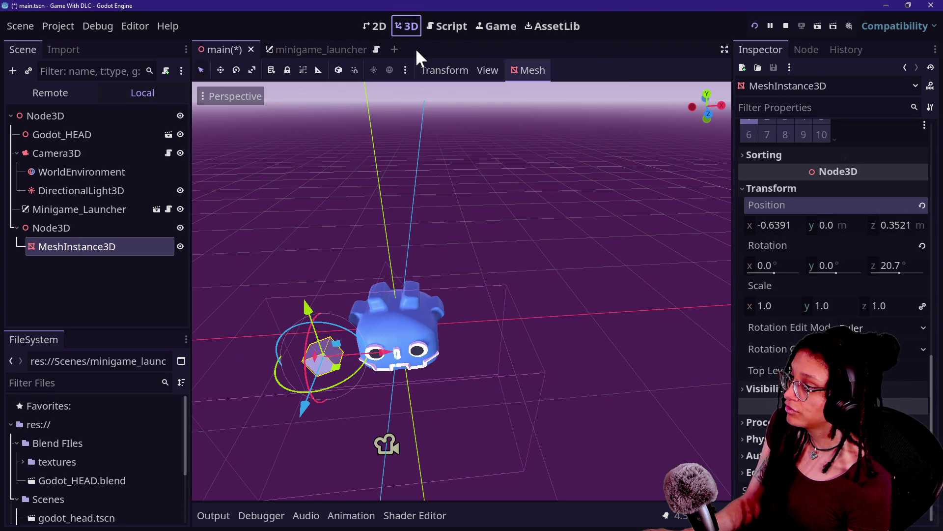
Push the cube far back to Z -20.5196 and save the scene
drag(306, 404, 421, 130)
key(ctrl+s)
click(495, 27)
click(425, 164)
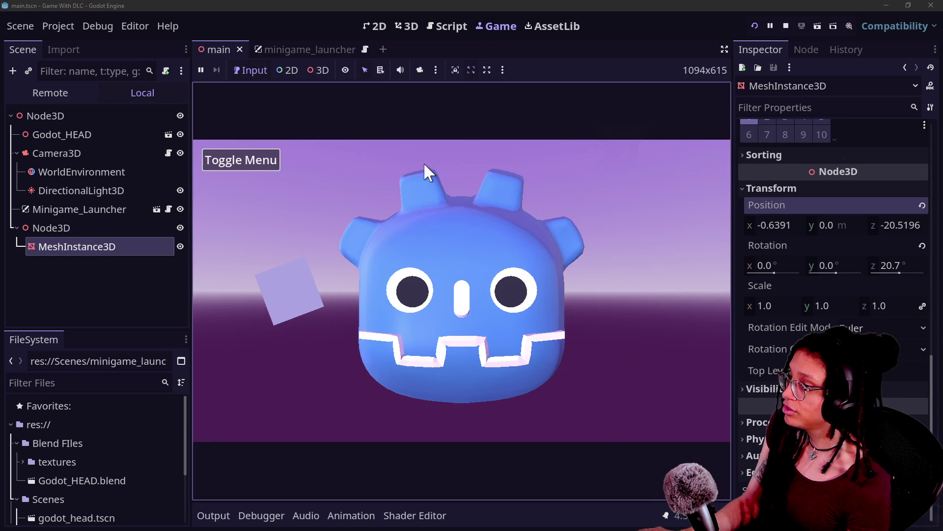
Test the Toggle Menu, then set Camera3D's projection back to Perspective
click(216, 162)
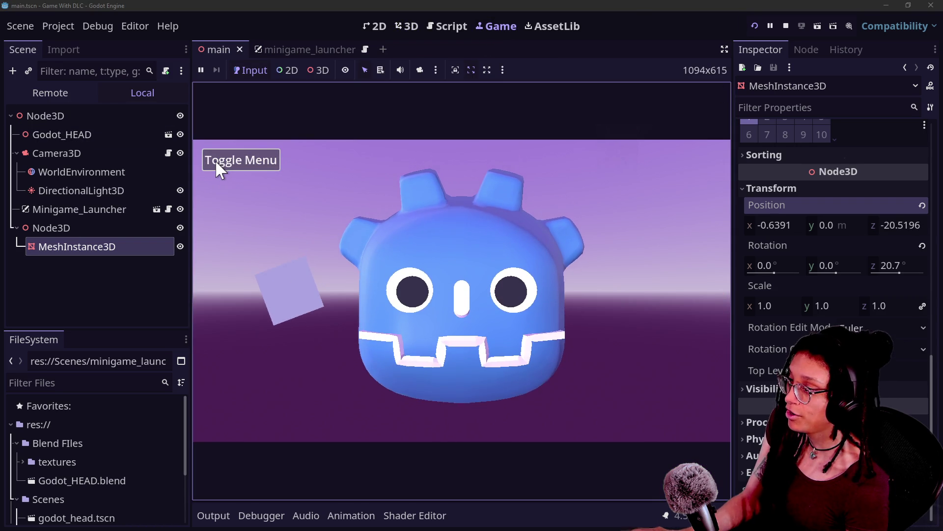
click(215, 160)
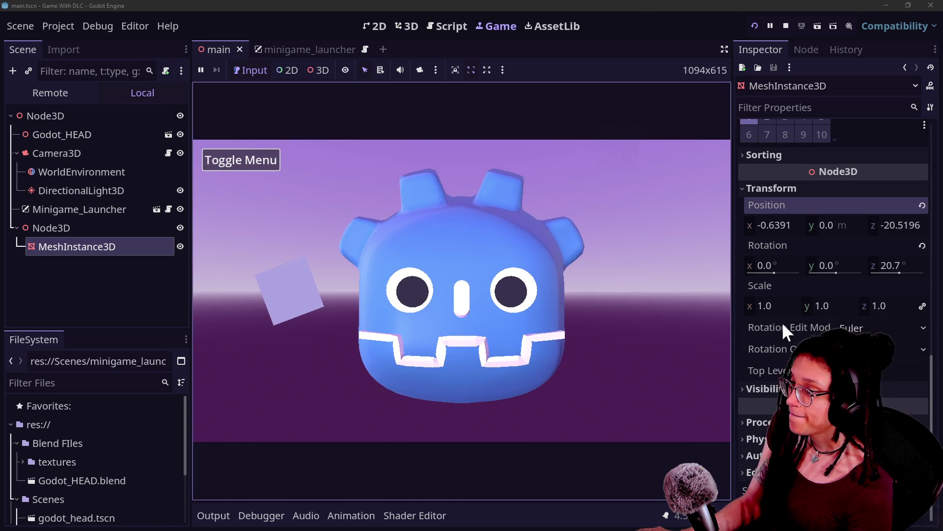
click(88, 154)
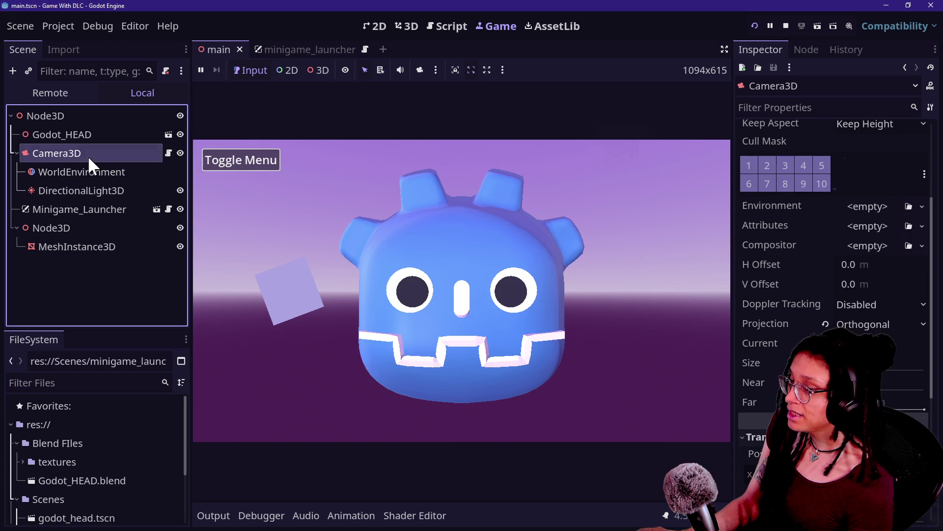
click(825, 323)
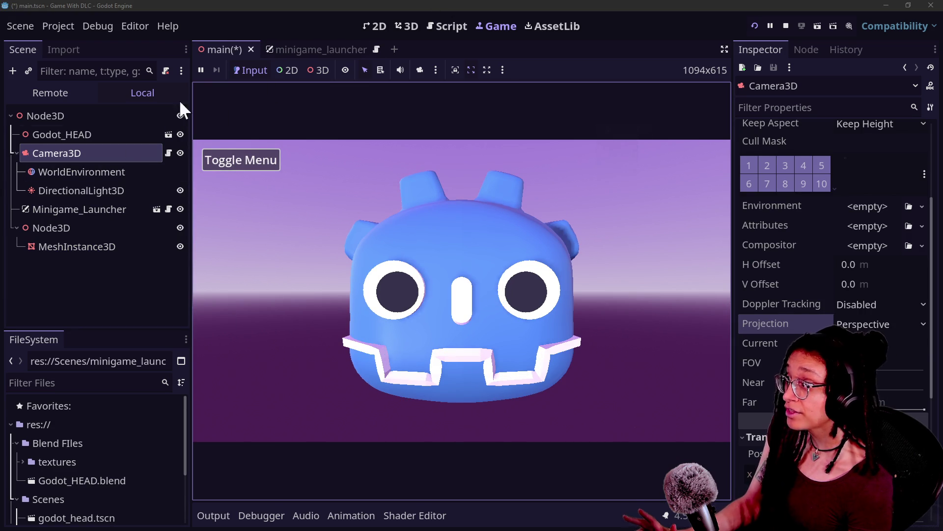
Reposition the MeshInstance3D cube with the gizmo, left, back and toward the camera
click(101, 249)
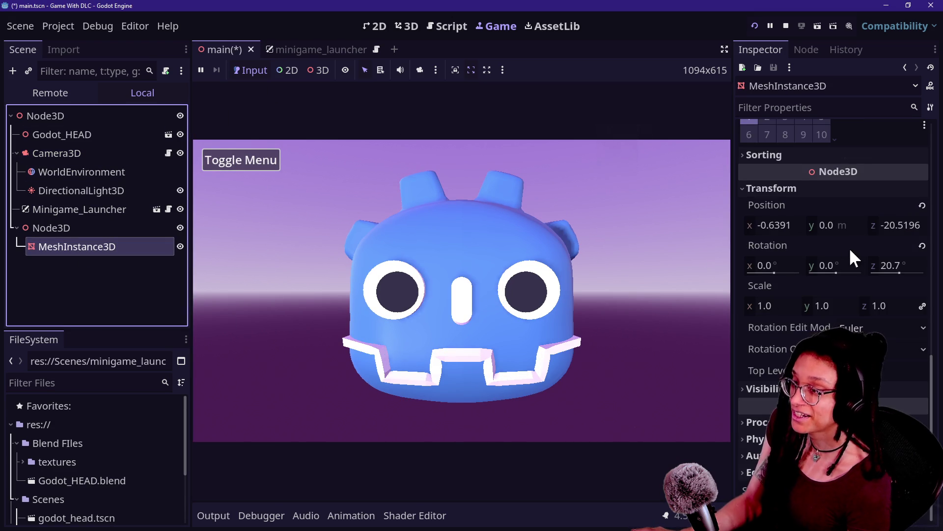
mouse_move(767, 223)
mouse_down()
mouse_move(741, 224)
mouse_move(413, 81)
mouse_up()
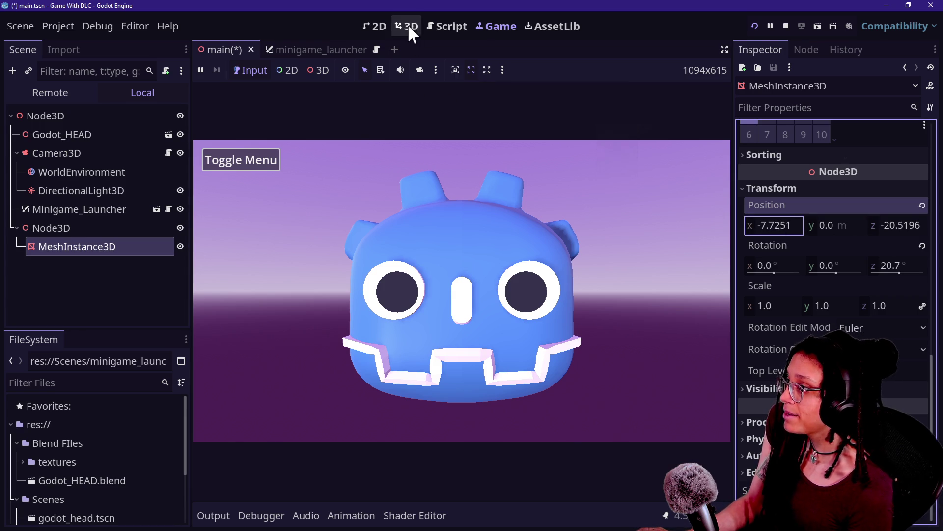
click(408, 24)
drag(267, 146, 170, 370)
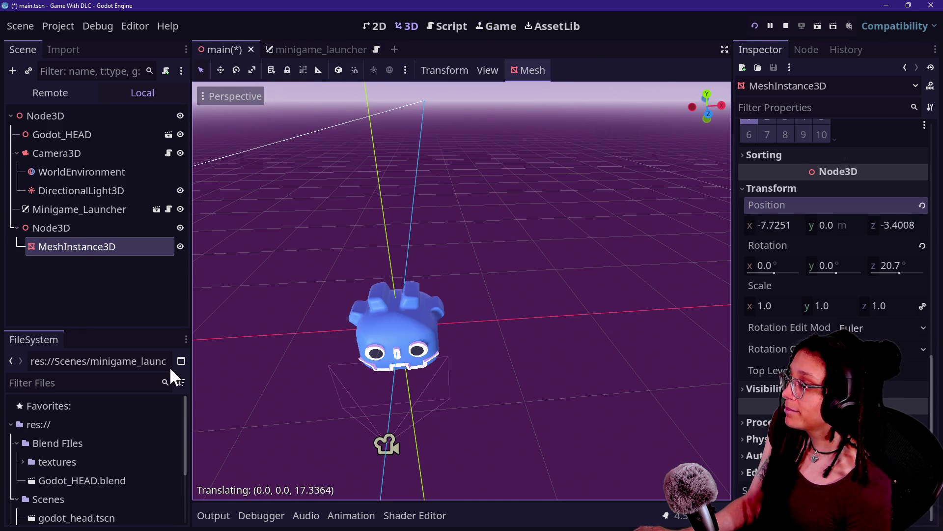
mouse_move(259, 256)
mouse_down()
mouse_move(318, 194)
mouse_move(344, 197)
mouse_up()
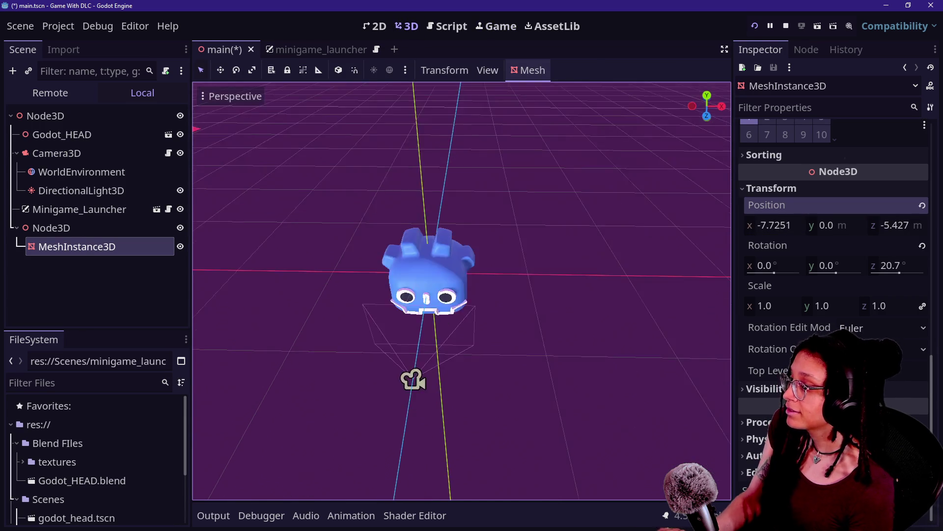
click(463, 231)
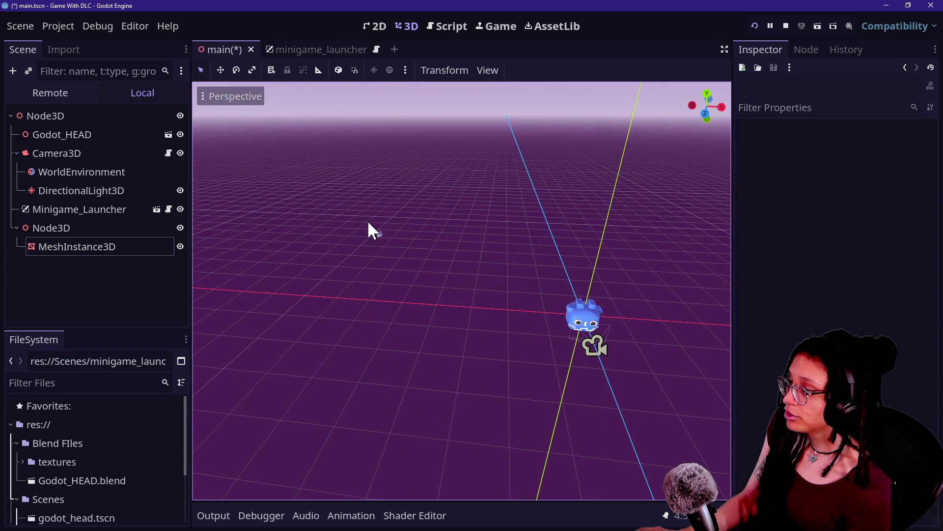
click(381, 234)
mouse_move(381, 232)
mouse_down()
mouse_move(637, 249)
mouse_move(543, 261)
mouse_move(542, 322)
mouse_move(545, 315)
mouse_up()
mouse_move(597, 295)
mouse_down()
mouse_move(604, 305)
mouse_move(589, 299)
mouse_up()
Save the scene and check the Toggle Menu in the running game
key(ctrl+s)
click(496, 26)
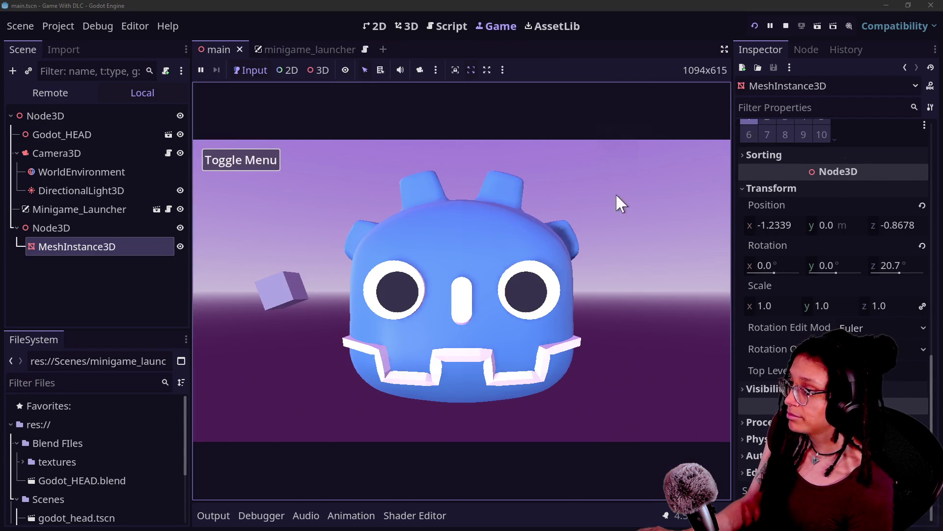
click(236, 158)
click(242, 159)
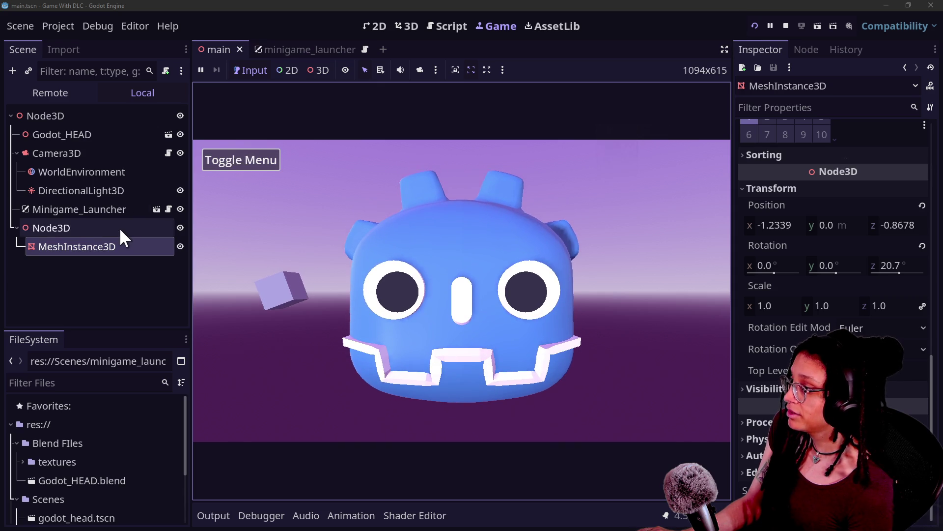
Push the cube far back along Z, reset its size to 1 m, and save
click(408, 27)
mouse_move(545, 328)
mouse_down()
mouse_move(535, 215)
mouse_move(519, 202)
mouse_up()
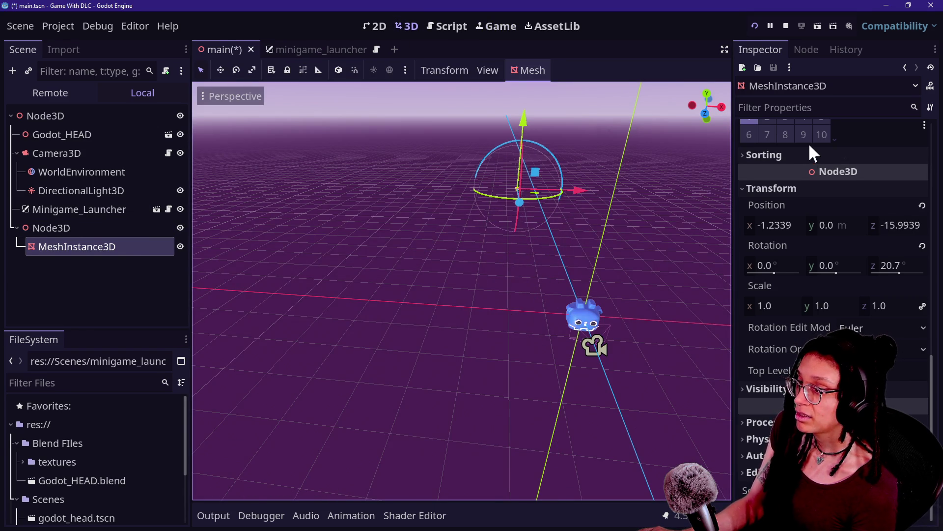
scroll(803, 214, up, 10)
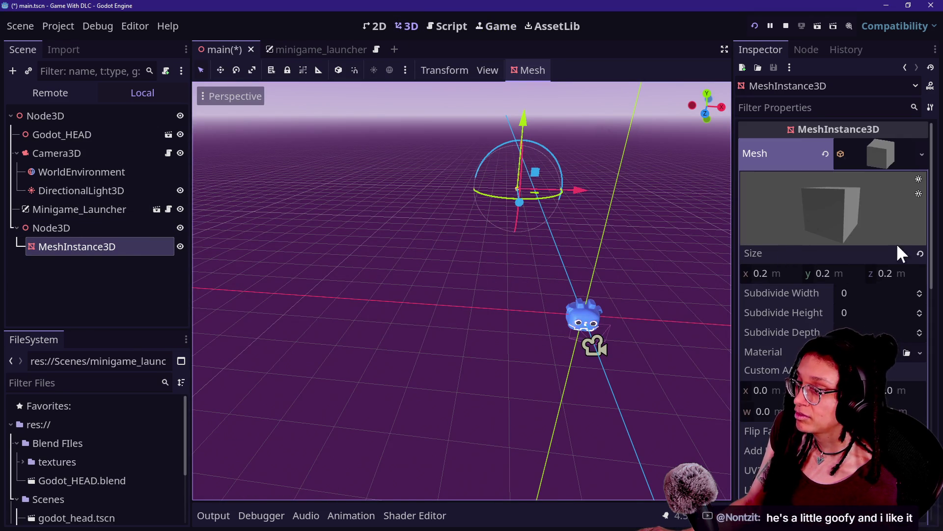
click(920, 254)
key(ctrl+s)
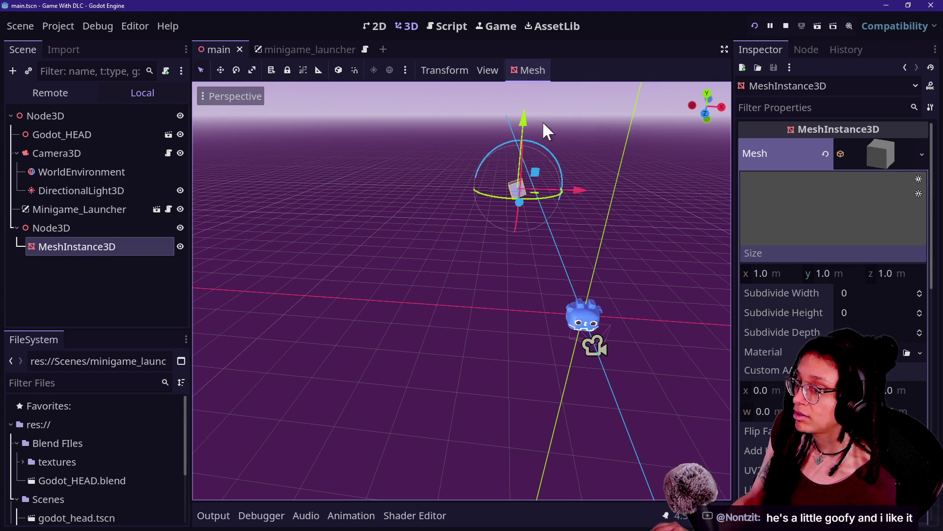
Shift the cube left along X while viewing the running game
click(482, 27)
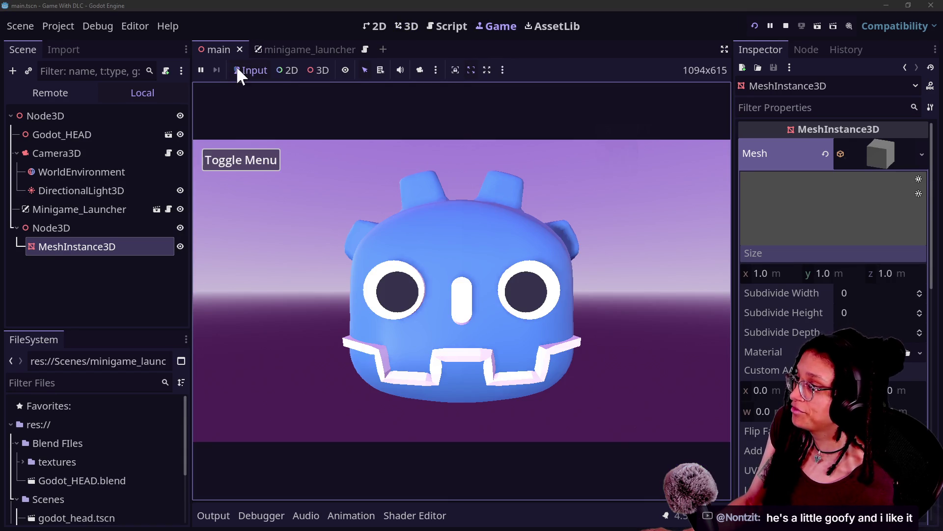
scroll(834, 310, down, 10)
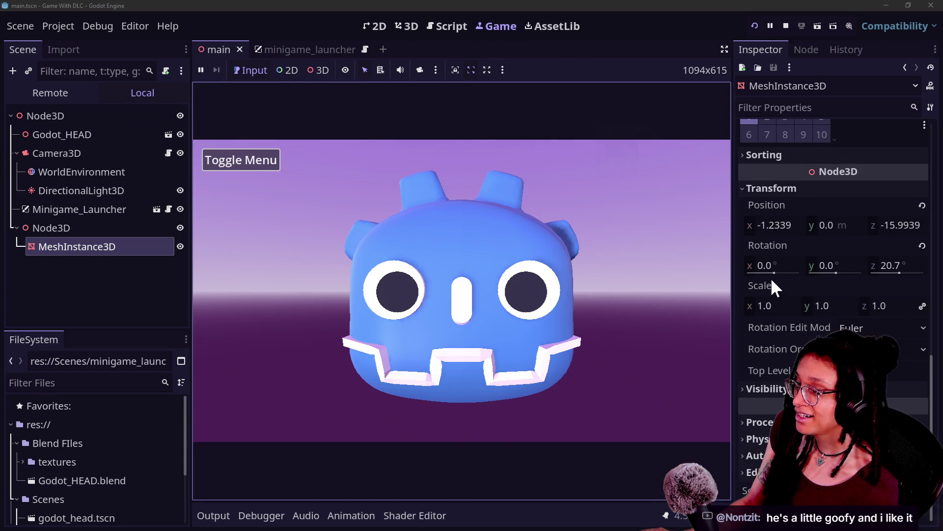
drag(776, 222, 764, 222)
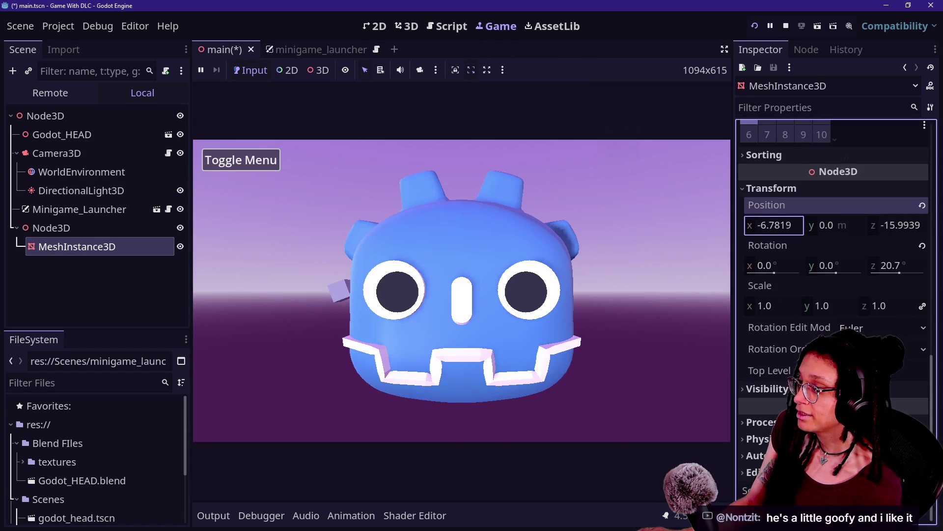
Toggle the minigame menu repeatedly to check the cube's framing
click(235, 152)
click(235, 153)
click(234, 155)
click(235, 155)
click(235, 156)
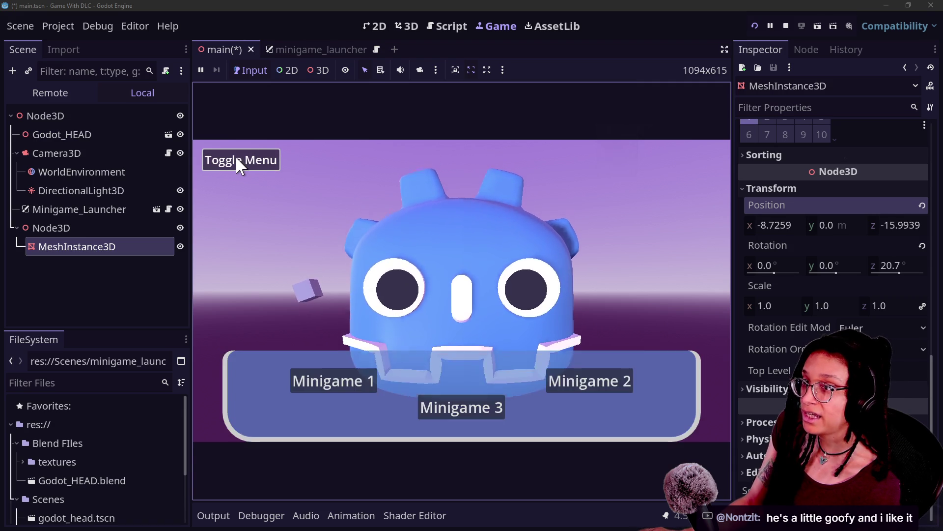
click(235, 155)
click(235, 155)
click(234, 155)
click(235, 155)
click(235, 155)
click(235, 155)
click(235, 155)
click(235, 155)
click(234, 156)
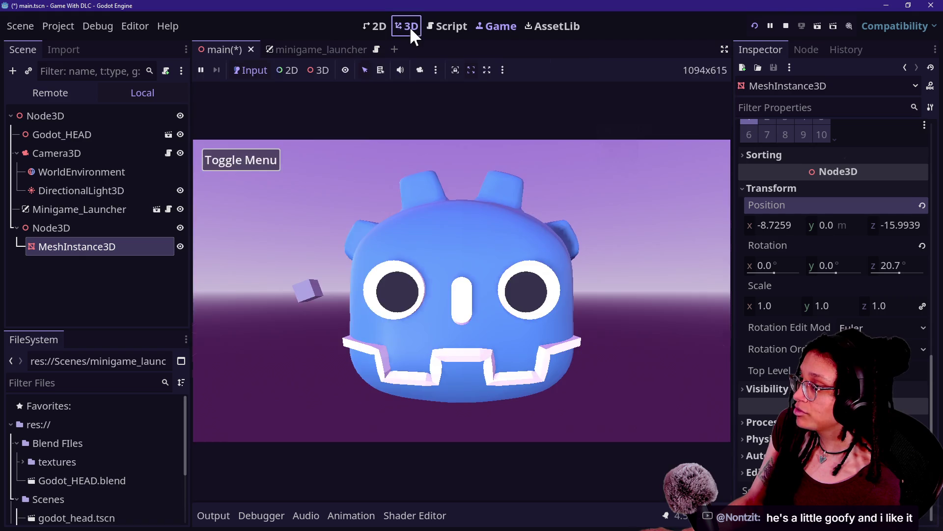
Move the cube up and right, and set the BoxMesh size to 2 m
click(409, 27)
drag(429, 213, 406, 204)
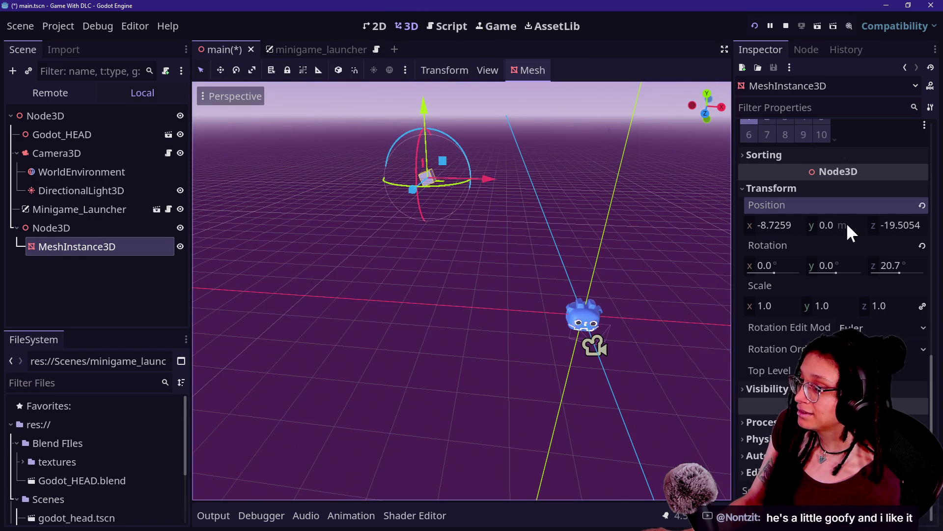
scroll(754, 180, up, 10)
click(776, 273)
text(2)
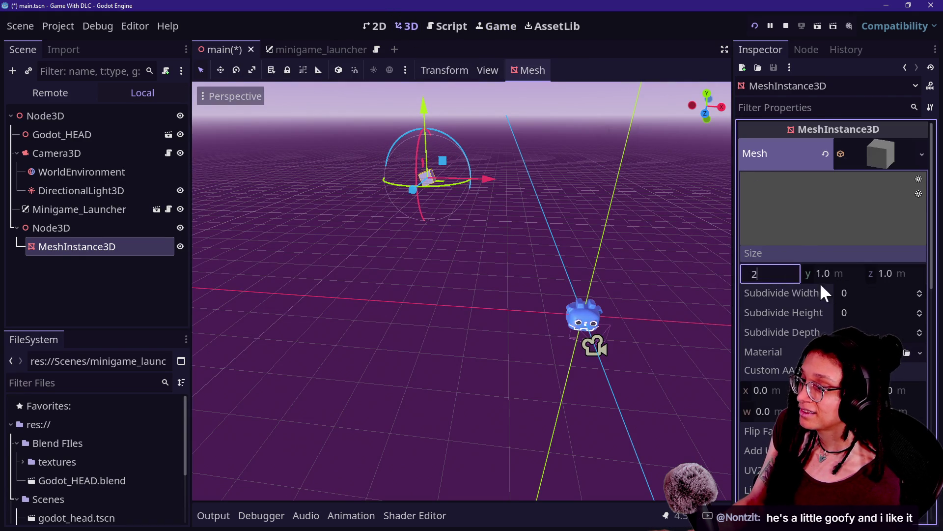
key(Return)
Rotate the cube to -35° on Y and shift it left to about X -10.39
mouse_move(454, 177)
mouse_down()
mouse_move(447, 185)
mouse_move(497, 183)
mouse_up()
key(F5)
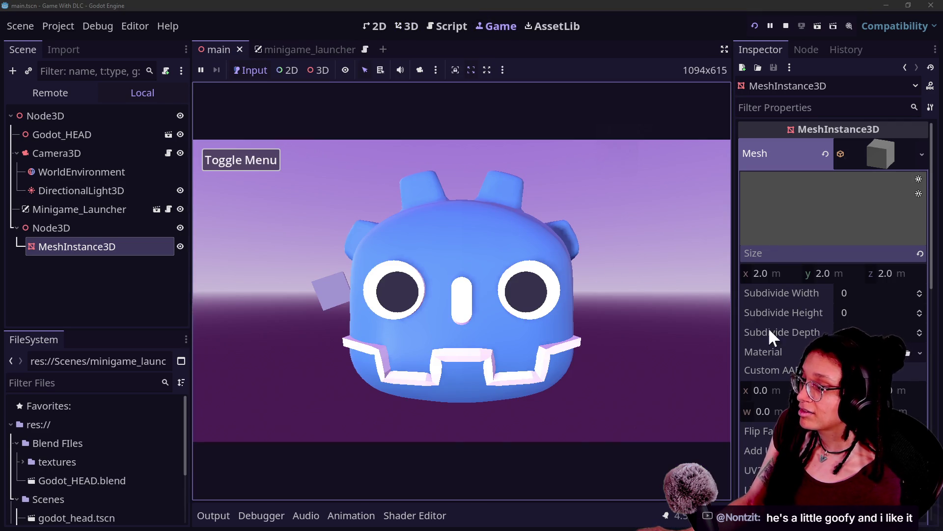
scroll(768, 326, down, 10)
mouse_move(857, 264)
mouse_down()
mouse_move(879, 263)
mouse_move(870, 264)
mouse_up()
text(-35.0)
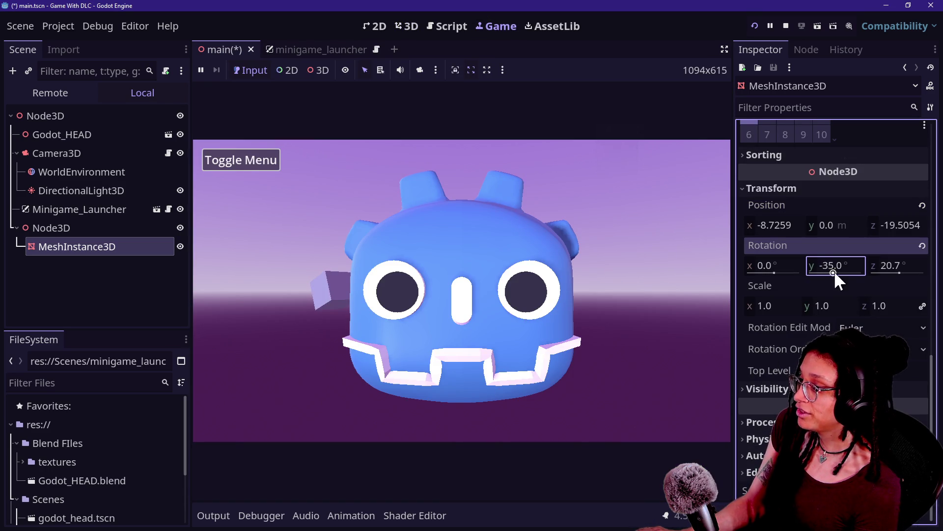
click(316, 210)
drag(789, 221, 737, 221)
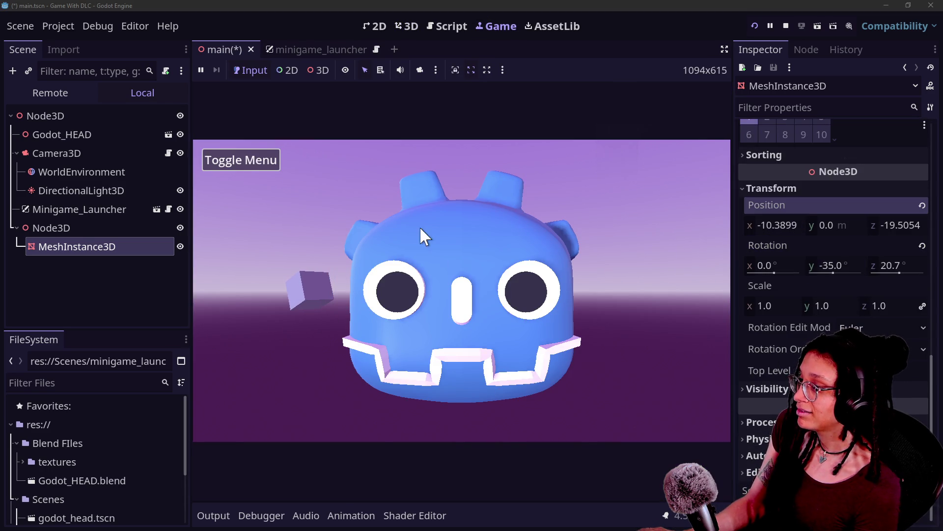
Check framing with the Toggle Menu, then select the cube's node in the scene tree
click(222, 163)
click(222, 163)
click(222, 163)
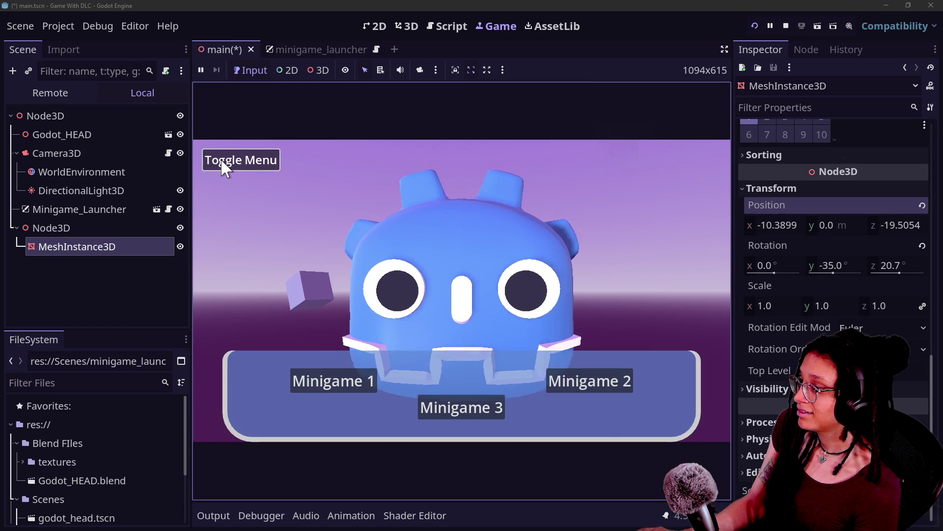
click(223, 164)
click(92, 257)
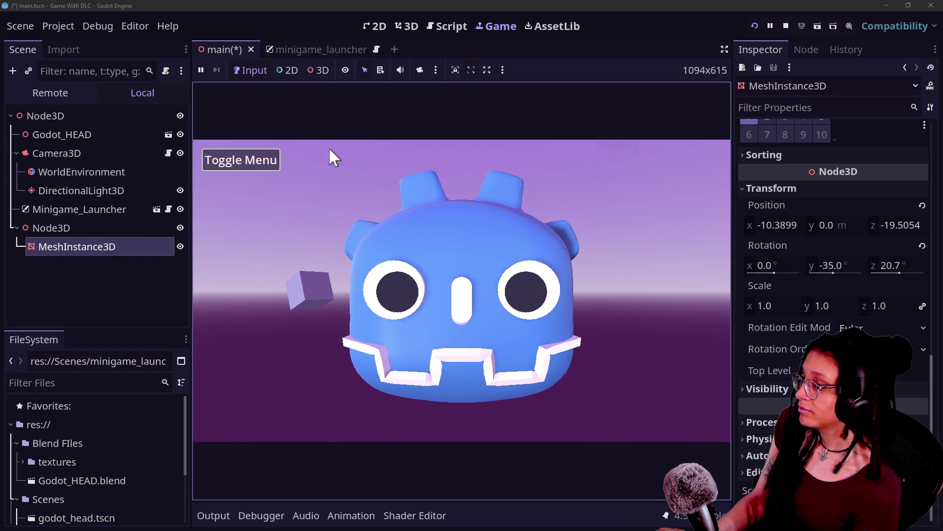
click(103, 247)
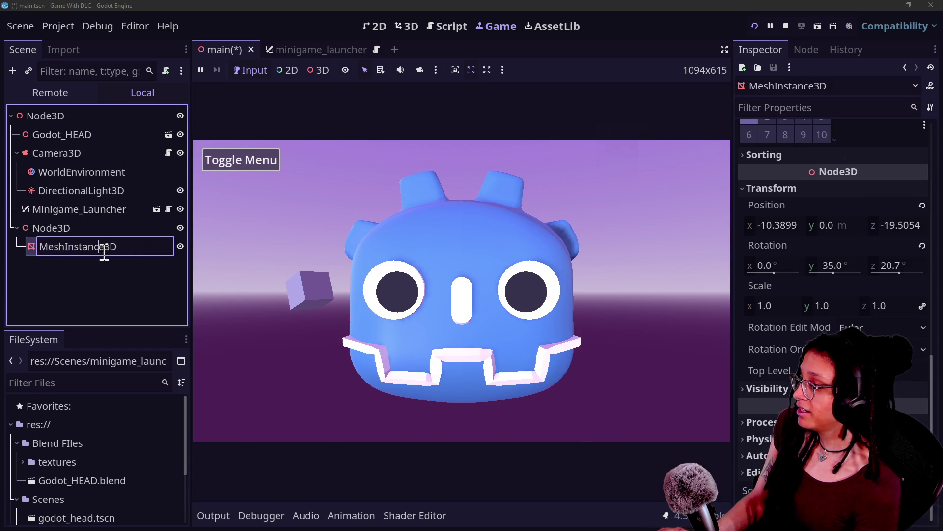
Duplicate the cube, then move the copy further left and give it a new Y angle
key(Return)
key(ctrl+d)
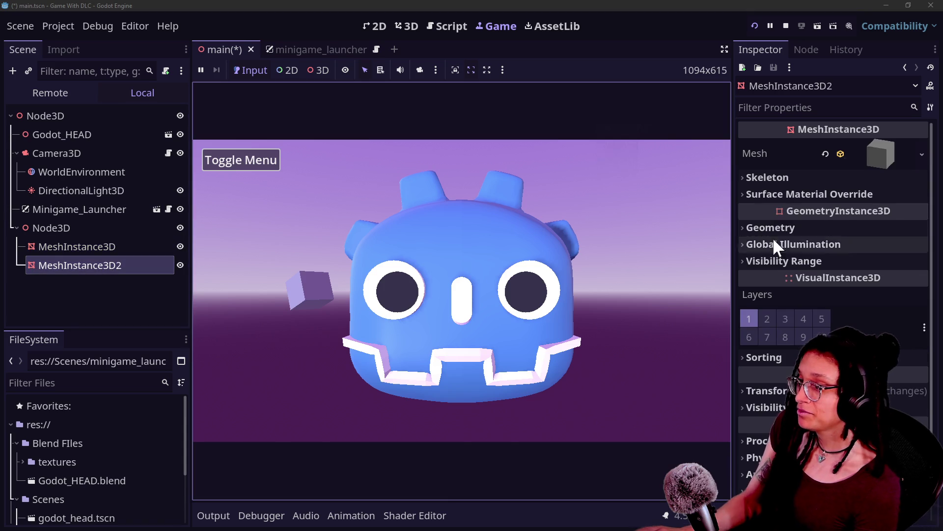
scroll(808, 285, down, 1)
click(771, 372)
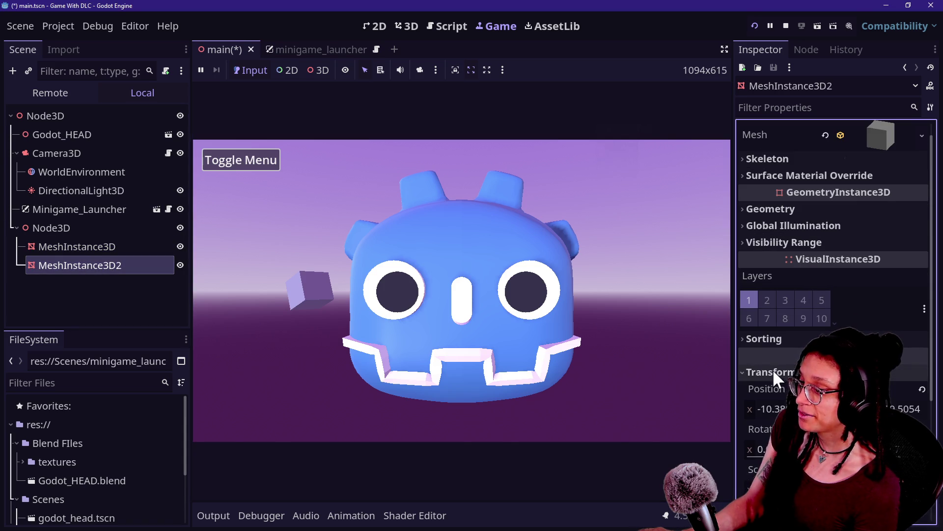
drag(764, 408, 740, 408)
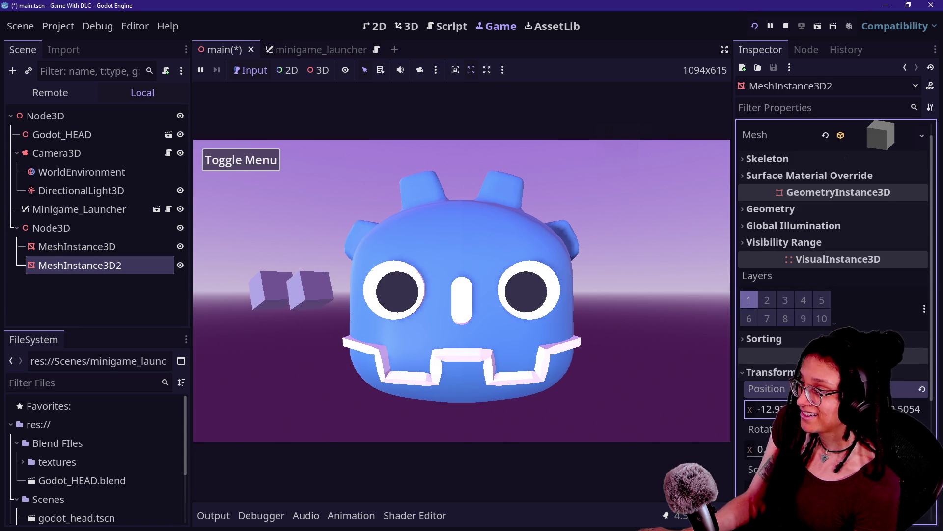
scroll(830, 289, down, 5)
drag(833, 270, 853, 270)
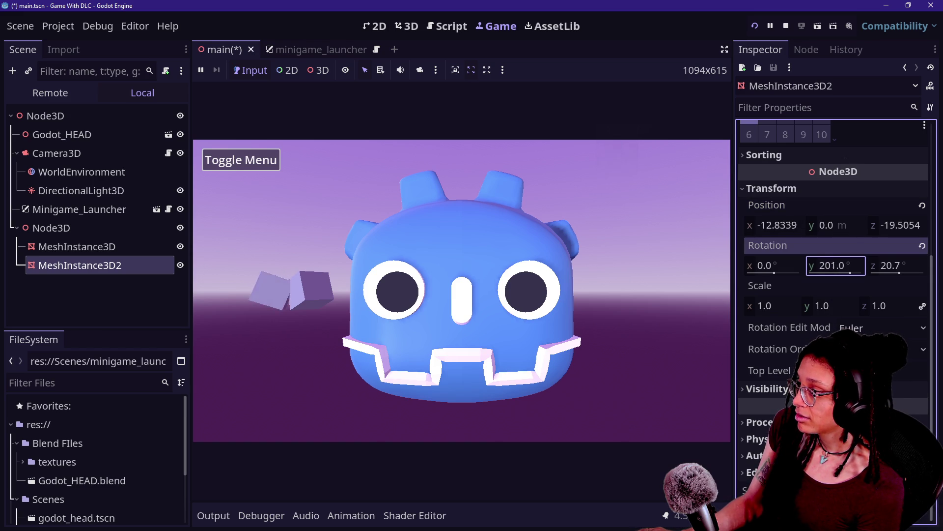
Duplicate both cubes together and slide the new pair further left
click(87, 269)
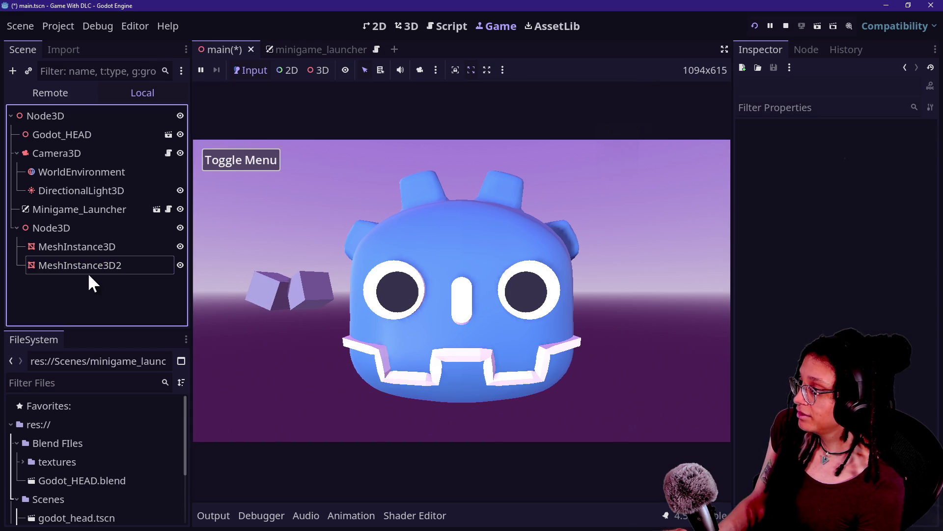
ctrl+click(104, 243)
key(ctrl+d)
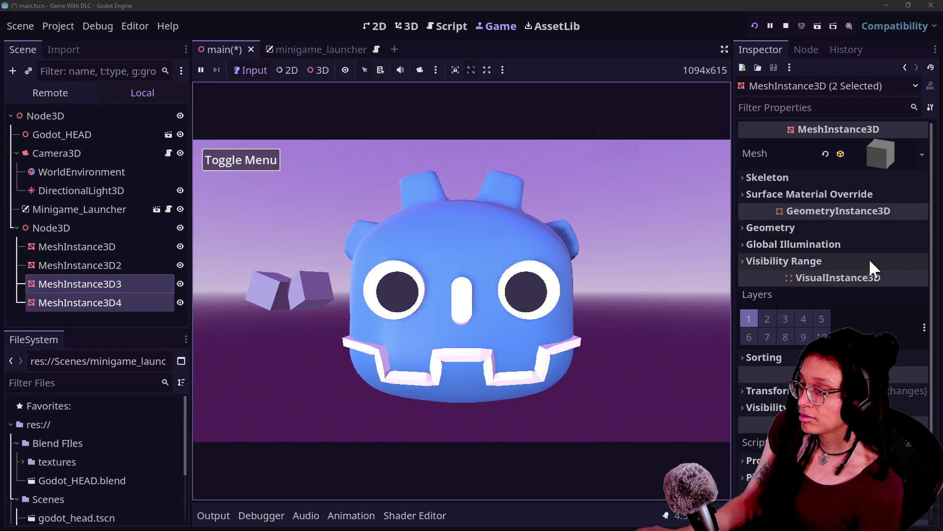
scroll(805, 311, down, 1)
click(774, 378)
scroll(774, 364, down, 3)
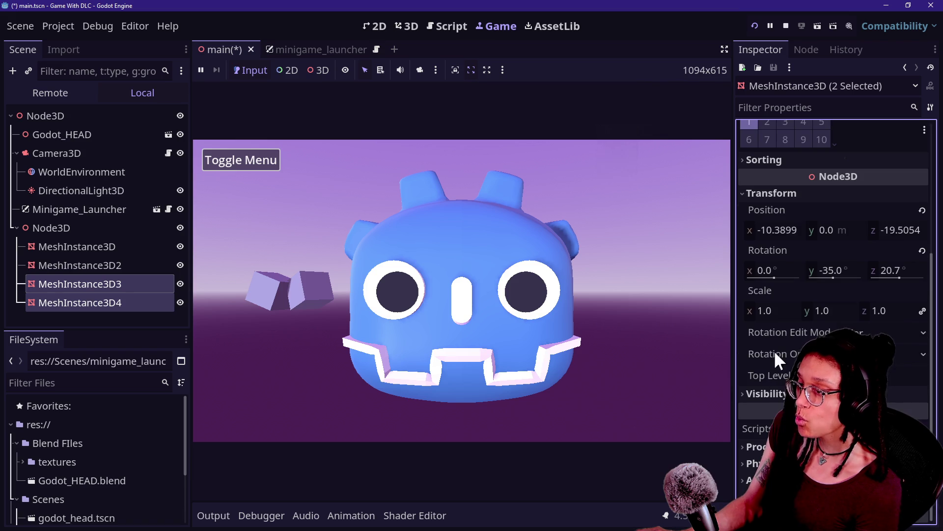
click(776, 230)
drag(776, 230, 718, 230)
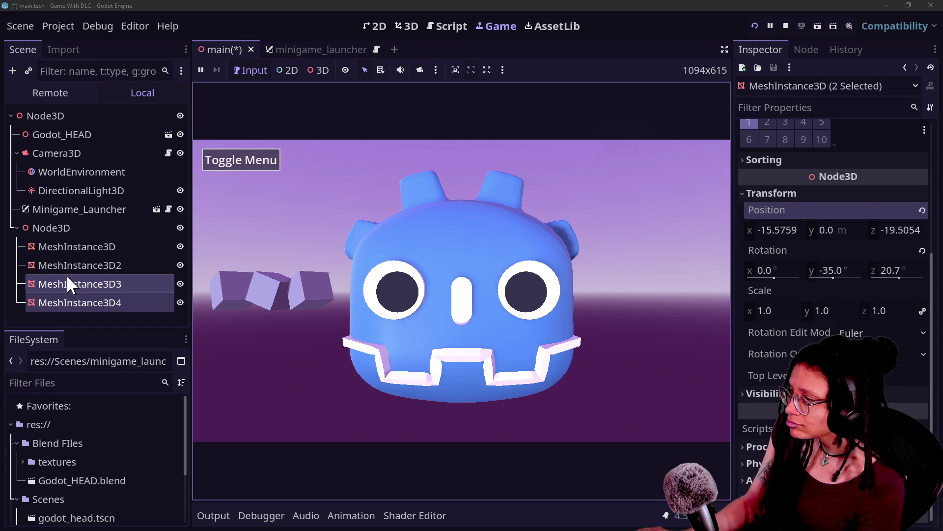
Delete the extra fourth cube and adjust the third cube's Z and X position
click(86, 300)
key(Delete)
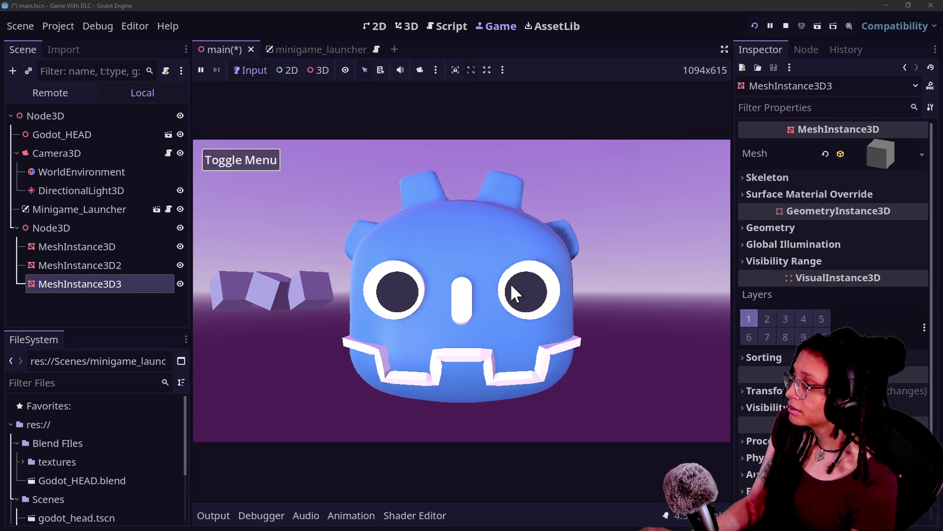
scroll(843, 290, down, 1)
click(769, 371)
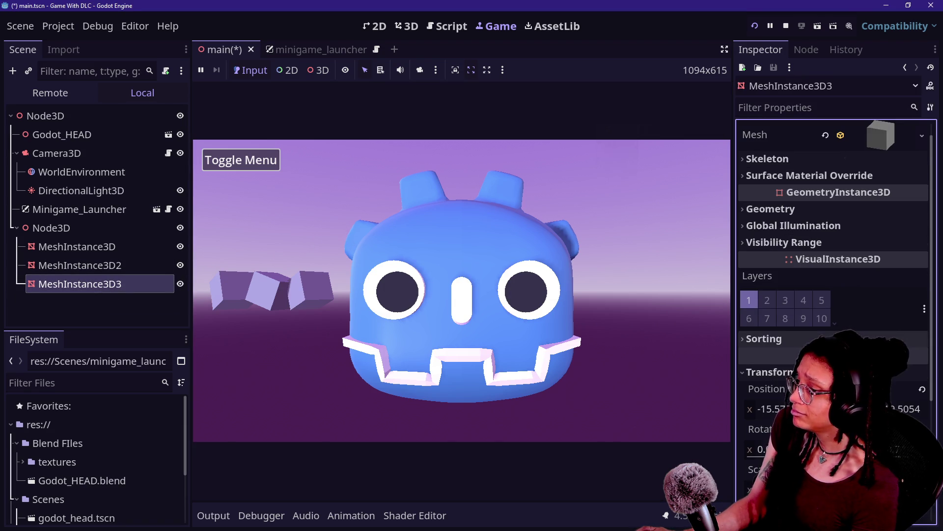
drag(904, 409, 924, 408)
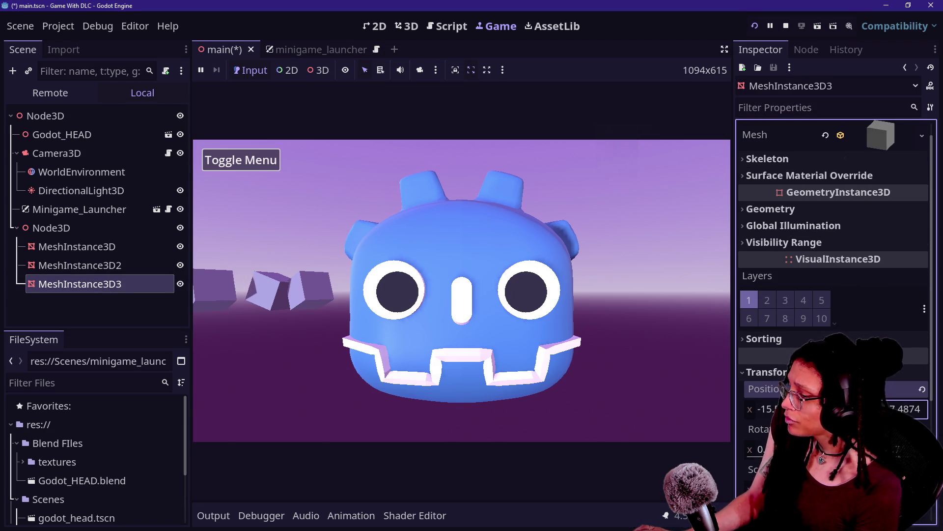
drag(766, 408, 780, 408)
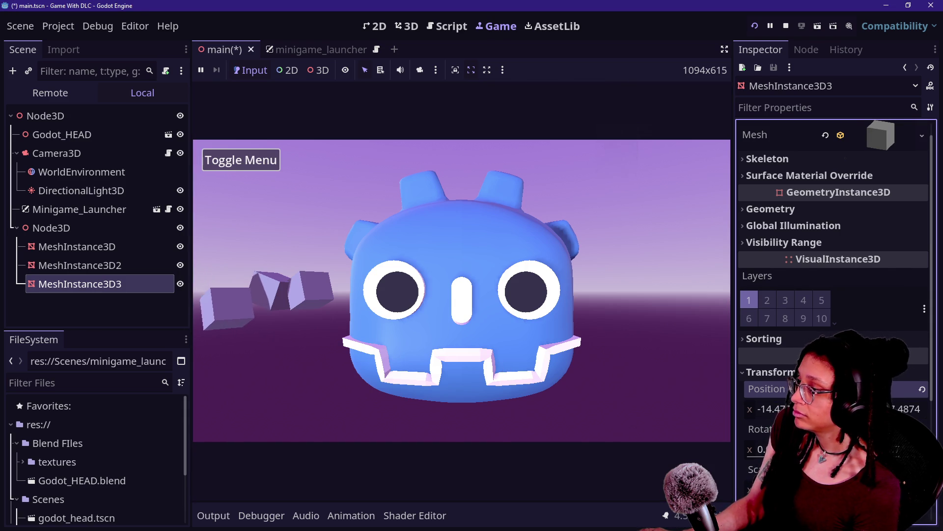
Duplicate the third cube as MeshInstance3D4 and slide it to X -7.589
click(17, 280)
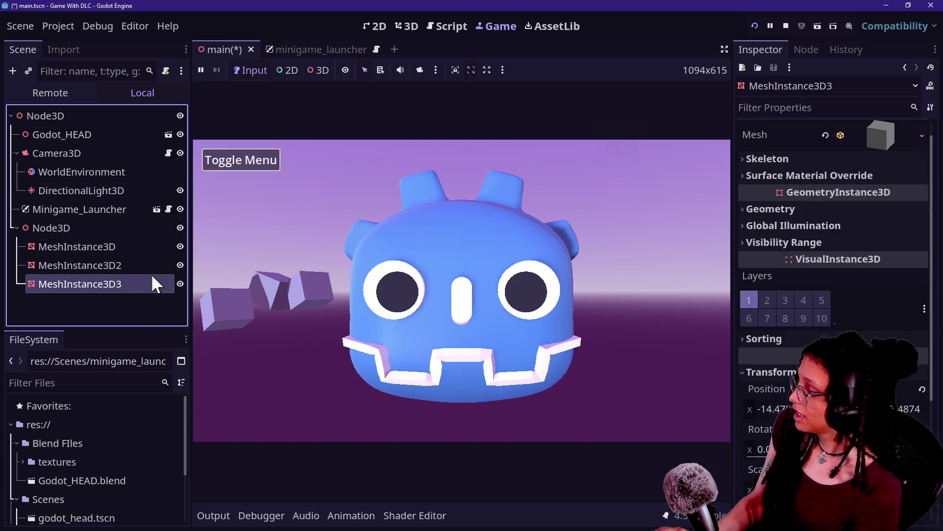
key(ctrl+d)
drag(766, 409, 806, 408)
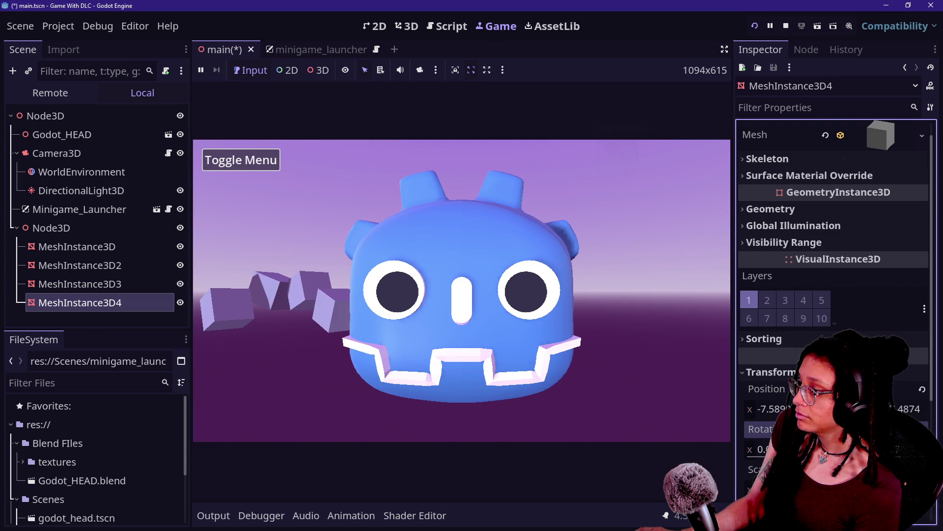
Add a child Node3D under Node3D and rename it bg_piece
click(58, 254)
right_click(58, 229)
click(105, 160)
text(node3d)
key(Return)
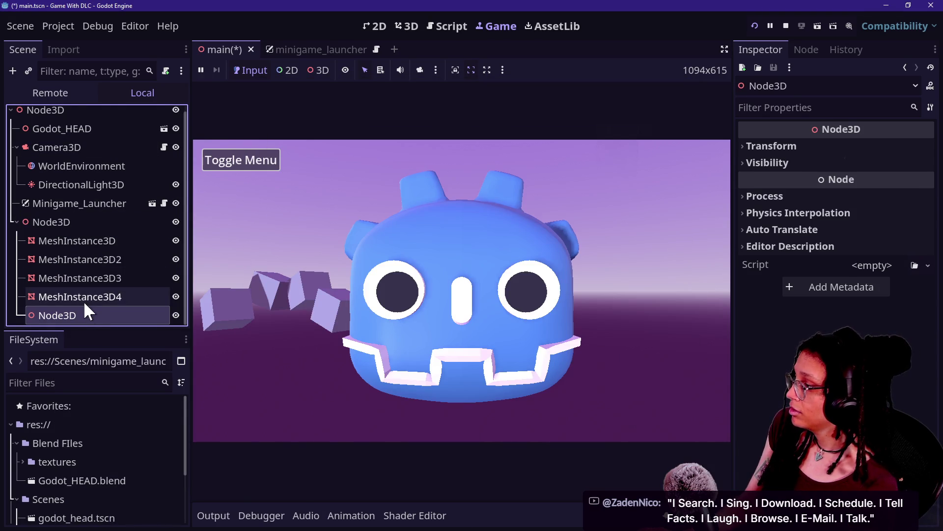
double_click(89, 315)
text(bg)
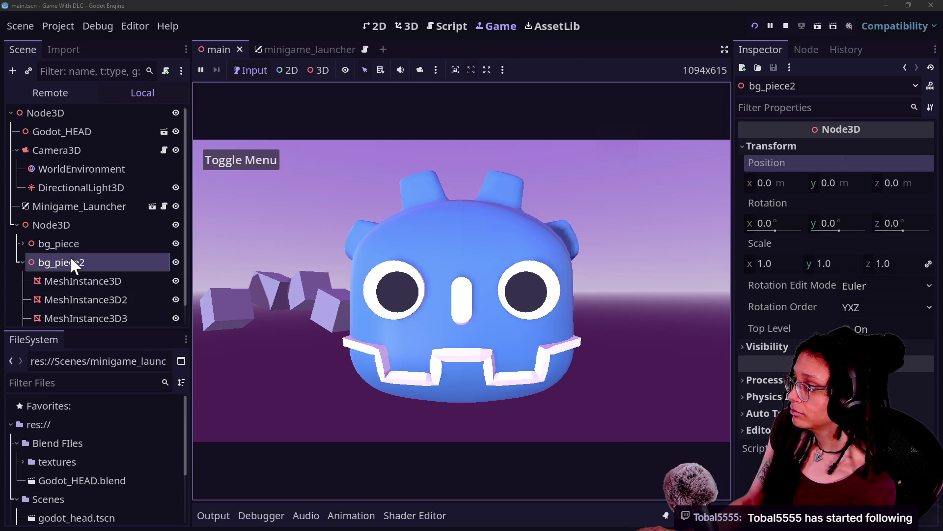
Place bg_piece2 at Position X 10.2 with Y rotation -40°
click(69, 246)
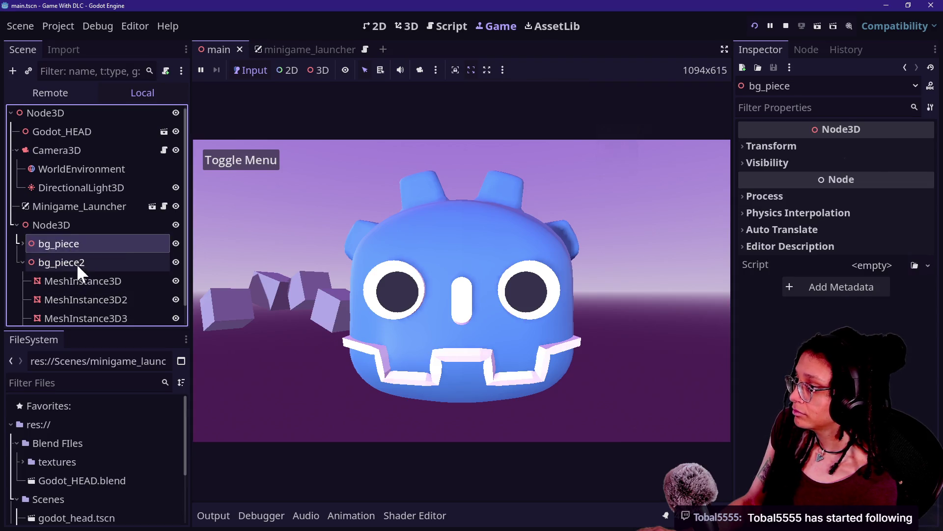
click(76, 278)
scroll(76, 278, down, 1)
click(55, 240)
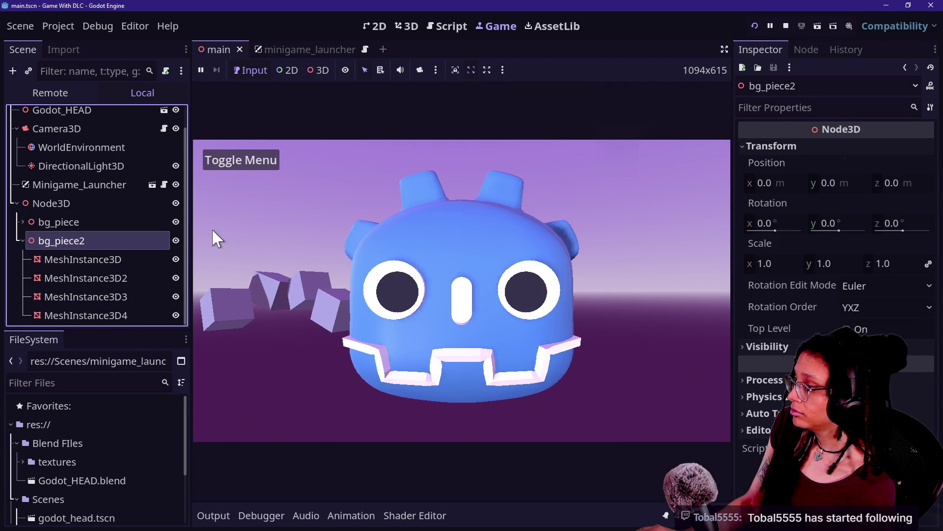
drag(782, 182, 865, 182)
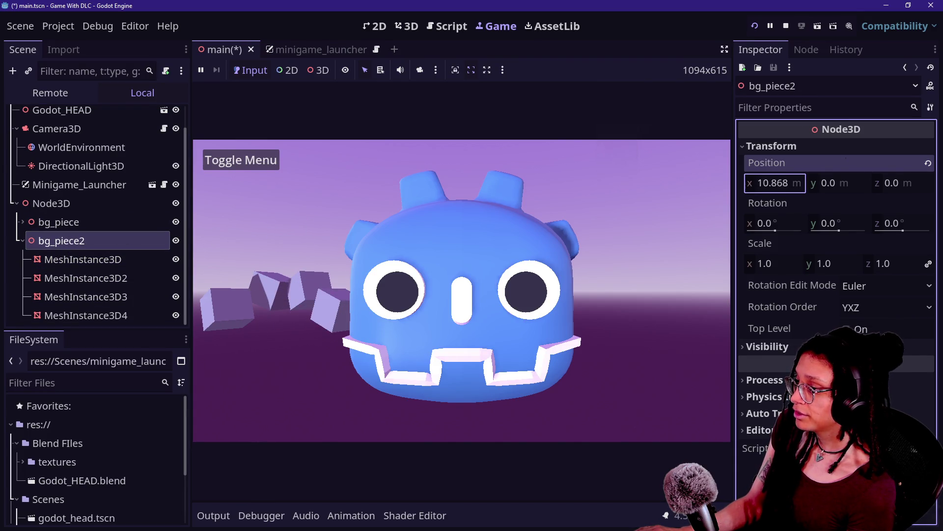
drag(782, 183, 851, 183)
mouse_move(856, 226)
mouse_down()
mouse_move(843, 226)
mouse_move(864, 226)
mouse_move(823, 226)
mouse_up()
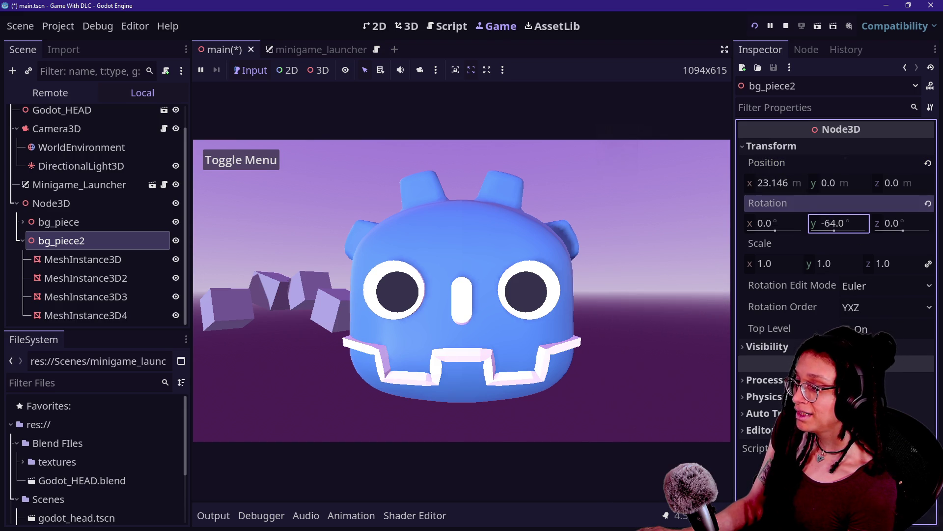
drag(777, 183, 704, 183)
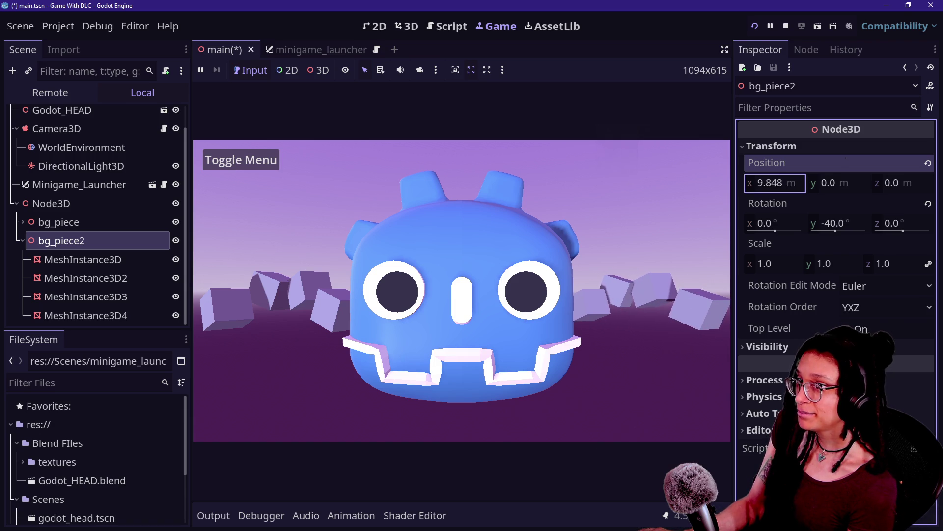
drag(776, 183, 779, 183)
text(10.2)
Test the Toggle Menu in the running game, then select bg_piece together with bg_piece2
click(584, 247)
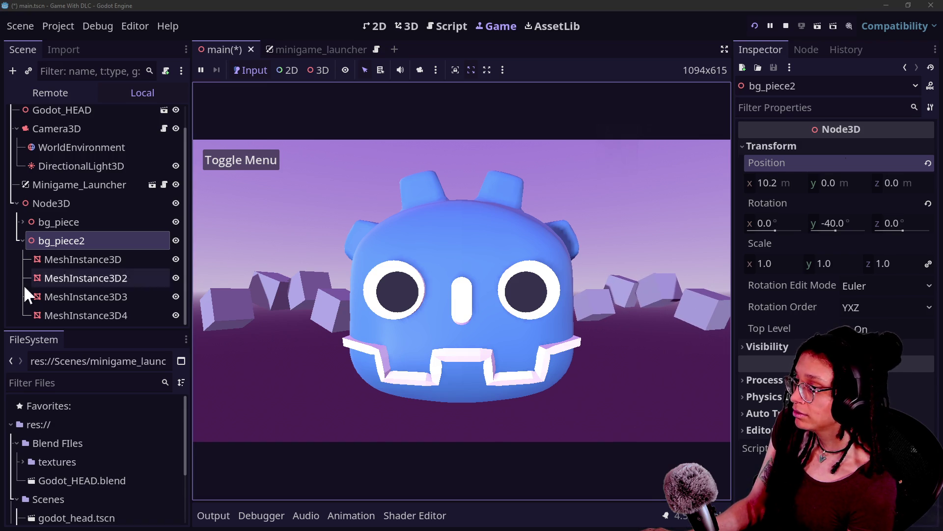
click(252, 158)
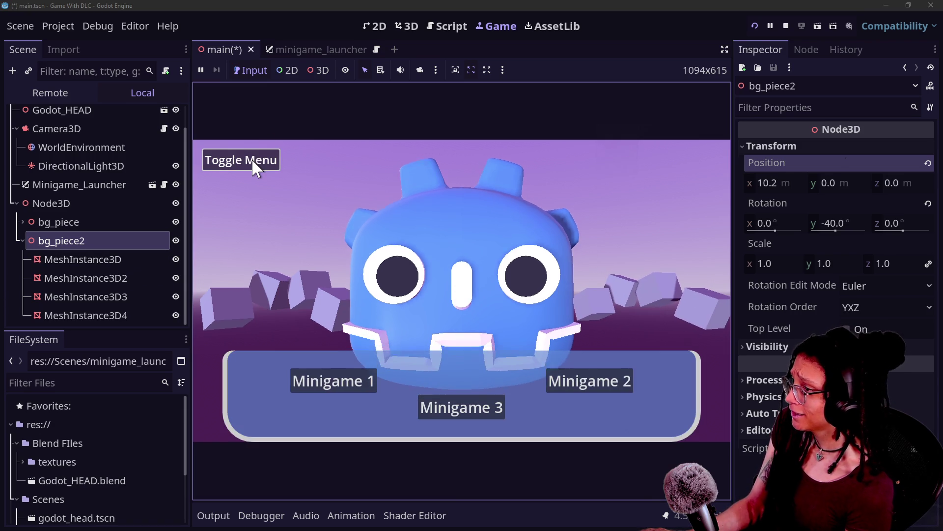
click(251, 159)
click(251, 159)
click(251, 158)
click(252, 158)
click(246, 155)
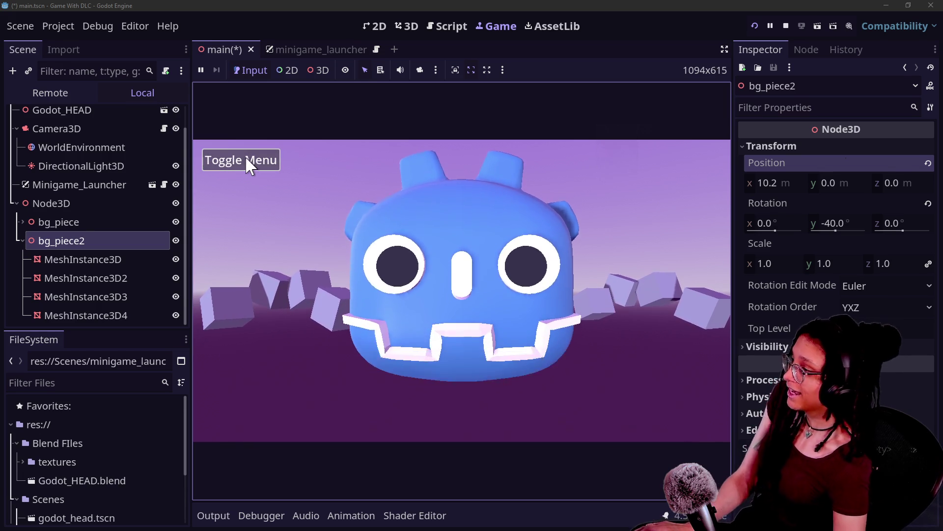
shift+click(74, 222)
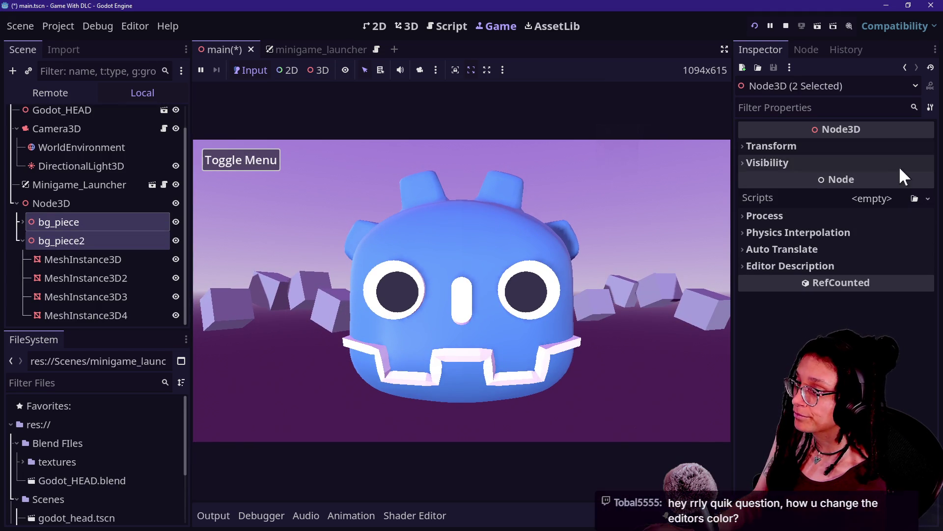
click(898, 147)
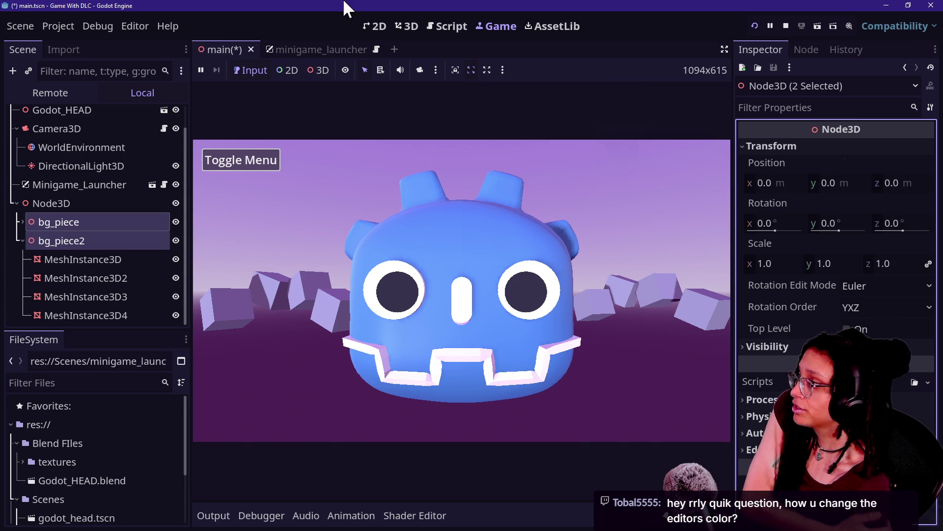
Open Editor Settings on the Interface > Theme page
click(124, 24)
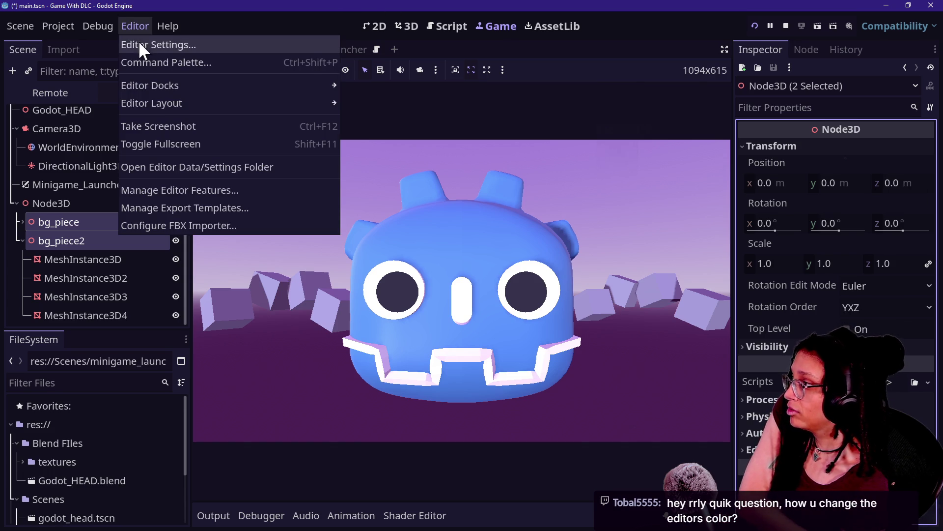
click(138, 41)
scroll(575, 338, down, 9)
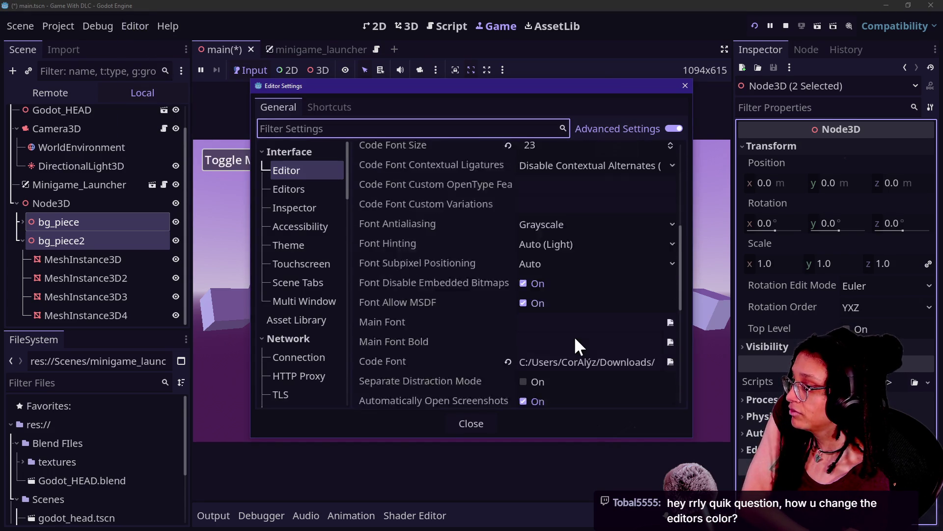
scroll(428, 274, down, 5)
scroll(429, 274, up, 15)
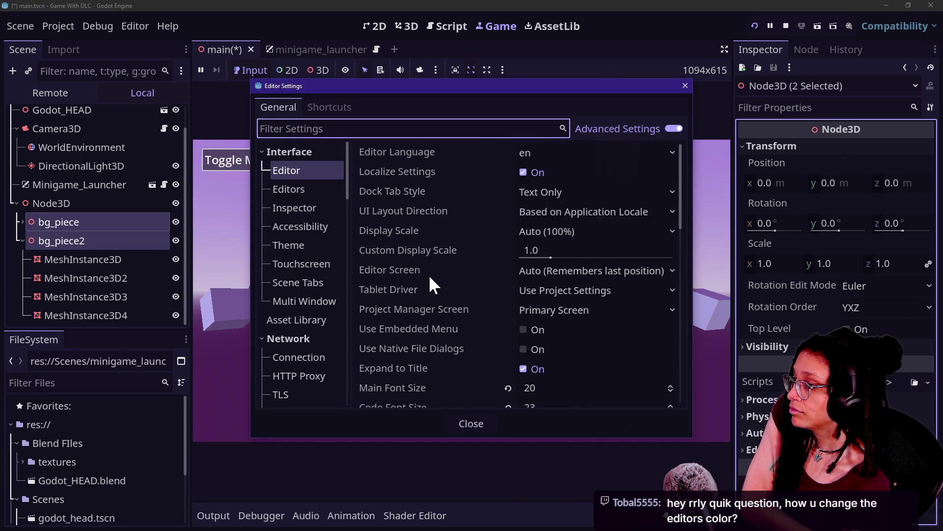
click(296, 250)
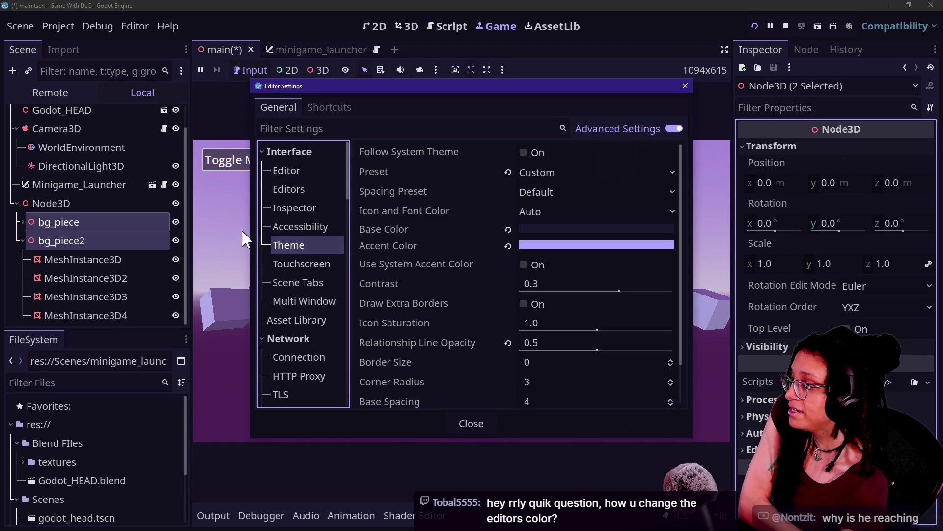
Inspect the Base Color picker, then close it without changing the colour
click(546, 229)
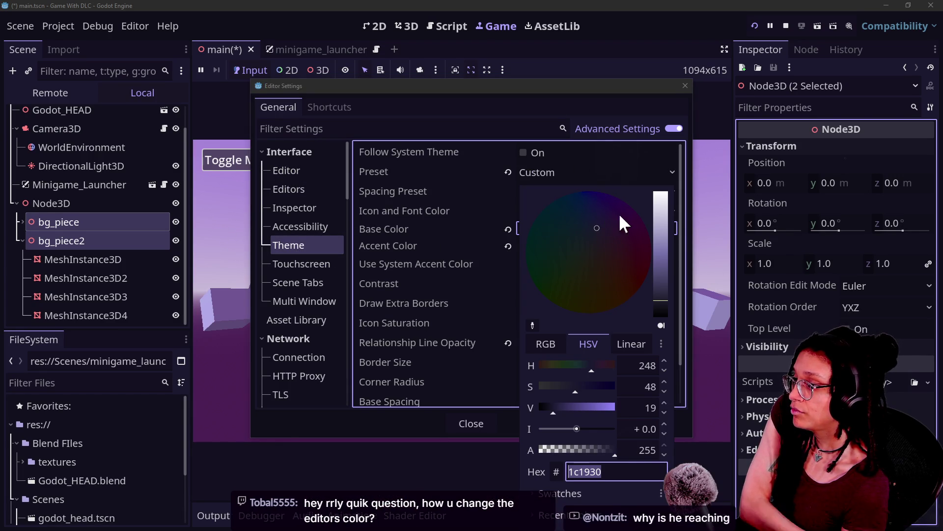
click(502, 243)
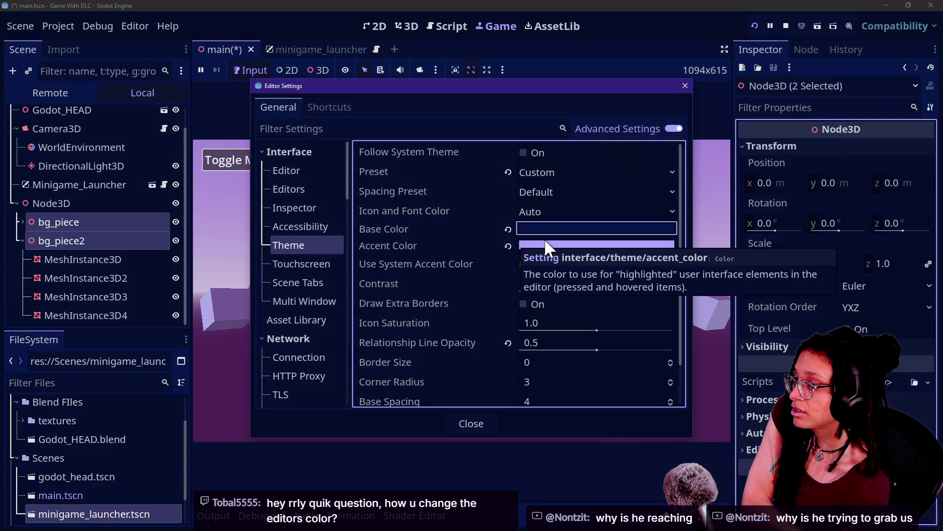
mouse_move(555, 242)
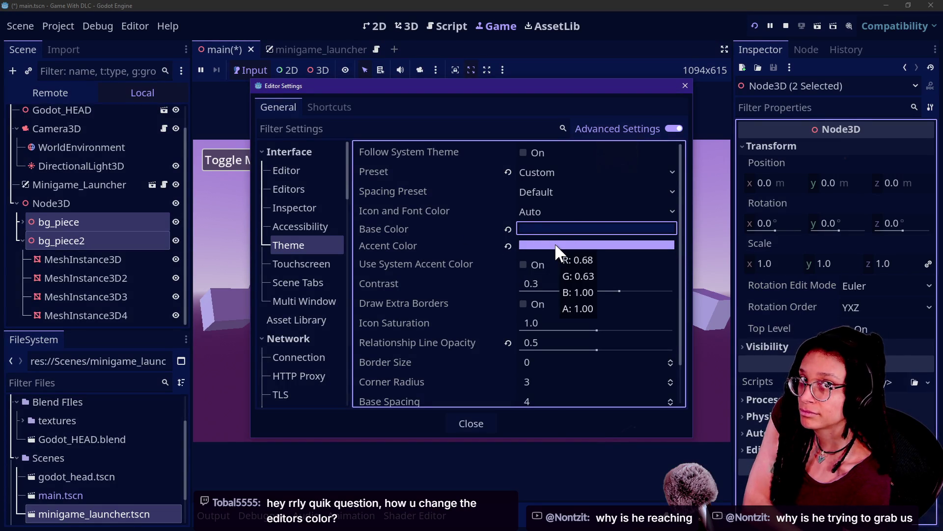
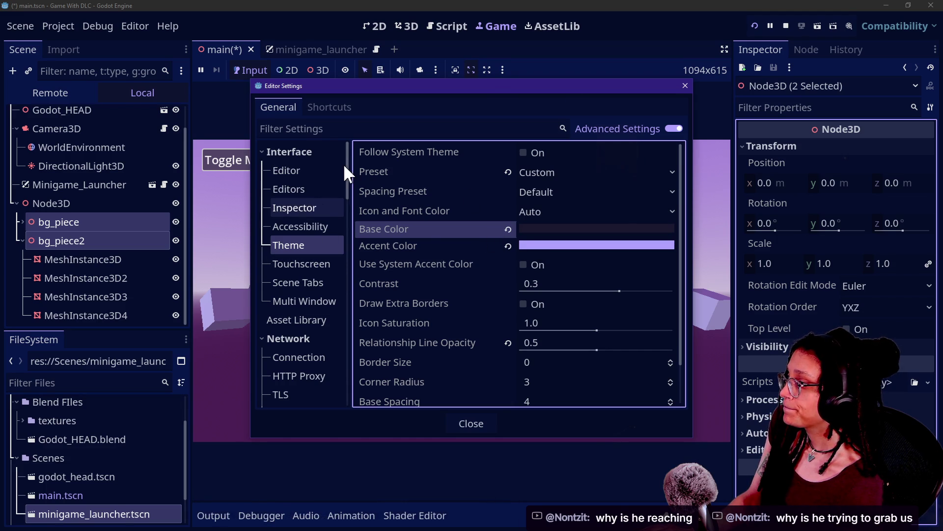
Browse the Text Editor > Theme highlighting colours in Editor Settings
scroll(315, 201, down, 5)
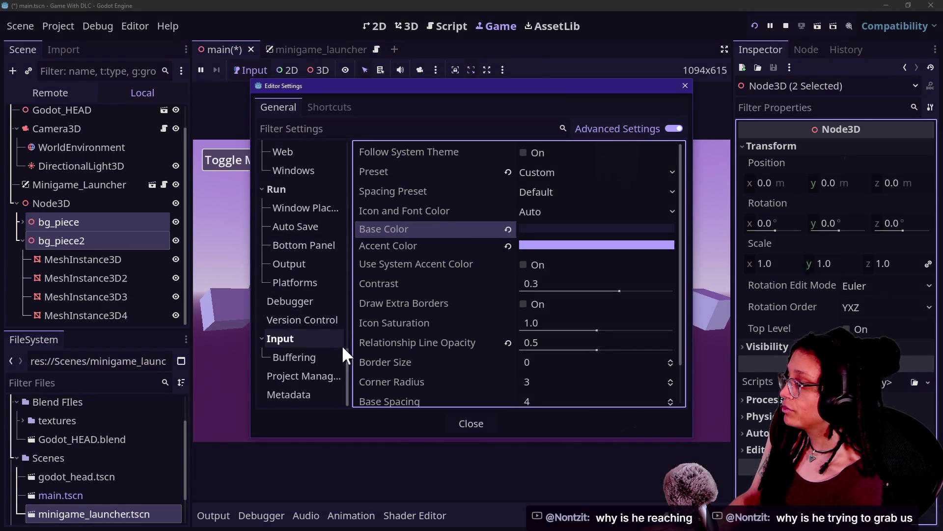
scroll(343, 344, up, 6)
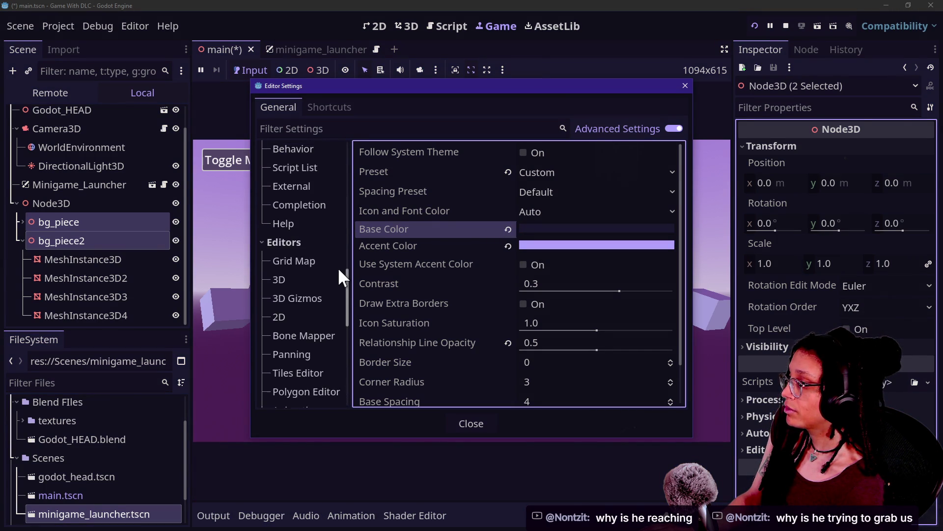
scroll(337, 265, up, 4)
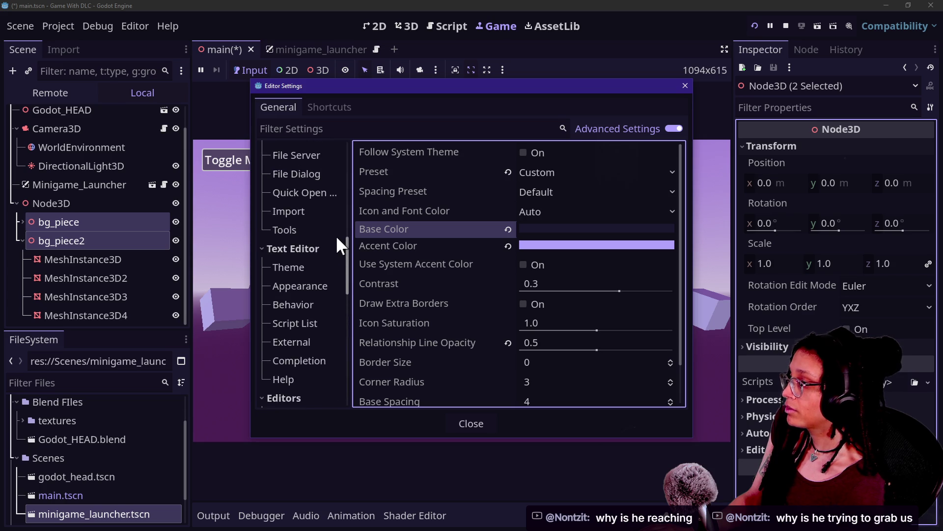
scroll(335, 234, down, 2)
click(287, 243)
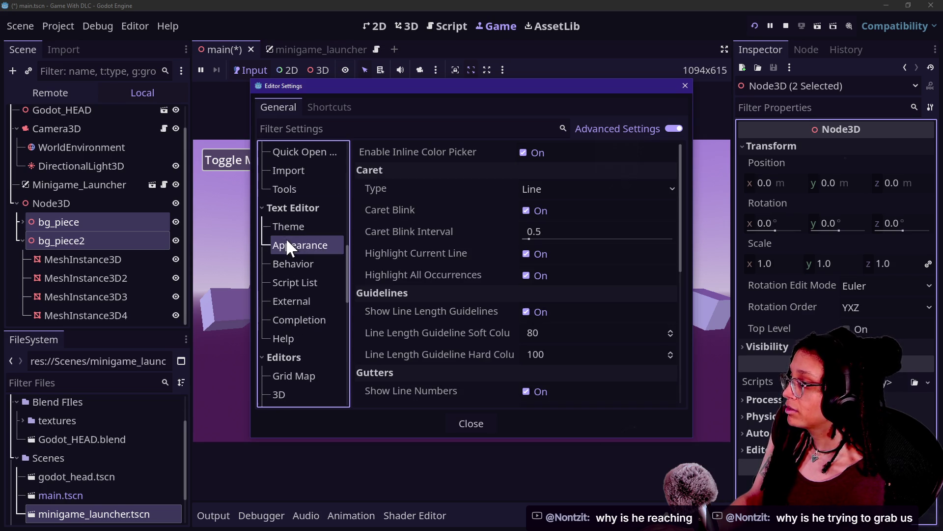
click(288, 227)
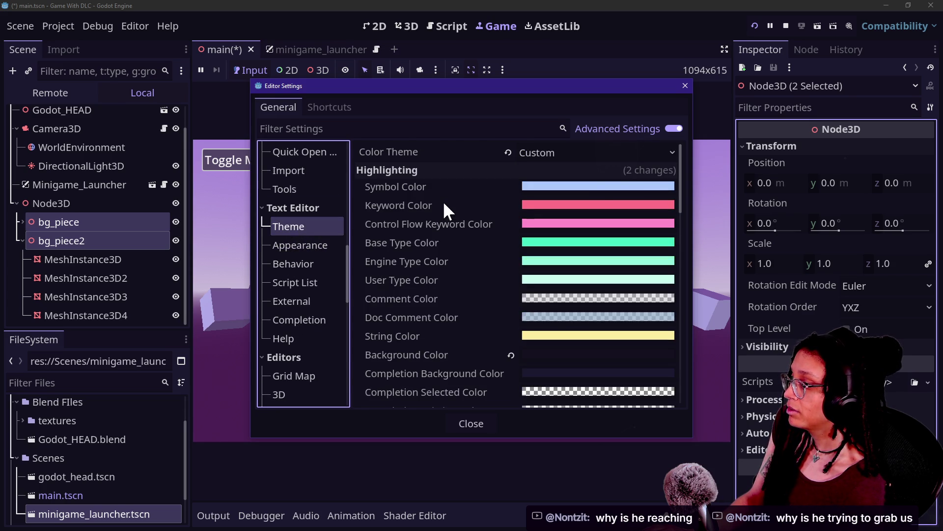
scroll(443, 202, down, 4)
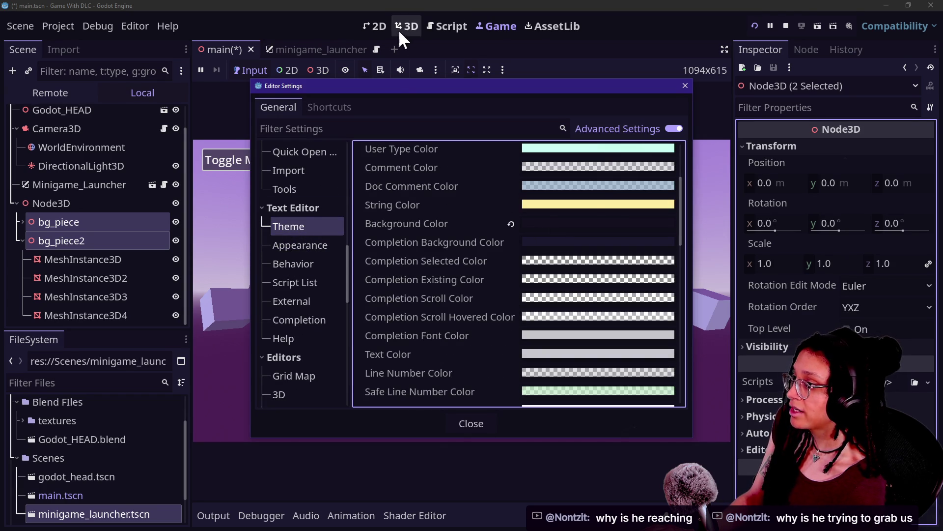
Shift the Editor Settings window slightly lower, then close it
click(409, 25)
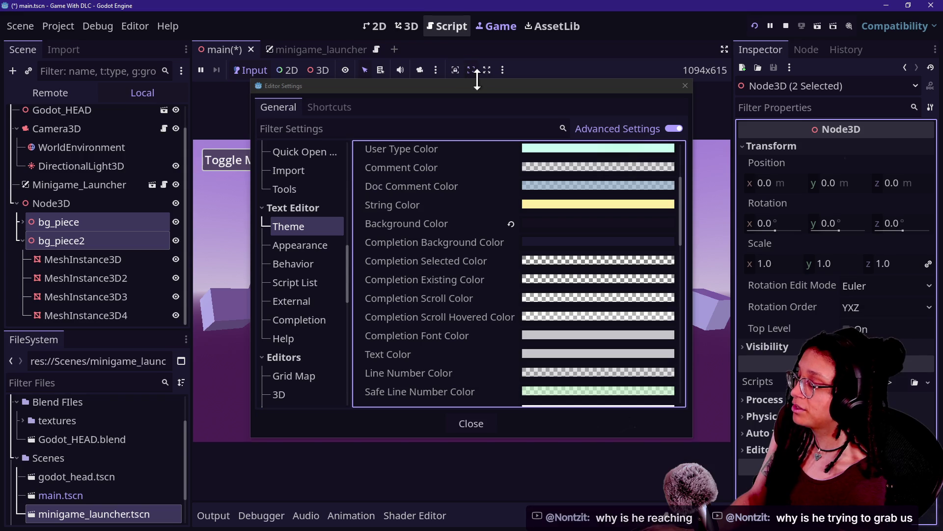
mouse_move(469, 90)
mouse_down()
mouse_move(560, 112)
mouse_move(468, 149)
mouse_move(465, 16)
mouse_move(483, 52)
mouse_up()
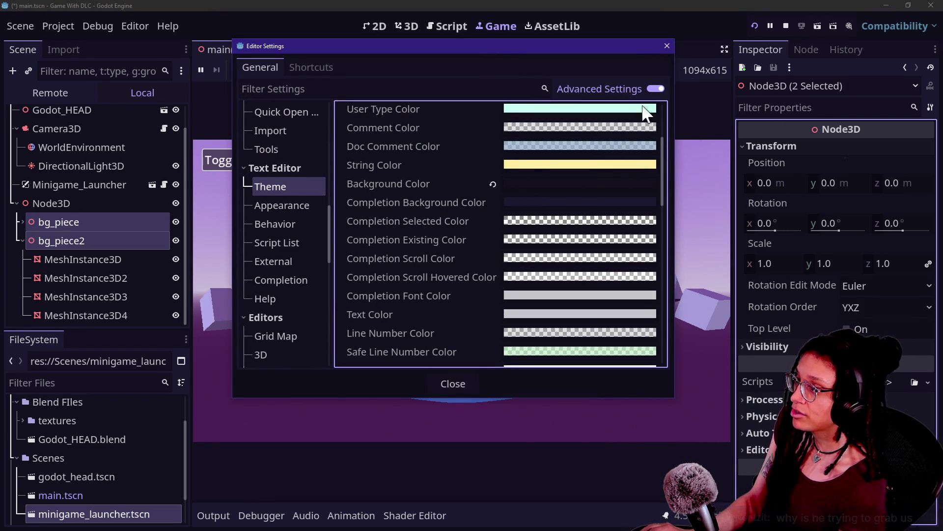
click(666, 46)
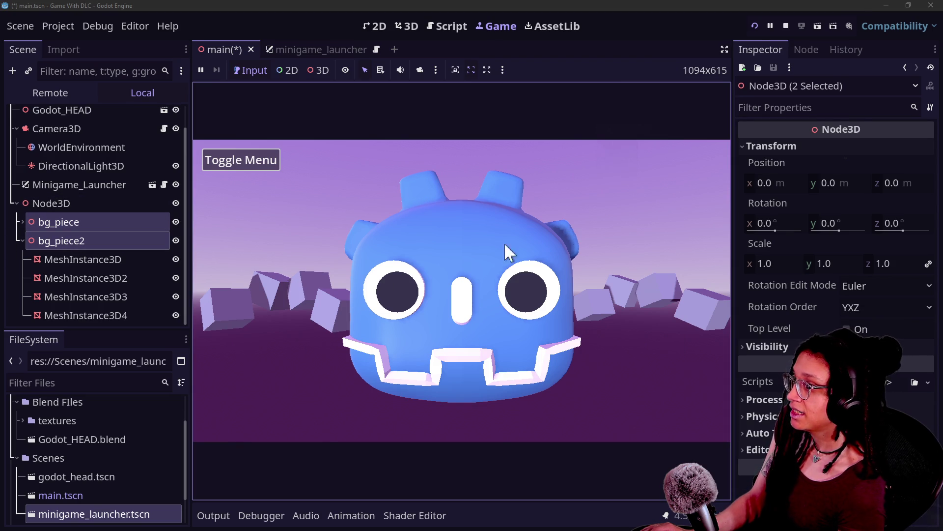
Inspect the bg_piece transforms and move bg_piece2 to z 5.03 and x 7.064
click(83, 276)
click(75, 222)
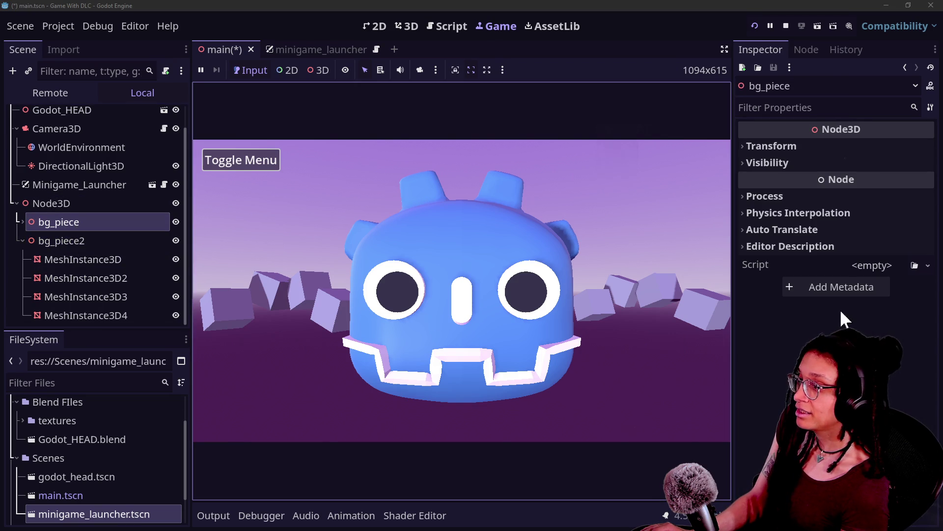
click(767, 145)
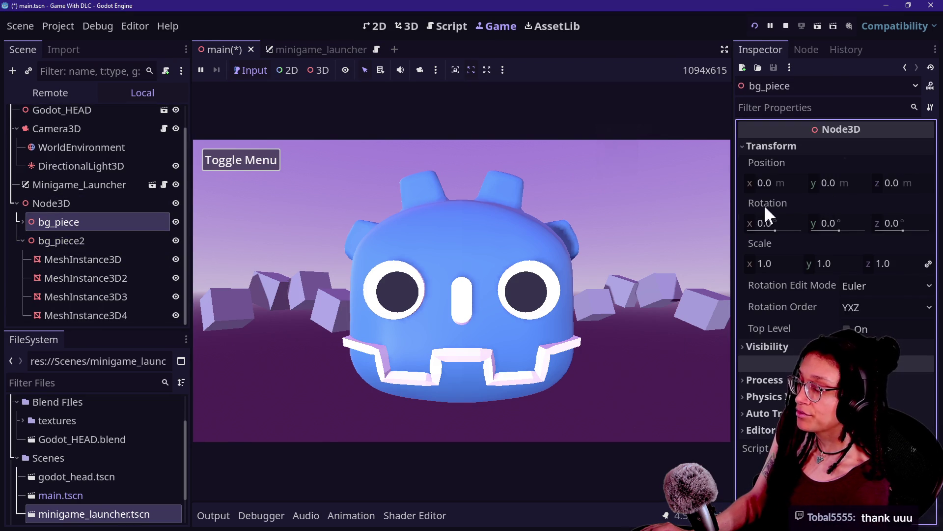
click(72, 238)
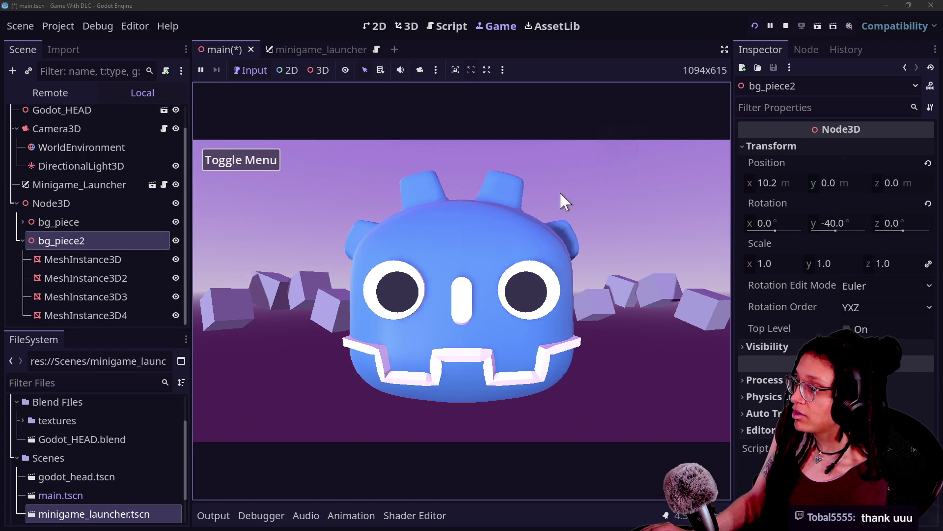
drag(899, 183, 933, 183)
drag(799, 184, 668, 185)
Duplicate bg_piece and bg_piece2 into bg_piece3 and bg_piece4, and lower the copies
ctrl+click(59, 222)
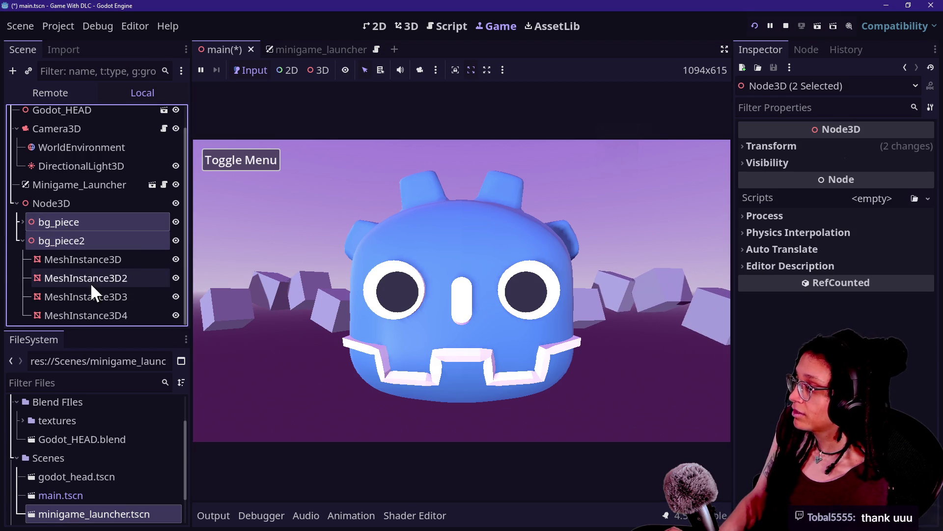
click(23, 240)
key(ctrl+d)
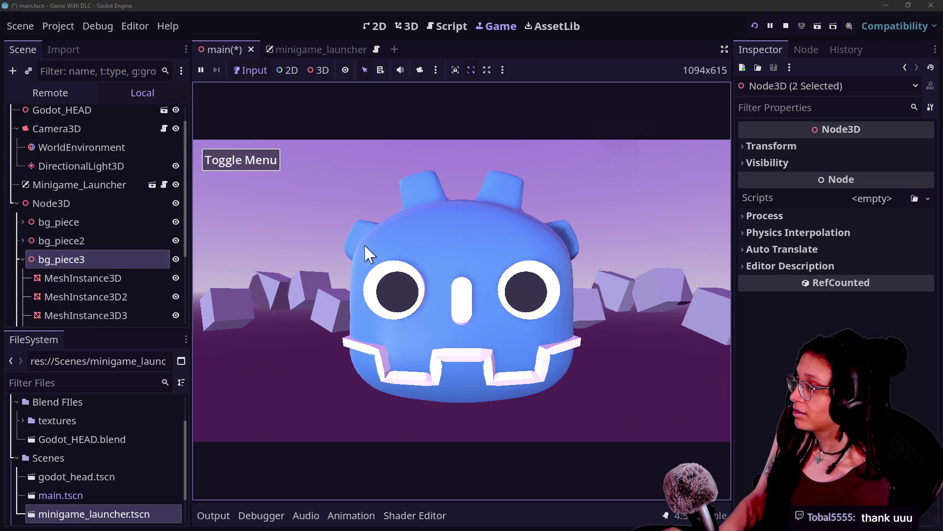
click(22, 259)
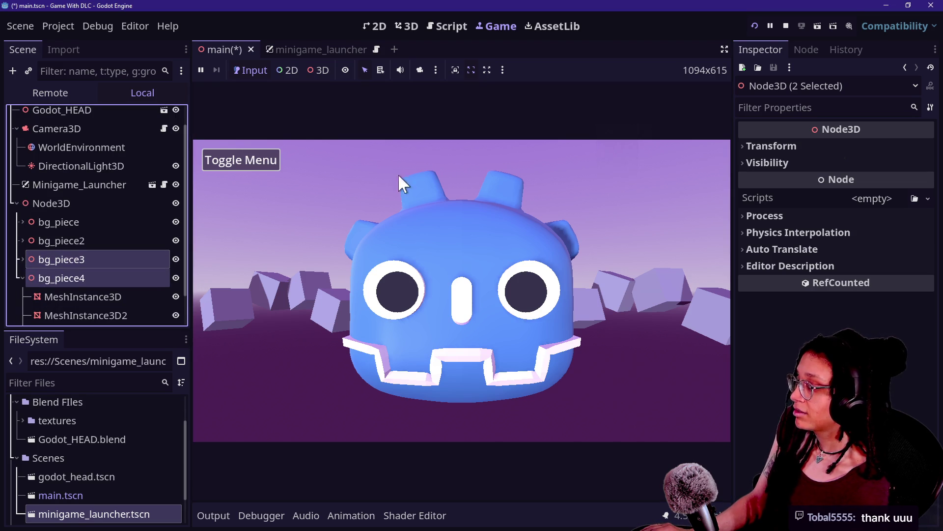
click(850, 144)
drag(837, 183, 810, 187)
Nudge bg_piece4 along x and rerun the game to preview the layout
double_click(116, 278)
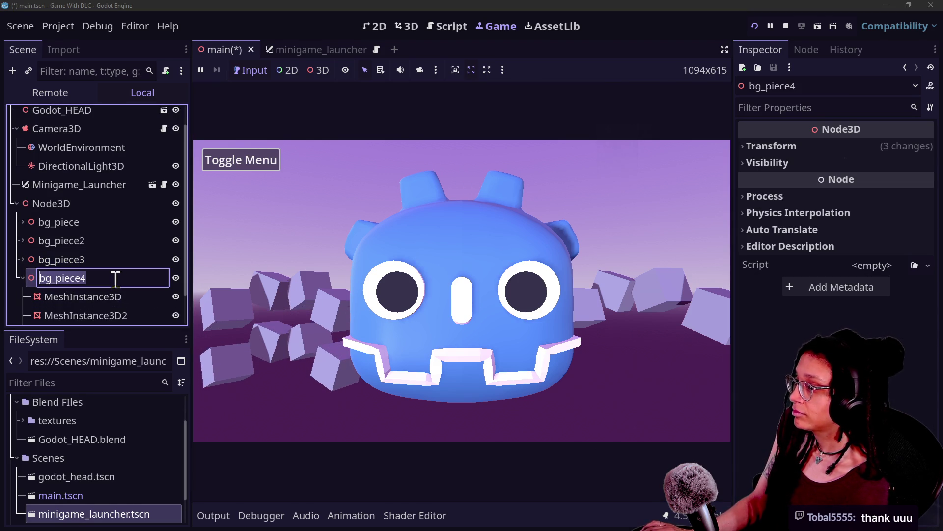
click(788, 146)
drag(774, 183, 806, 182)
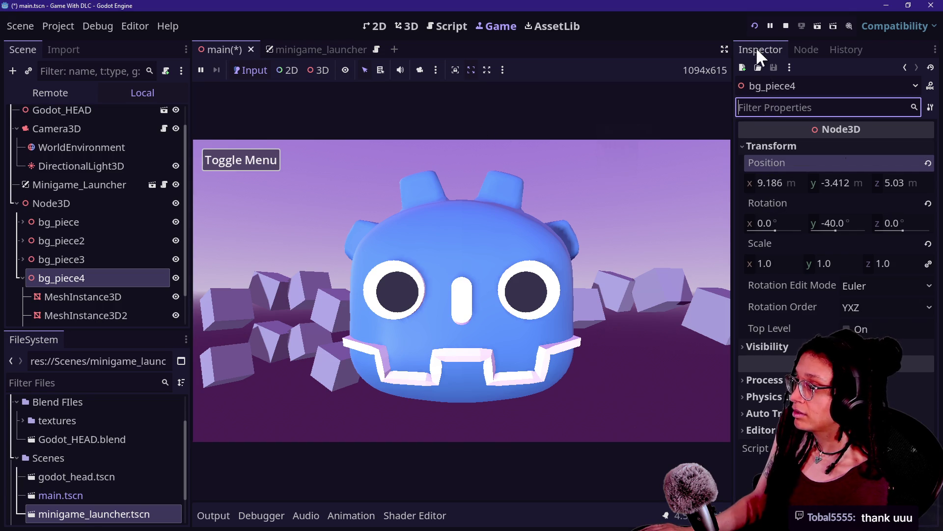
click(755, 26)
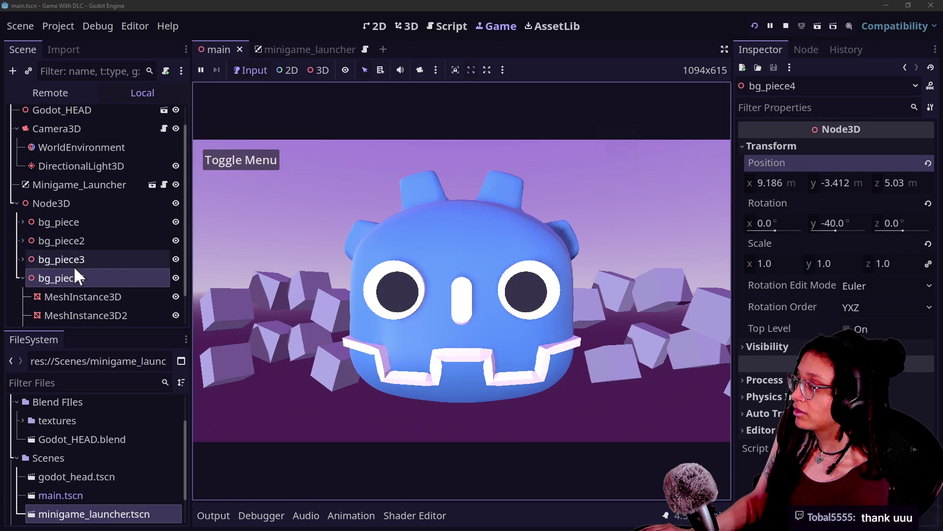
Place bg_piece4 at x 7.362, y -2.542; try Y rotation 180°, then revert to -40°
click(73, 259)
click(119, 277)
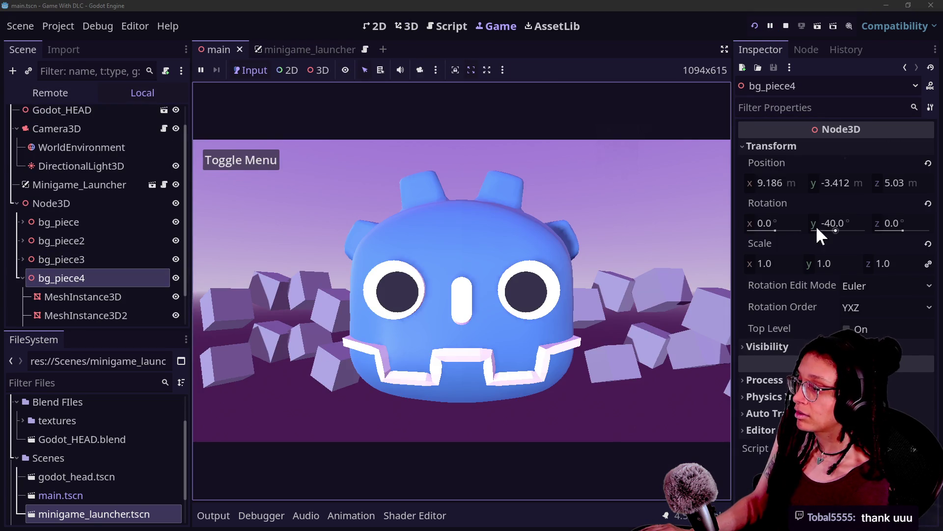
mouse_move(857, 222)
mouse_down()
mouse_move(820, 222)
mouse_move(858, 222)
mouse_up()
drag(776, 183, 727, 183)
mouse_move(815, 183)
mouse_down()
mouse_move(864, 182)
mouse_move(852, 183)
mouse_up()
mouse_move(819, 223)
mouse_down()
mouse_move(693, 223)
mouse_move(728, 223)
mouse_up()
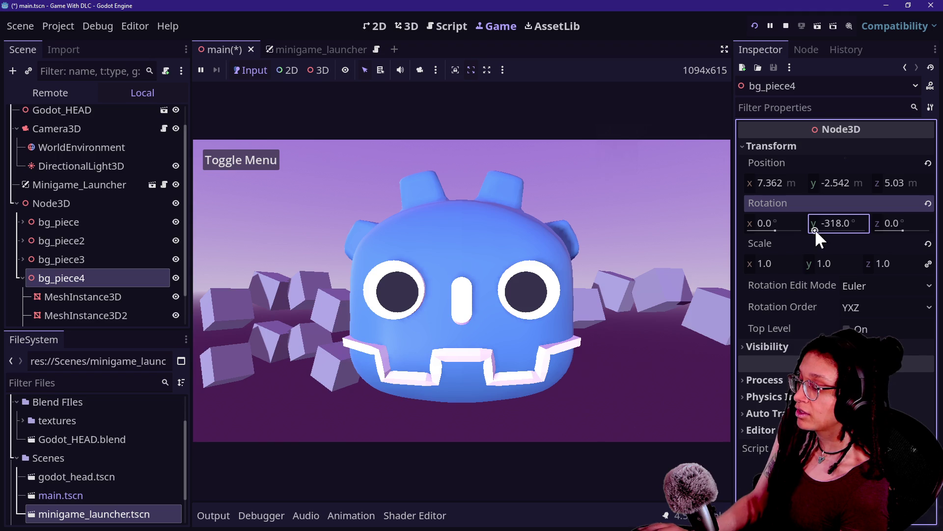
key(ctrl+z)
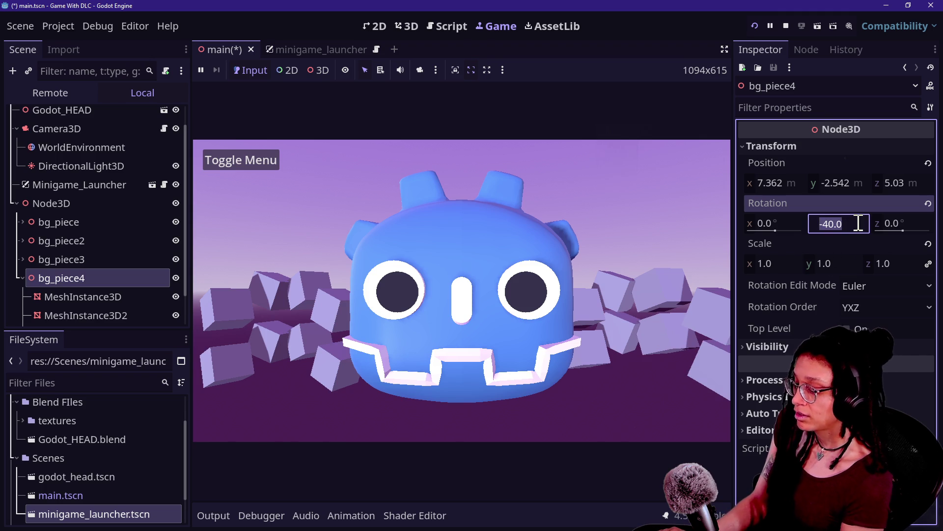
text(180)
key(Return)
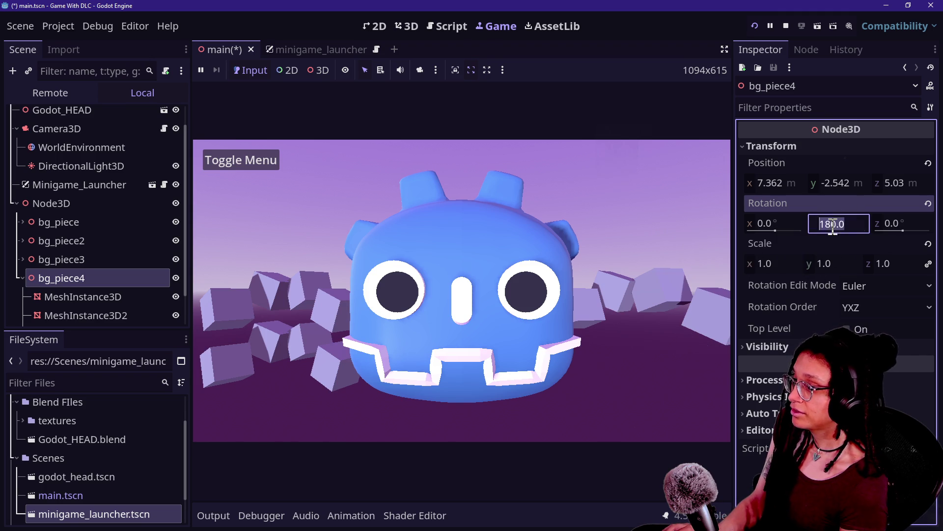
key(ctrl+z)
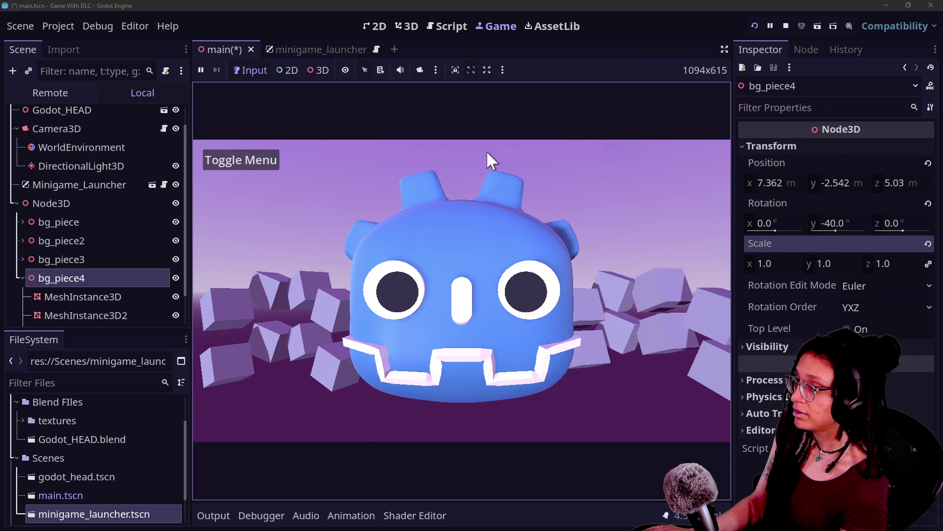
Duplicate the cube meshes under bg_piece4 and inspect MeshInstance3D3's transform
click(86, 295)
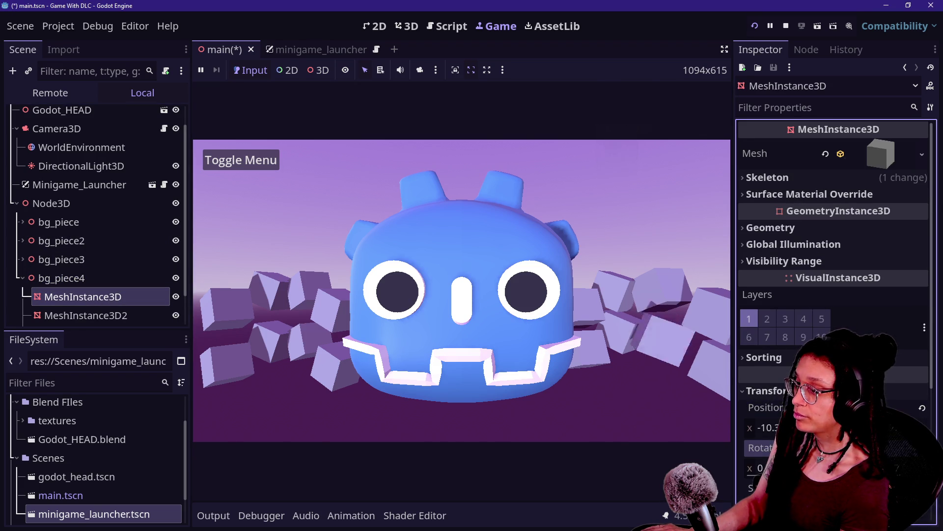
click(91, 318)
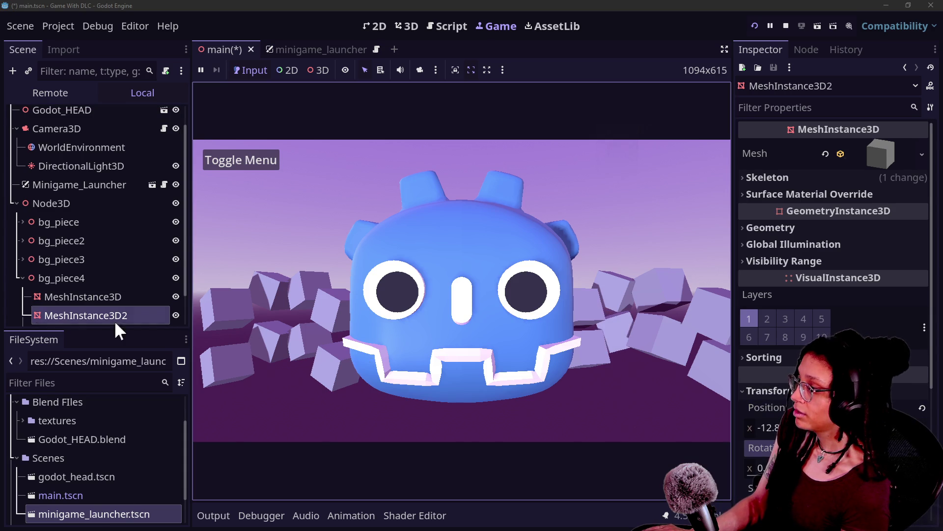
key(ctrl+d)
key(ctrl+d)
click(82, 293)
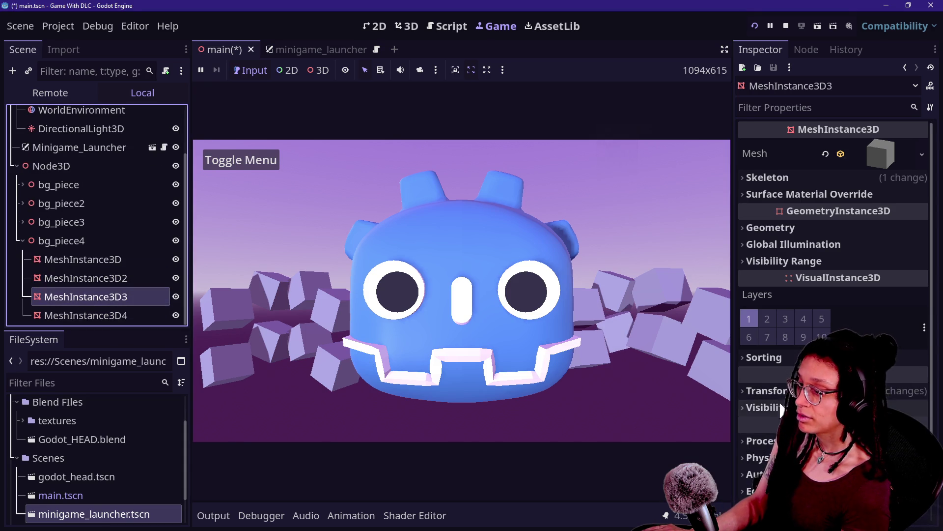
click(766, 390)
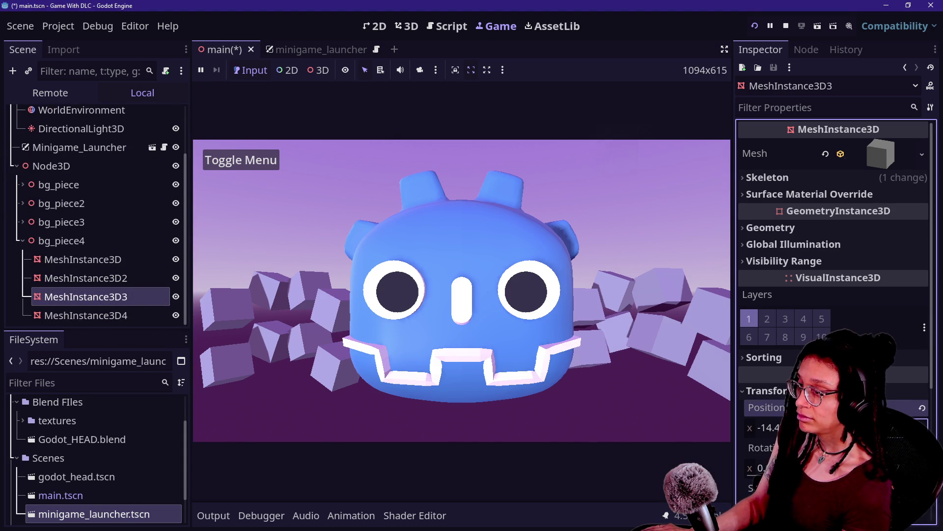
mouse_move(748, 449)
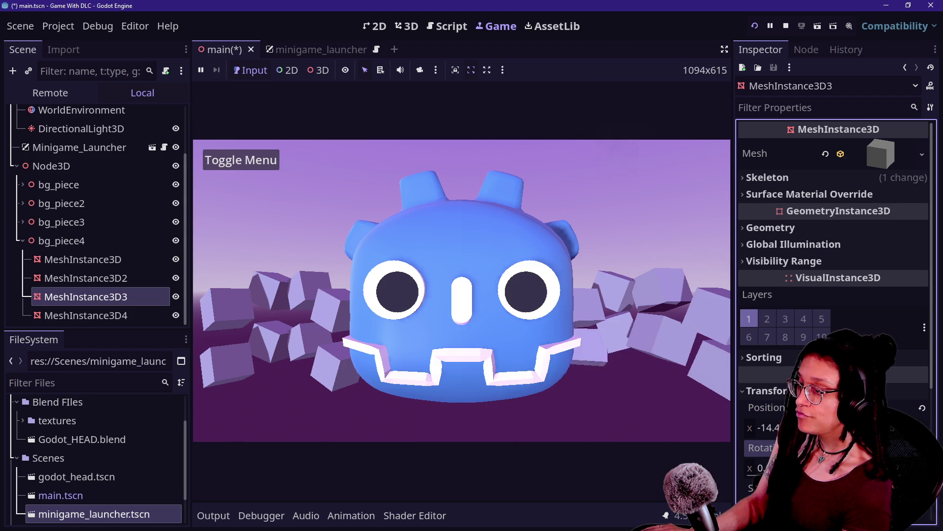
click(518, 429)
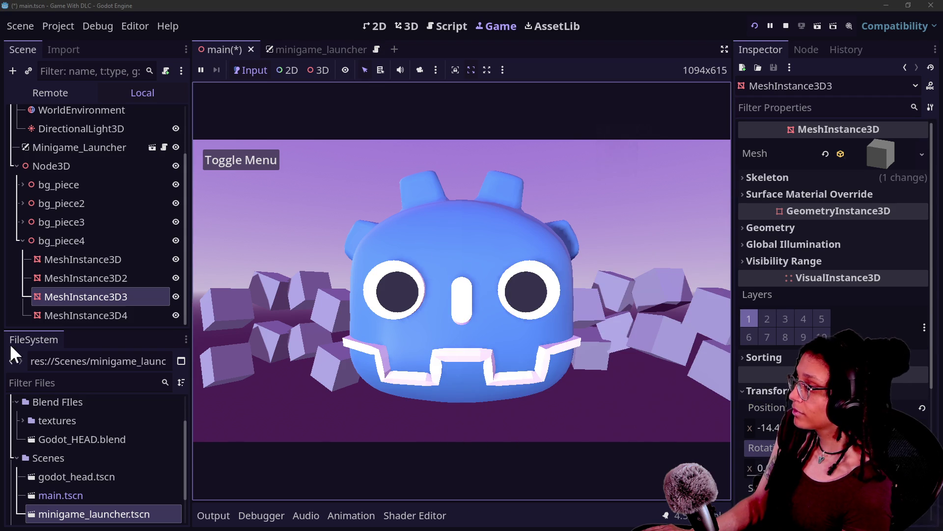
Move MeshInstance3D4 back to z -18.4294 and rotate it to Y -111°
click(49, 310)
click(766, 390)
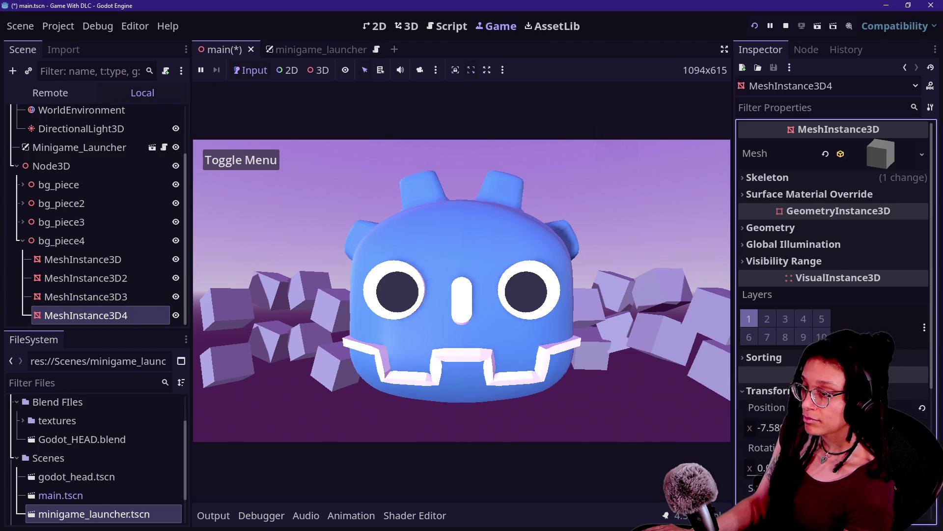
scroll(786, 344, down, 4)
drag(894, 223, 877, 224)
mouse_move(857, 265)
mouse_down()
mouse_move(767, 264)
mouse_move(791, 265)
mouse_up()
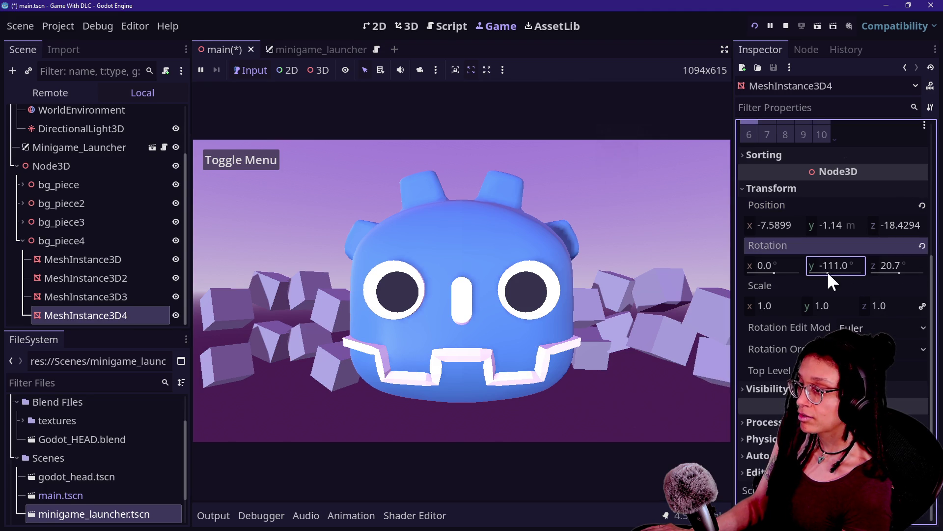
click(35, 259)
click(16, 239)
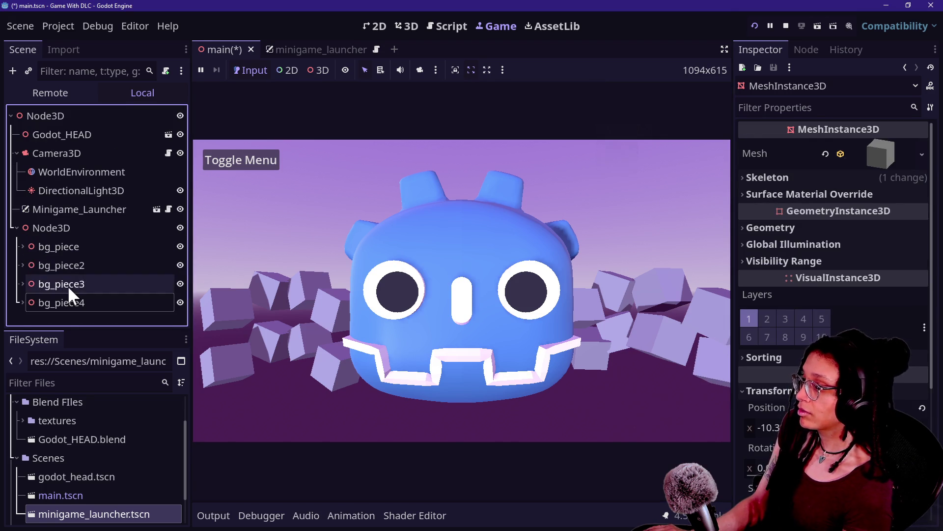
Duplicate bg_piece4 as bg_piece5 and lower it to y -7.168
click(68, 264)
click(56, 299)
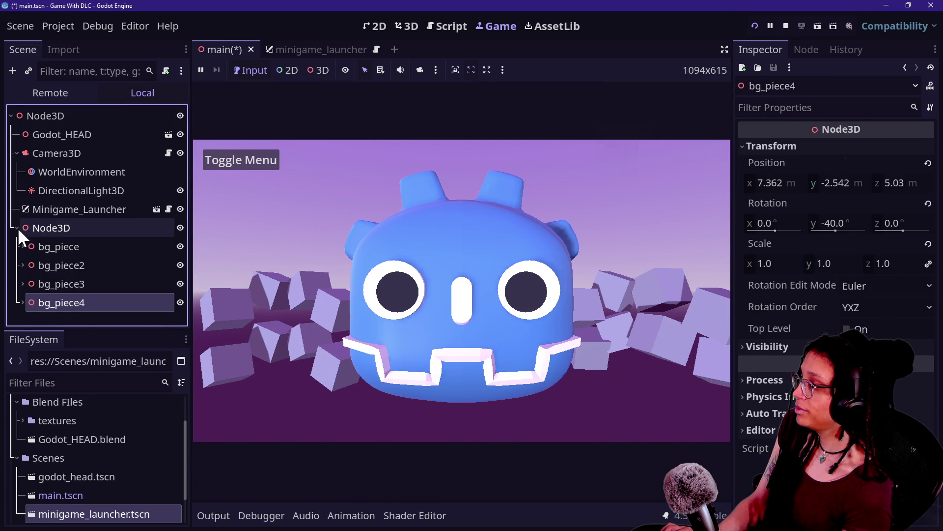
click(49, 297)
click(555, 112)
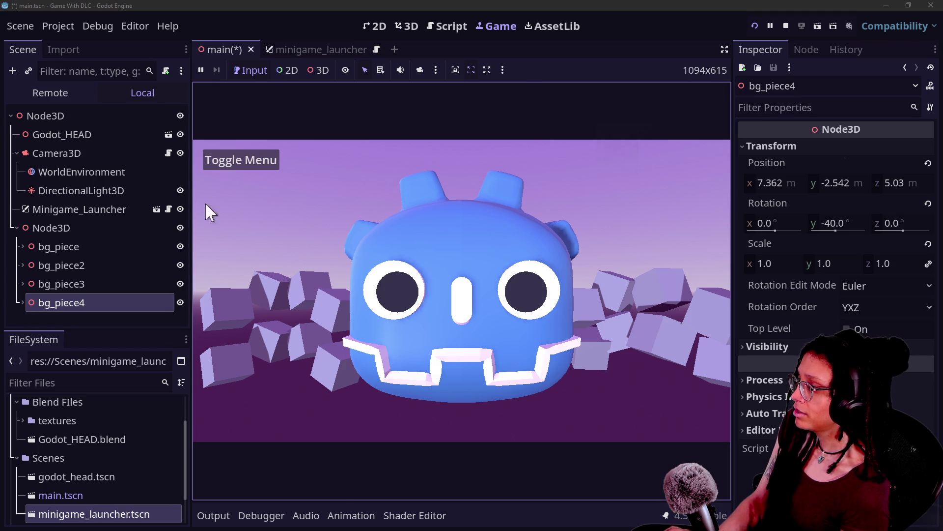
click(92, 315)
click(830, 146)
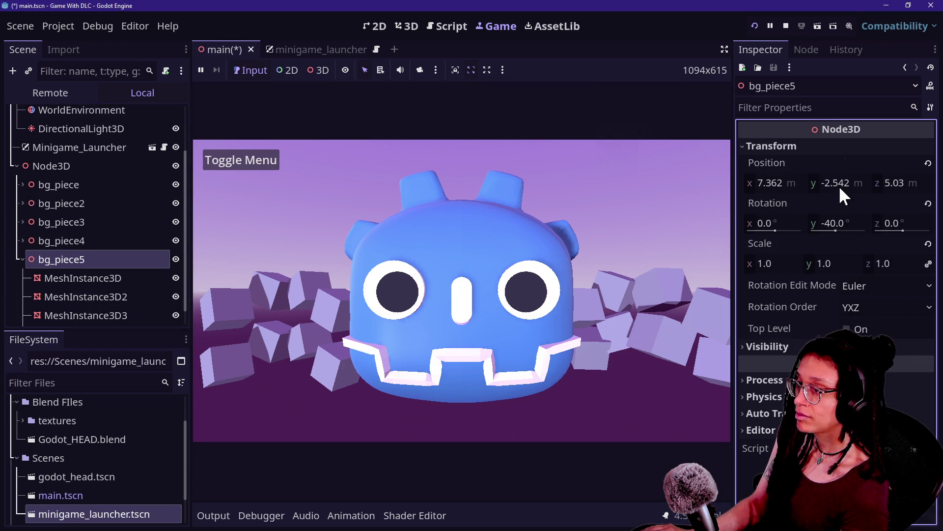
drag(840, 184, 804, 183)
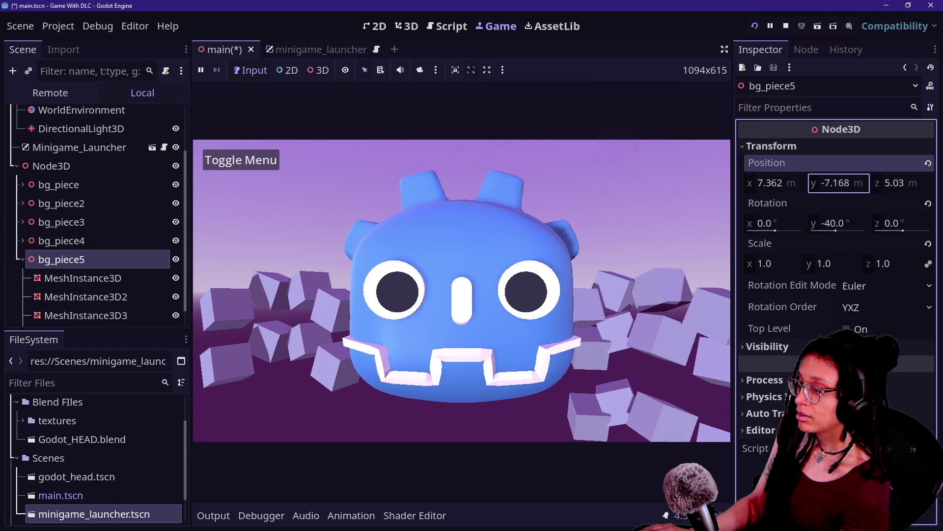
Duplicate bg_piece3 as bg_piece6, lower it to about y -5.88, and begin renaming bg_piece
click(27, 236)
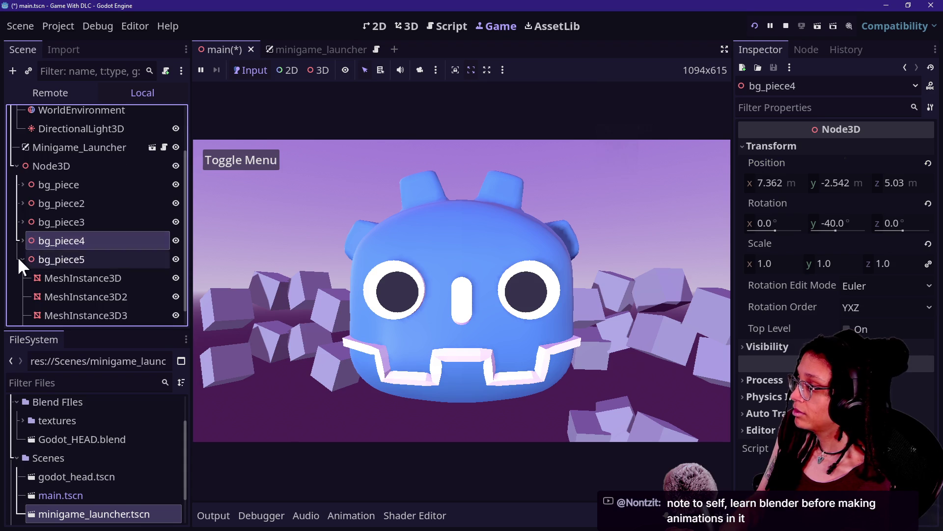
click(20, 260)
click(57, 278)
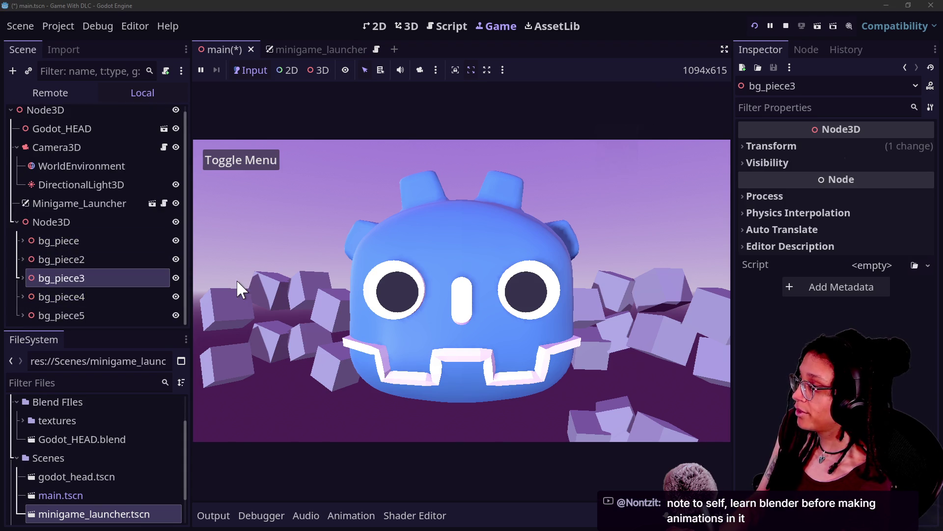
click(89, 294)
click(101, 279)
key(ctrl+d)
click(807, 146)
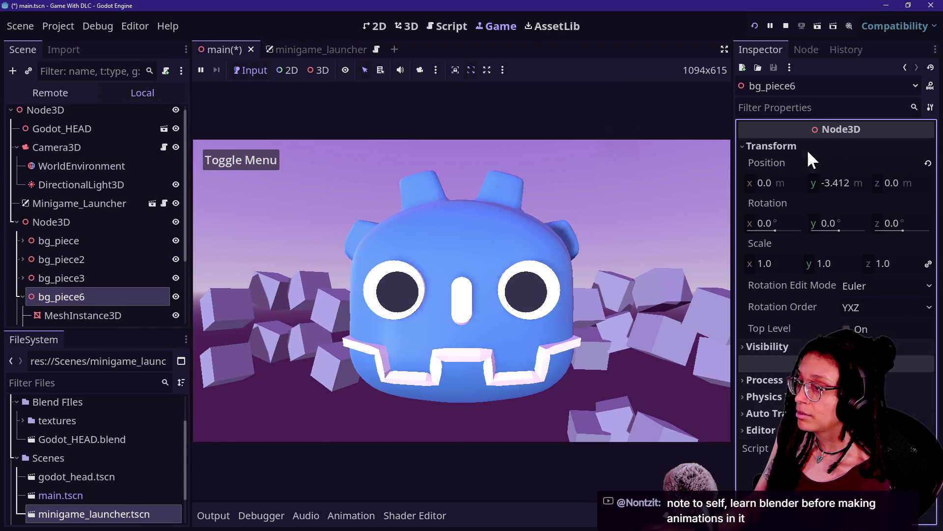
drag(856, 185, 503, 184)
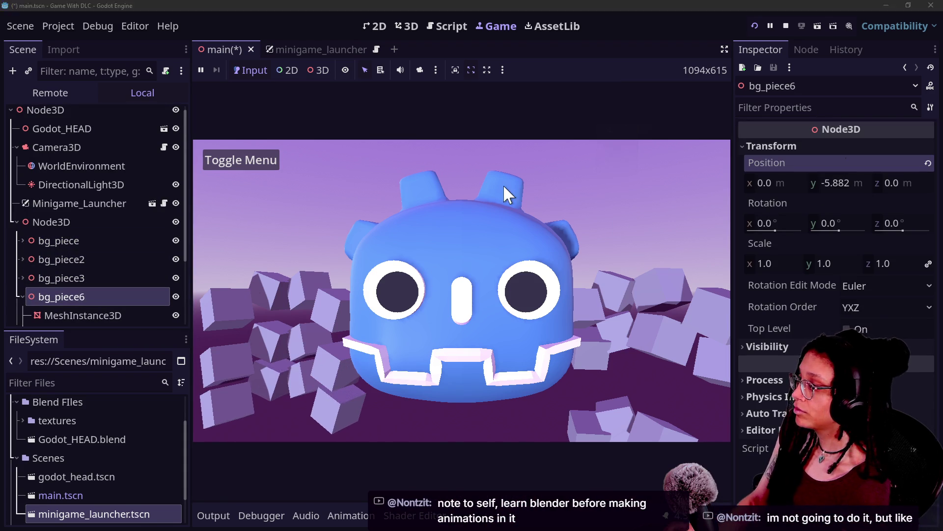
click(67, 241)
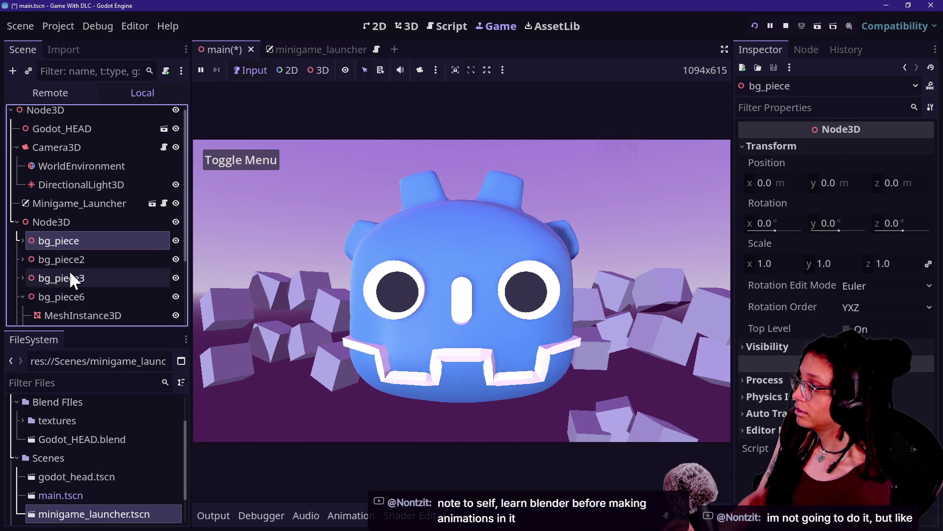
click(125, 242)
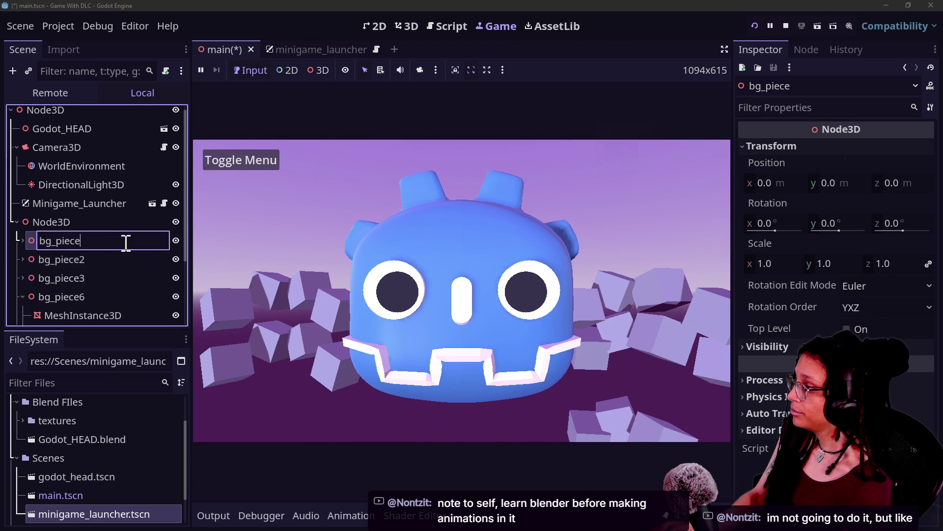
Rename bg_piece to bg_piece_r and bg_piece2 to bg_piece_l
text(_r)
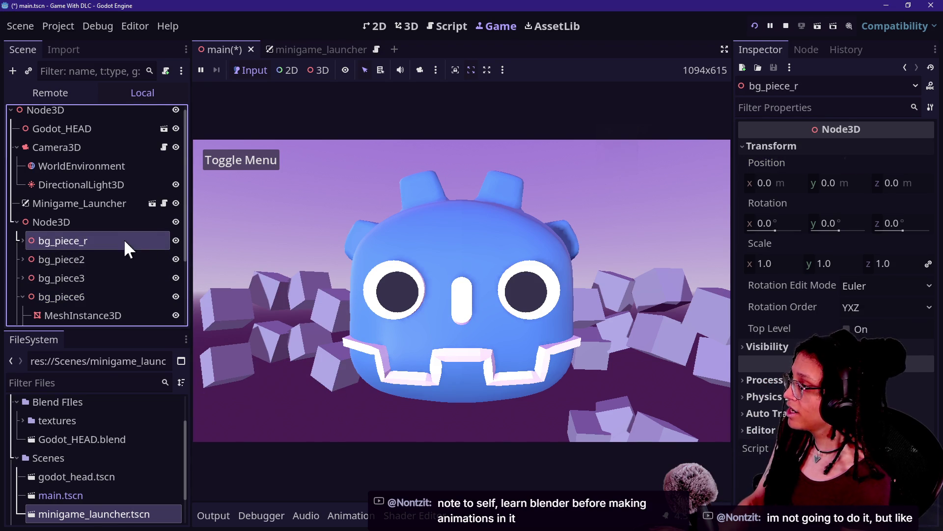
key(Return)
double_click(153, 259)
key(BackSpace)
text(l)
key(Return)
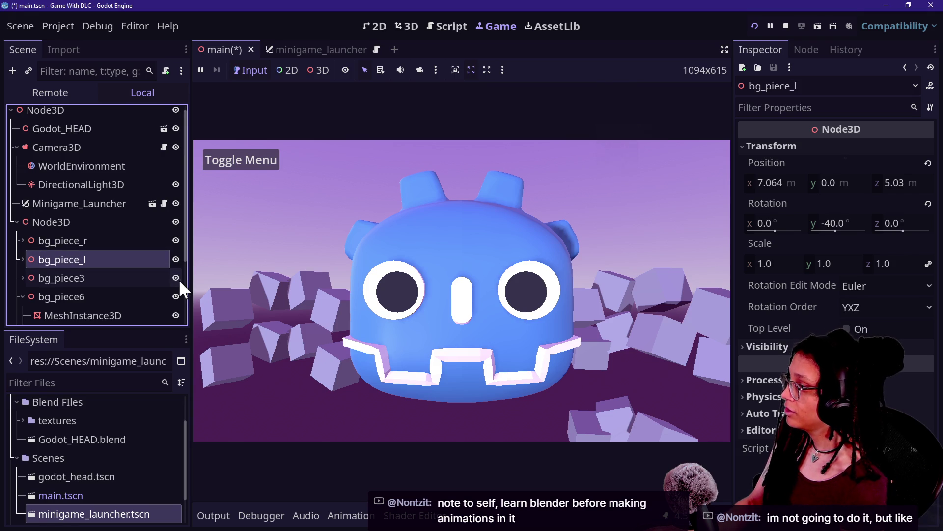
Restart the game and lower bg_piece3 further down
click(142, 278)
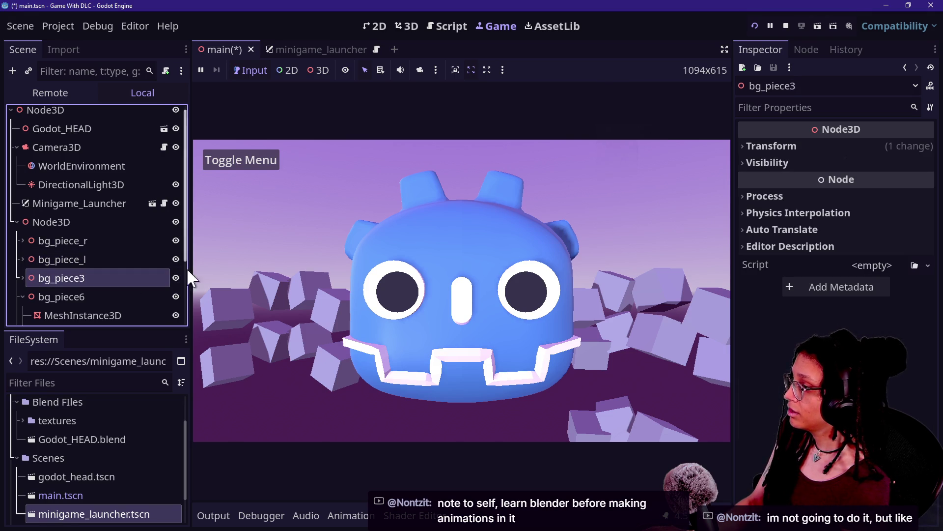
click(755, 26)
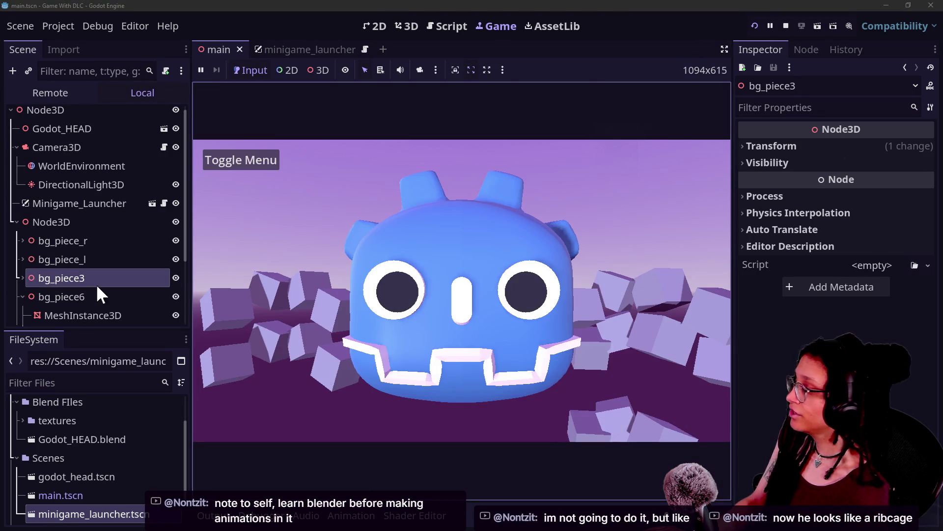
click(76, 258)
click(80, 276)
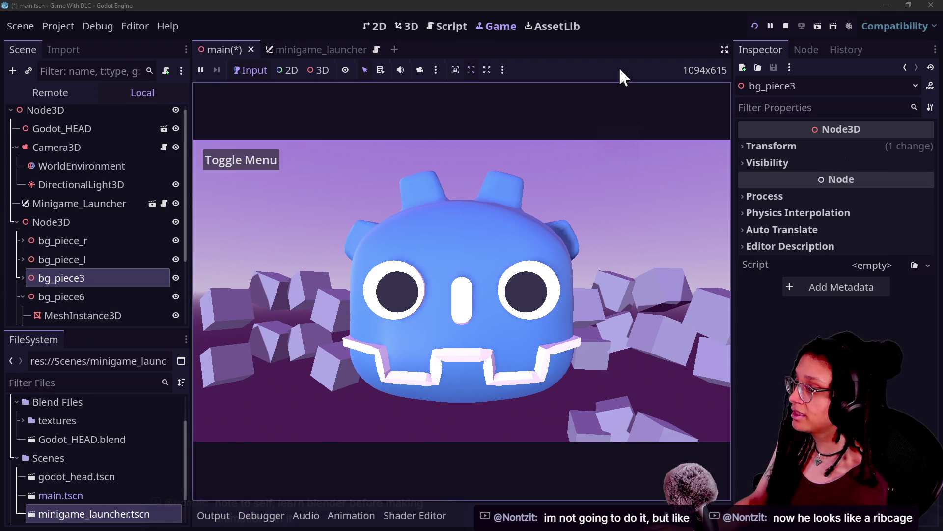
click(821, 146)
drag(839, 185, 808, 185)
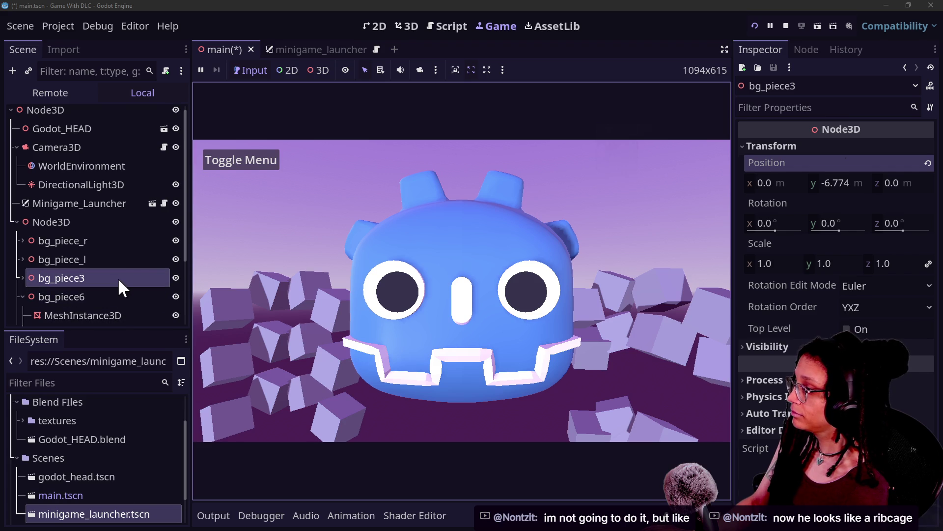
Move bg_piece6 to just after bg_piece_l and rename it bg_piece_l2
click(132, 296)
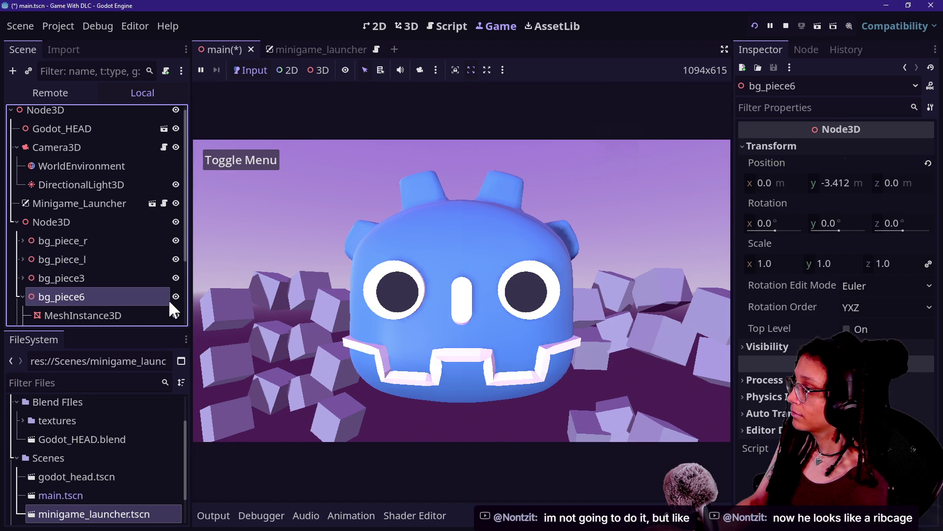
mouse_move(170, 299)
mouse_down()
mouse_move(135, 263)
mouse_move(133, 272)
mouse_up()
click(130, 275)
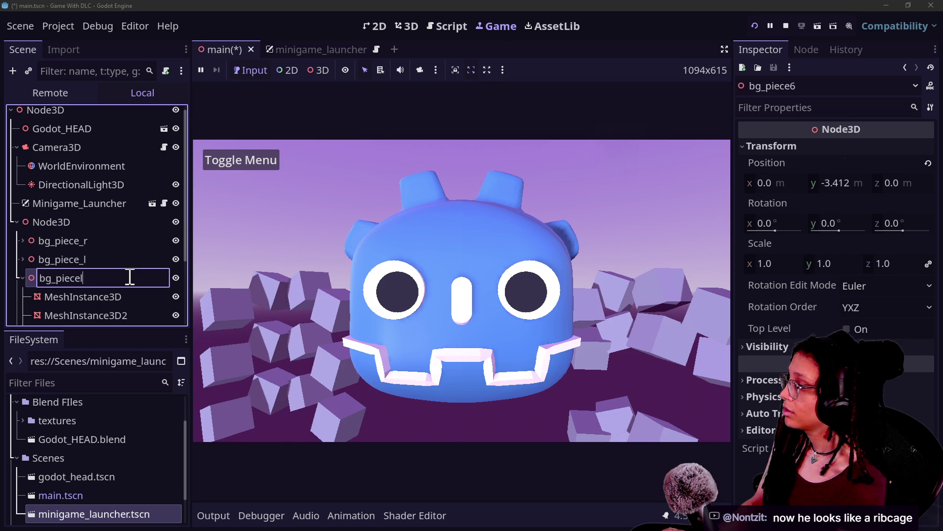
text(_l2)
key(Return)
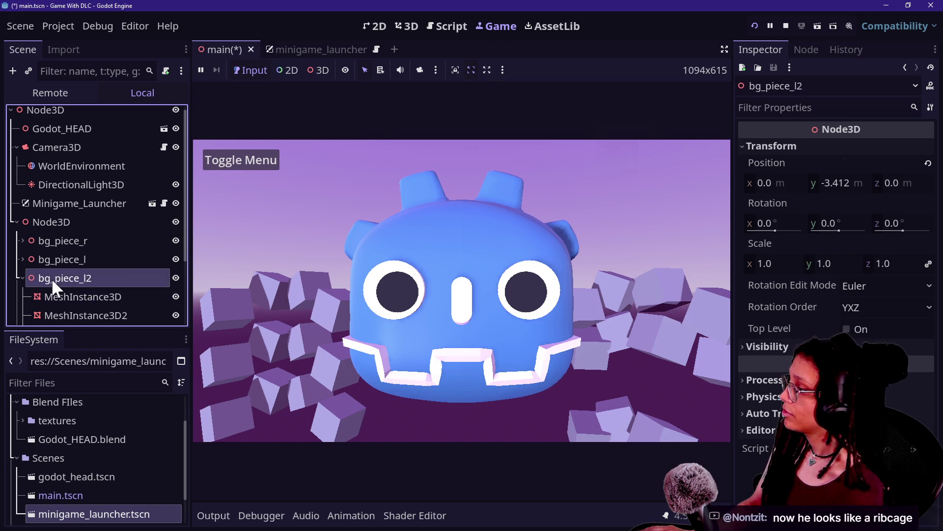
click(19, 278)
Rename bg_piece3 to bg_piece3_l3
click(39, 297)
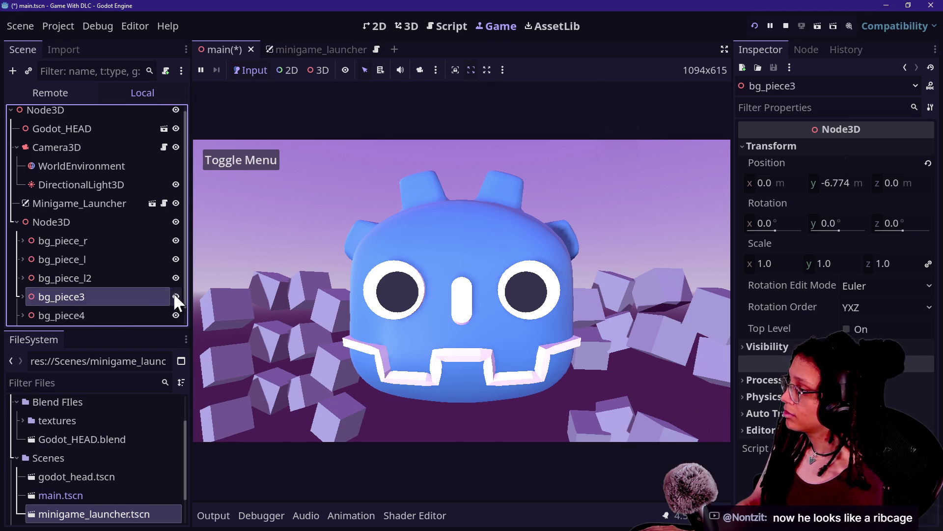
click(134, 295)
text(_l2)
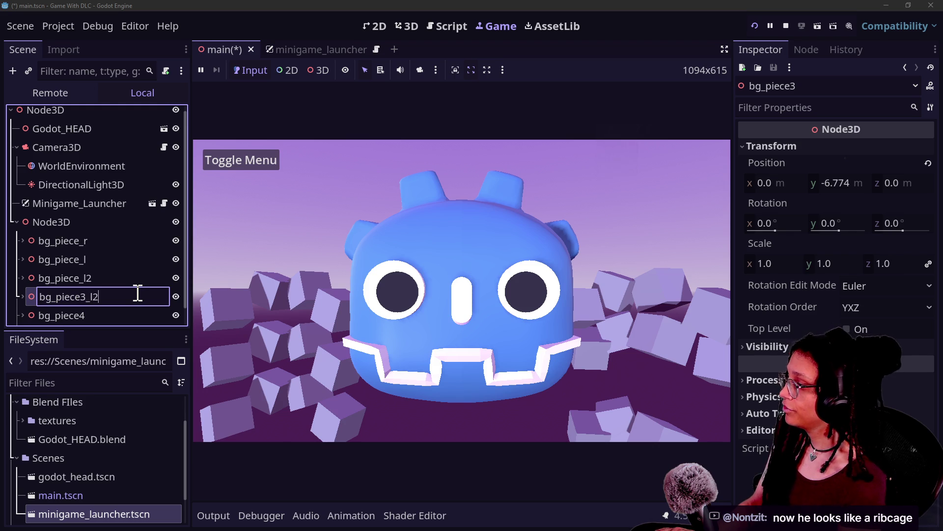
key(BackSpace)
text(3)
key(Return)
Rename bg_piece4 to bg_piece and correct bg_piece3_l3 to bg_piece_l3
click(102, 297)
click(112, 301)
click(112, 302)
key(BackSpace)
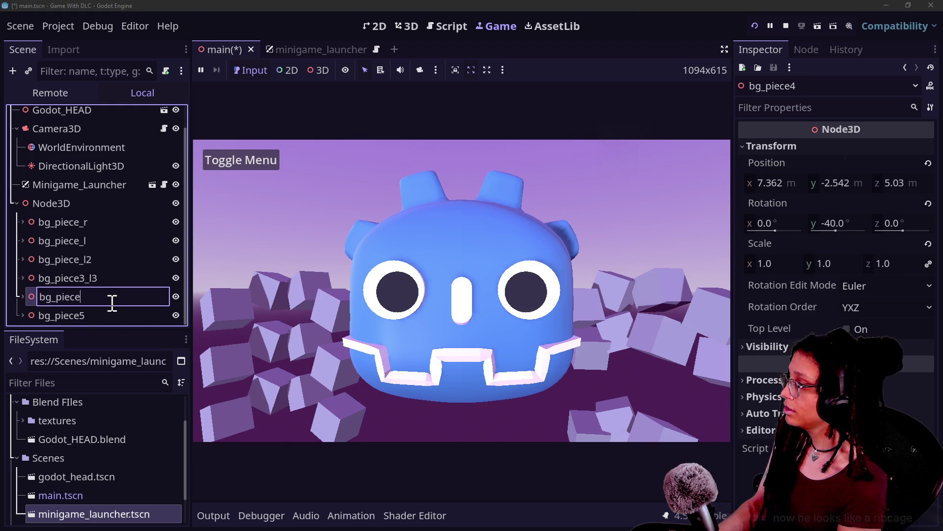
click(86, 279)
click(85, 279)
click(84, 278)
key(BackSpace)
key(Return)
Adjust bg_piece's height, then save and restart the running game
click(167, 296)
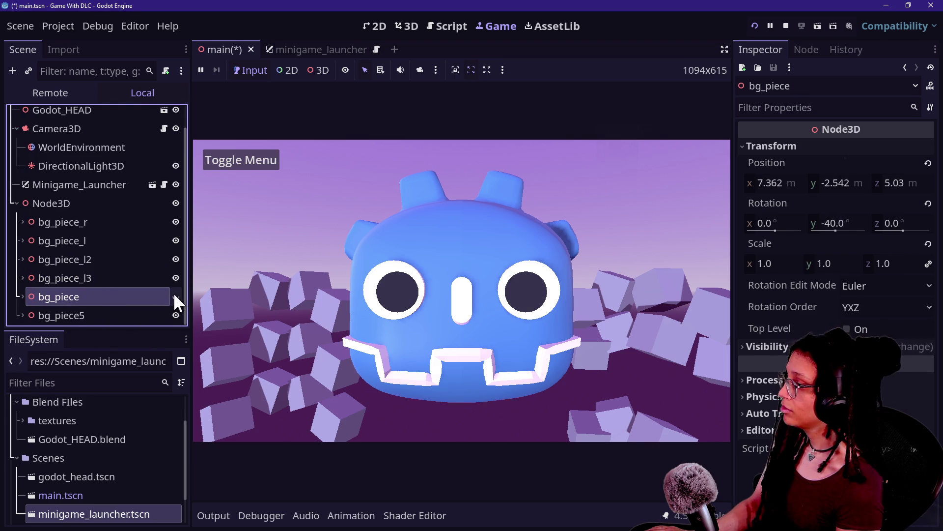
click(611, 261)
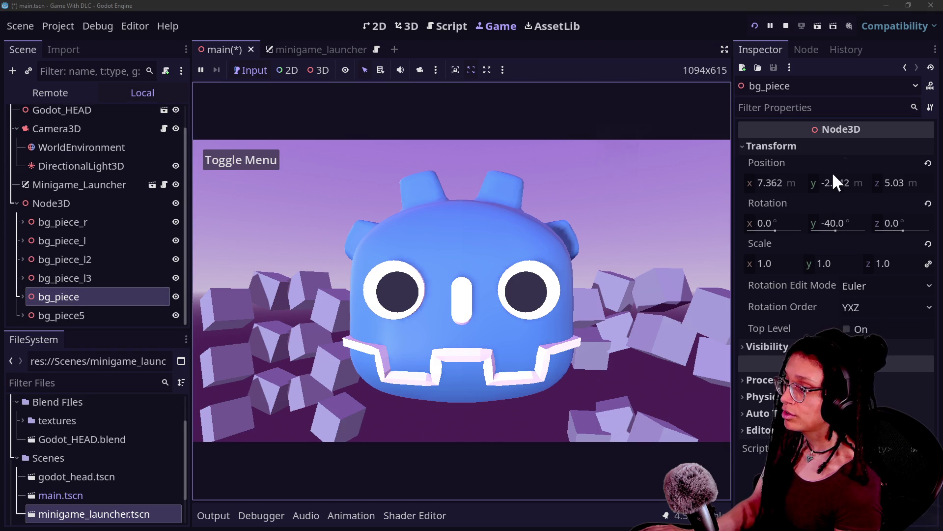
drag(833, 175, 821, 177)
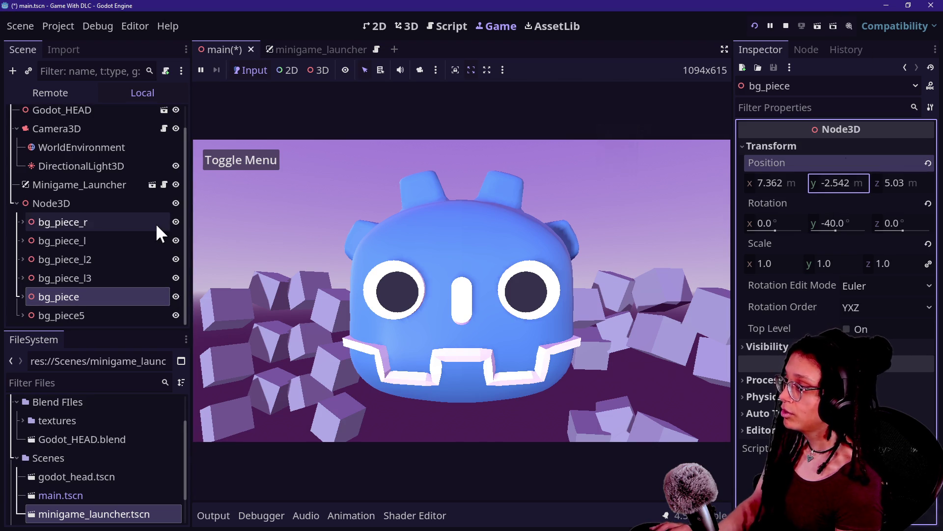
click(22, 296)
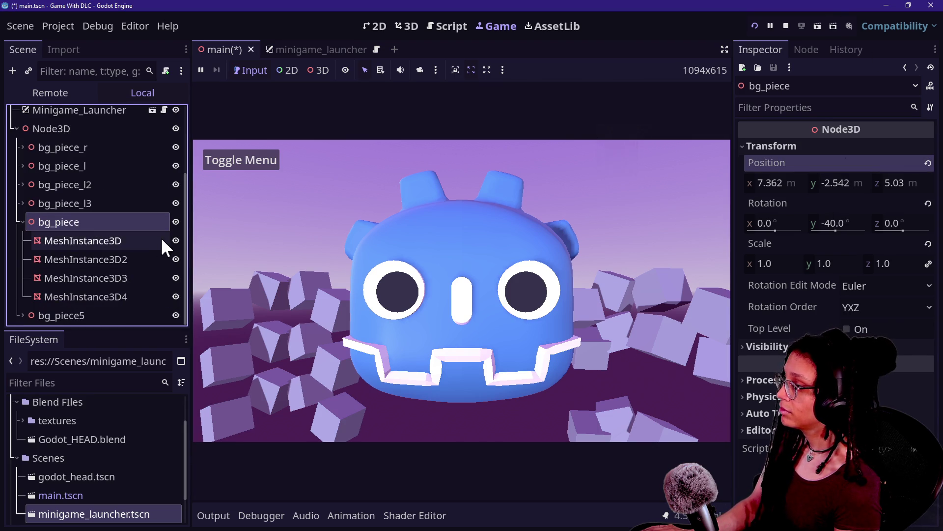
click(753, 28)
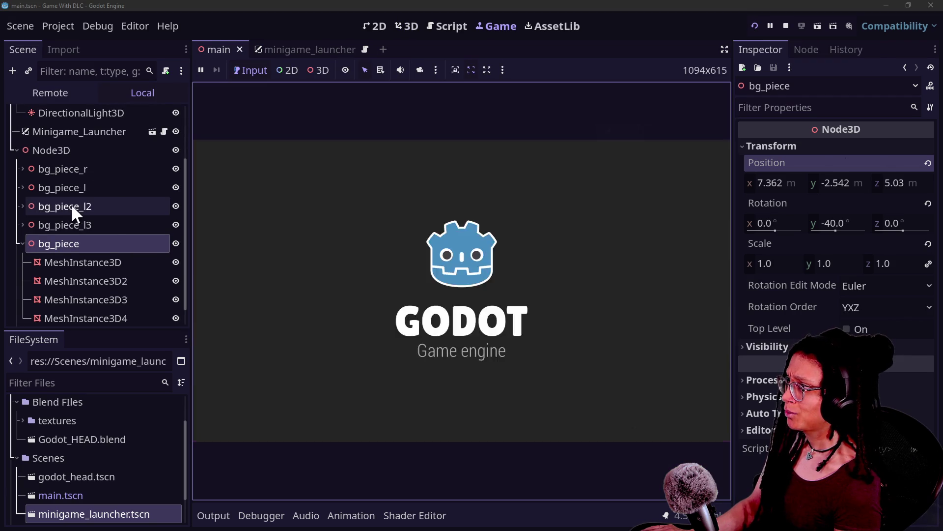
Rename bg_piece to bg_piece_r2 and bg_piece5 to bg_piece_r3
double_click(178, 243)
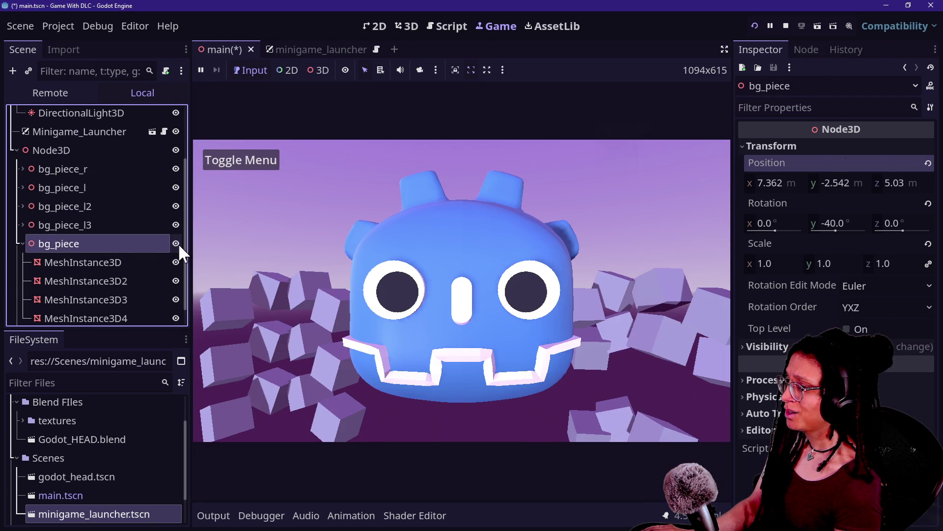
double_click(96, 244)
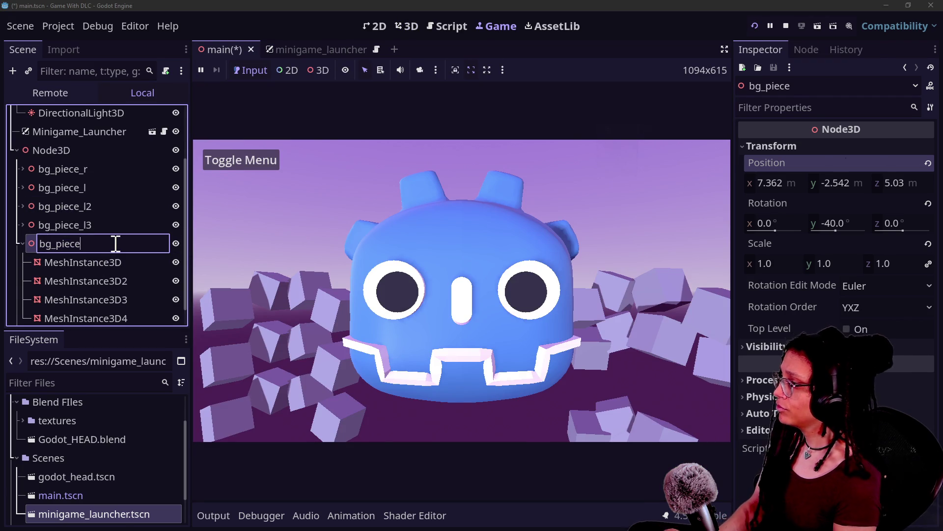
text(_r2)
key(Return)
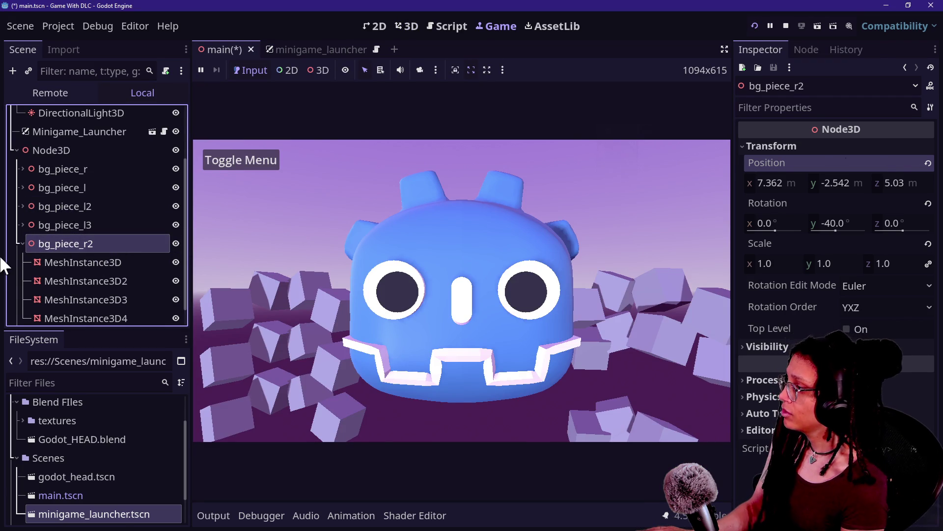
click(22, 244)
double_click(105, 314)
text(bg_piece_r2)
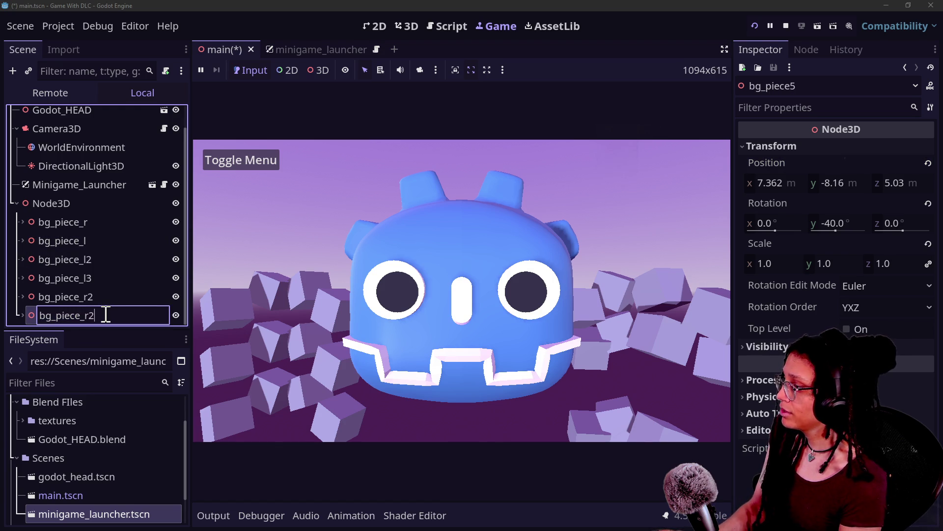
key(BackSpace)
text(3)
key(Return)
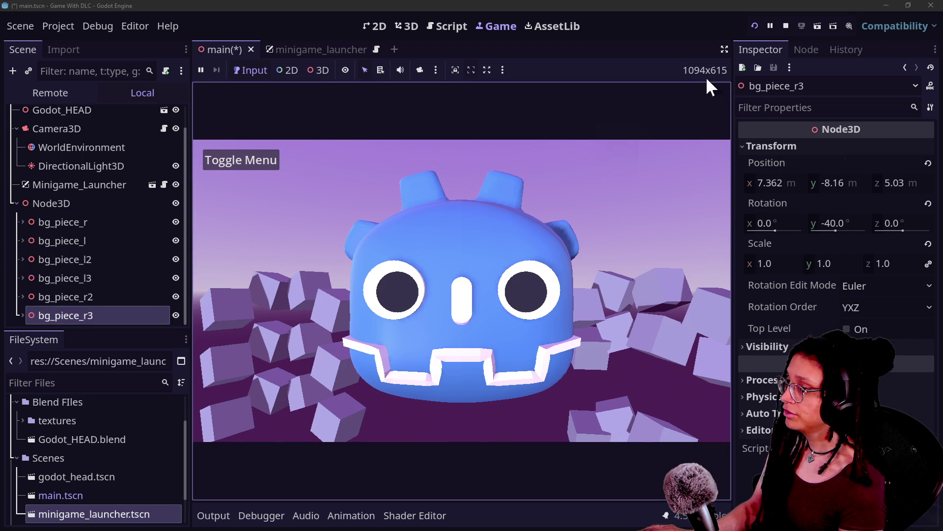
Save and run the scene, toggle bg_piece_r3's visibility, and nudge it up to y -5.192
click(753, 26)
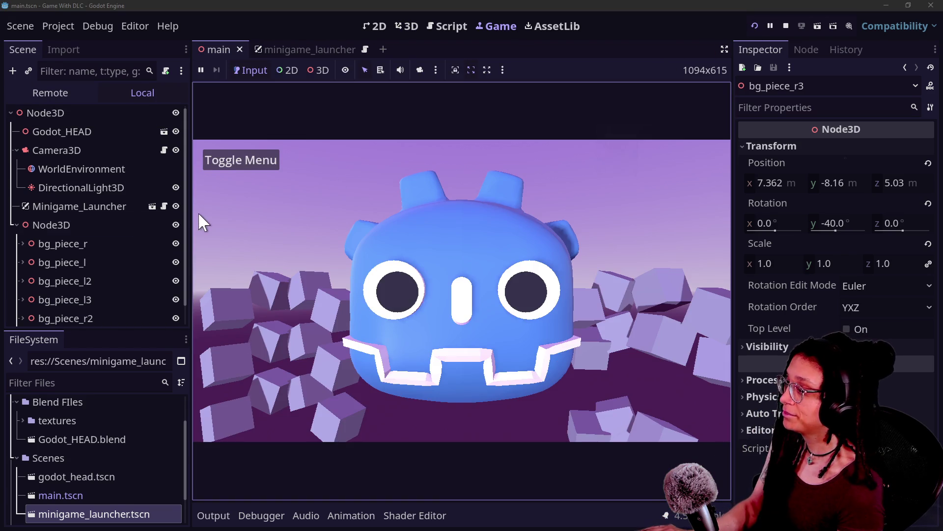
scroll(167, 309, down, 1)
click(175, 316)
click(176, 316)
mouse_move(827, 183)
mouse_down()
mouse_move(855, 183)
mouse_move(818, 182)
mouse_up()
click(142, 259)
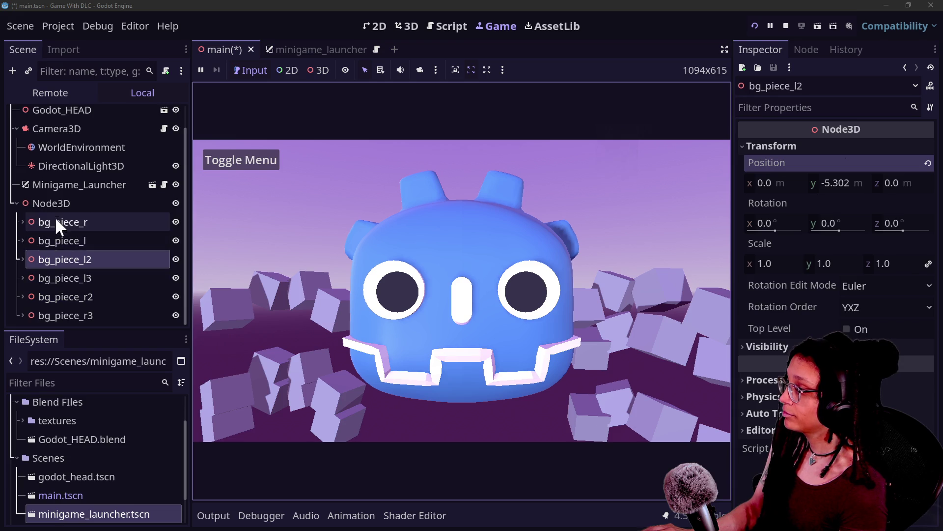
Add a Node3D child under the Node3D parent and rename it bg_r
right_click(56, 203)
click(116, 160)
text(n)
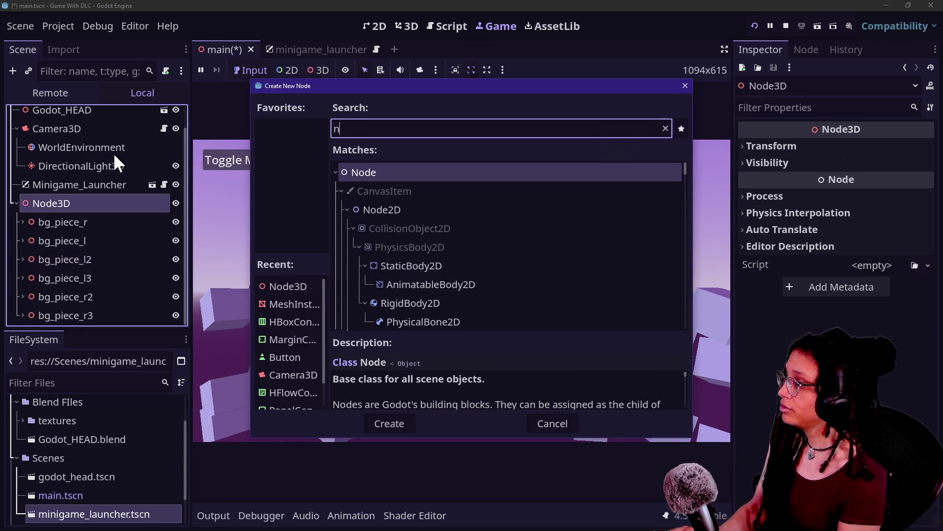
text(ode3D)
key(Return)
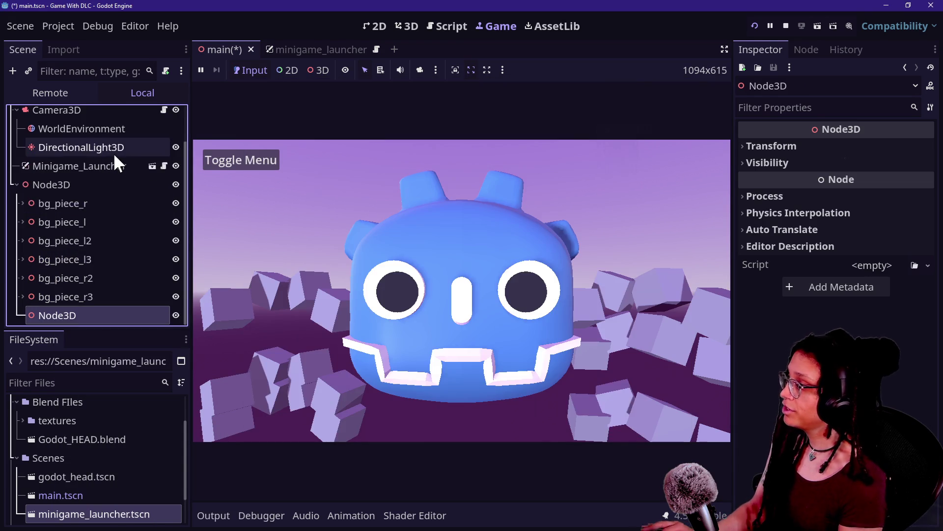
double_click(53, 311)
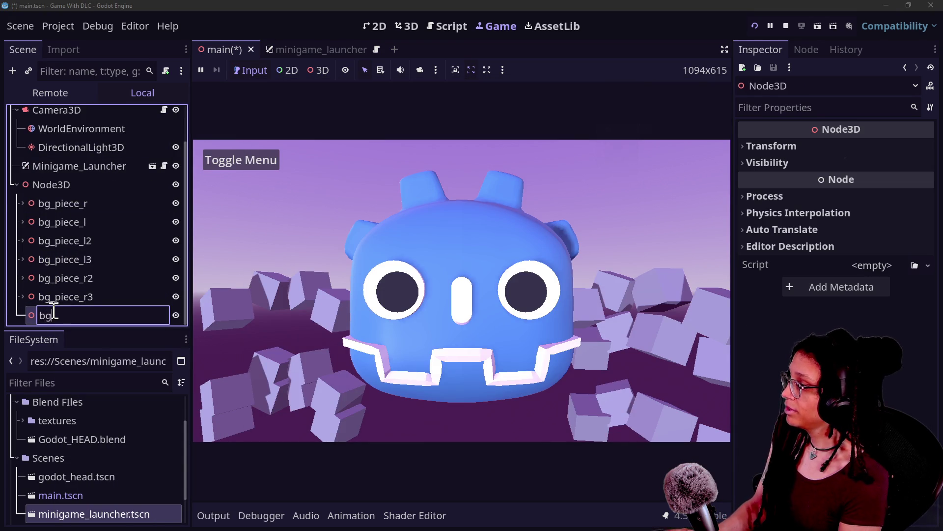
text(_r)
key(Return)
Duplicate bg_r and rename the copy bg_l
key(ctrl+d)
double_click(68, 316)
text(bg_l)
key(Return)
Move bg_piece_r, bg_piece_r2 and bg_piece_r3 into bg_r
click(78, 186)
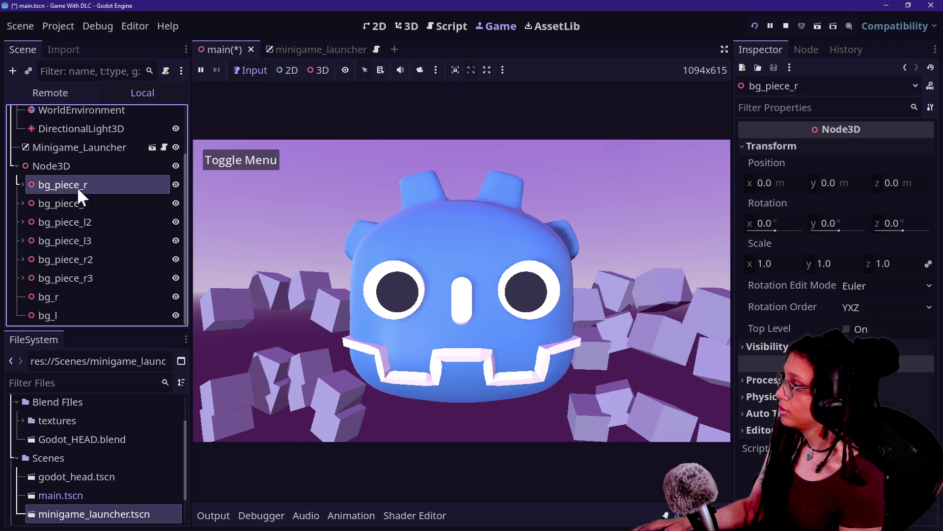
click(90, 259)
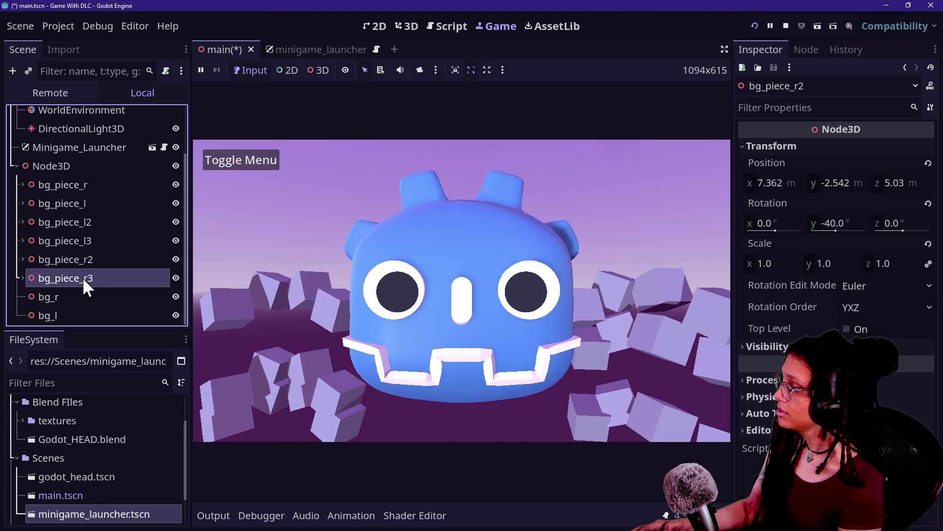
ctrl+click(82, 277)
ctrl+click(86, 190)
click(84, 183)
ctrl+click(100, 255)
ctrl+click(84, 277)
drag(84, 267, 55, 299)
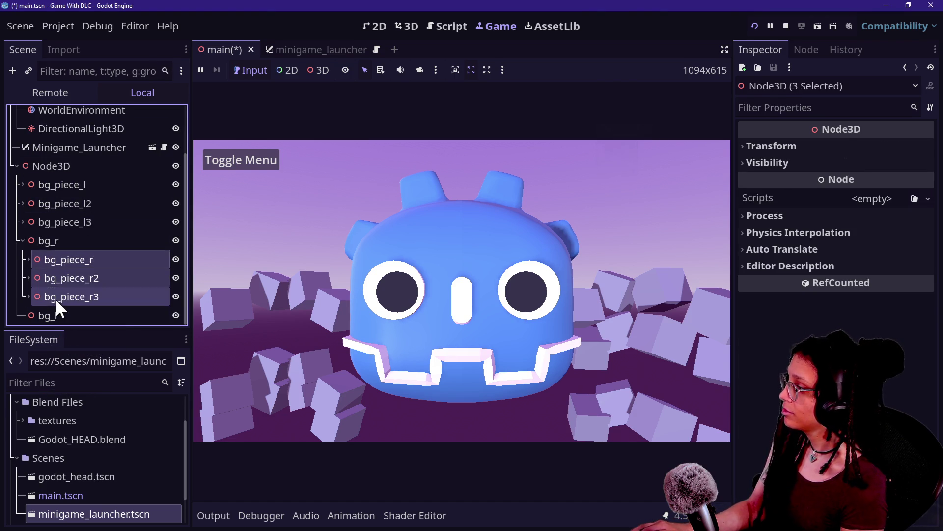
Move bg_piece_l, bg_piece_l2 and bg_piece_l3 into bg_l
click(90, 186)
shift+click(91, 220)
drag(91, 220, 66, 308)
drag(81, 261, 76, 313)
Save the scene and run the game to check the grouped pieces
click(60, 185)
click(755, 26)
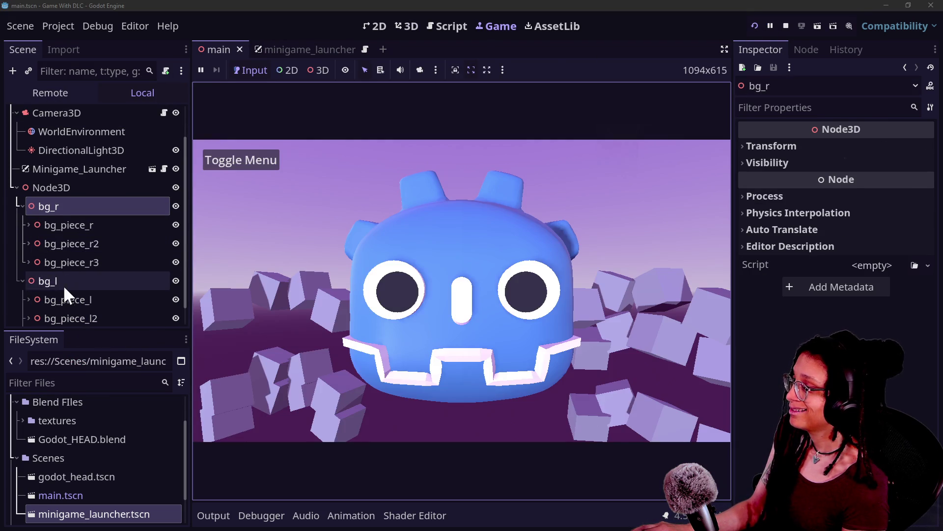
scroll(64, 223, down, 1)
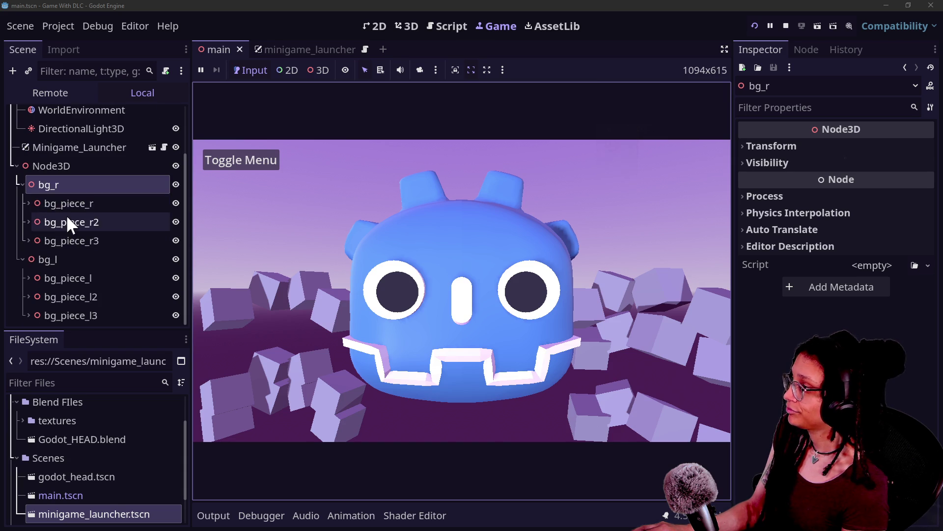
click(55, 297)
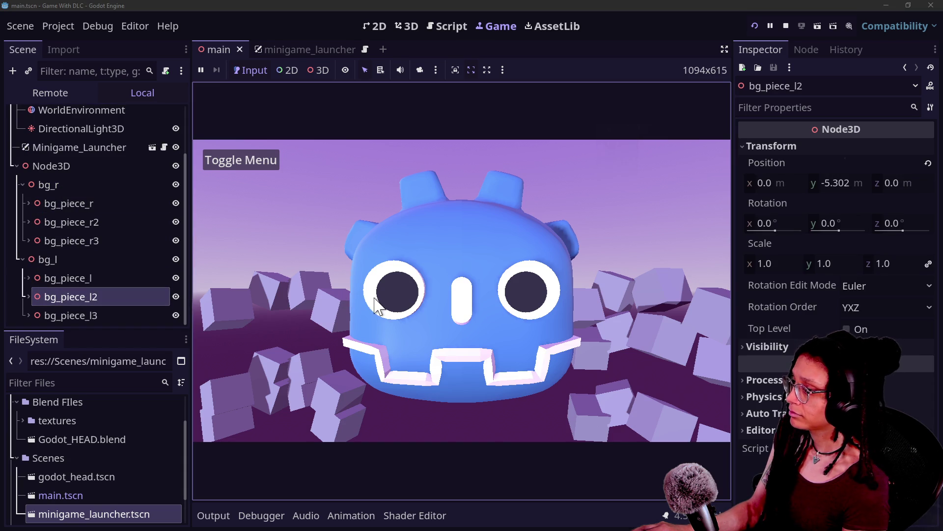
Nudge bg_piece_l2's position and rotation, then delete the original bg_piece_l2
drag(838, 182, 872, 182)
drag(835, 223, 865, 224)
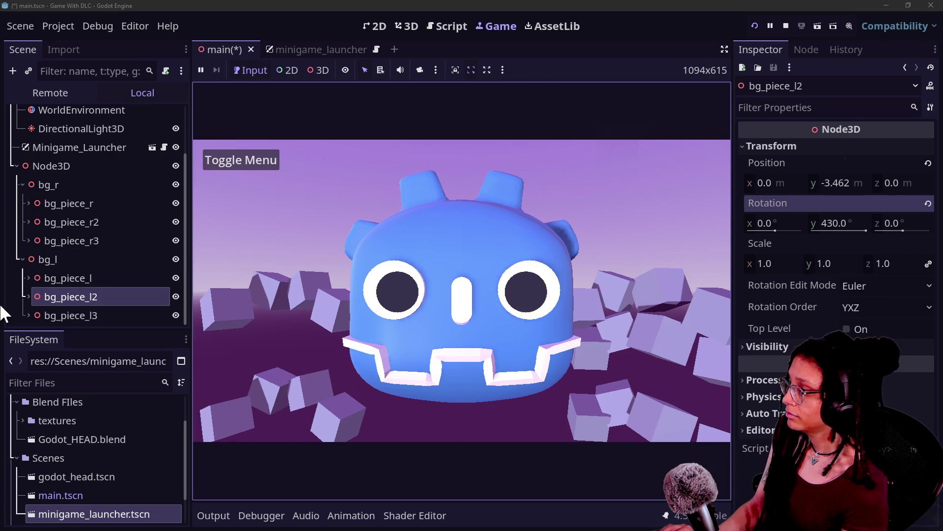
click(68, 278)
click(68, 310)
click(70, 297)
key(Delete)
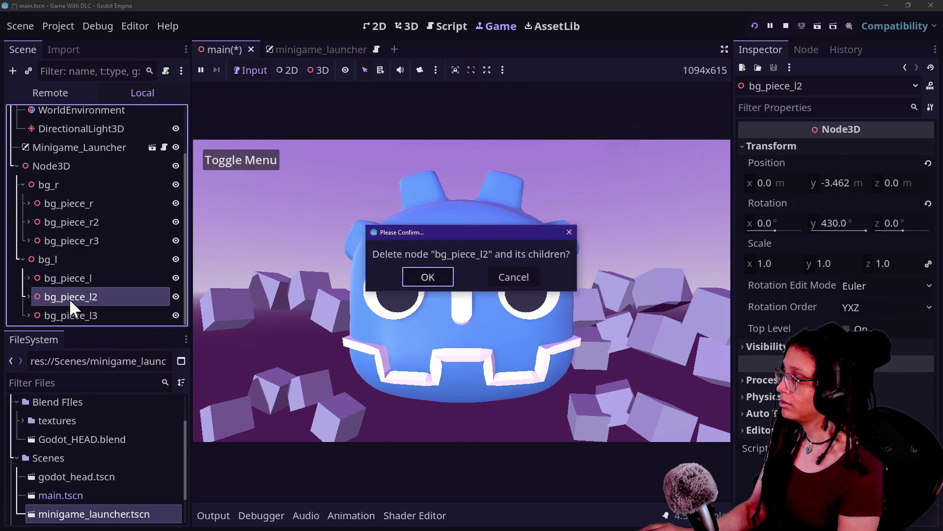
key(Return)
Duplicate bg_piece_r2, move the copy into bg_l and rename it bg_piece_l2
click(91, 240)
key(ctrl+d)
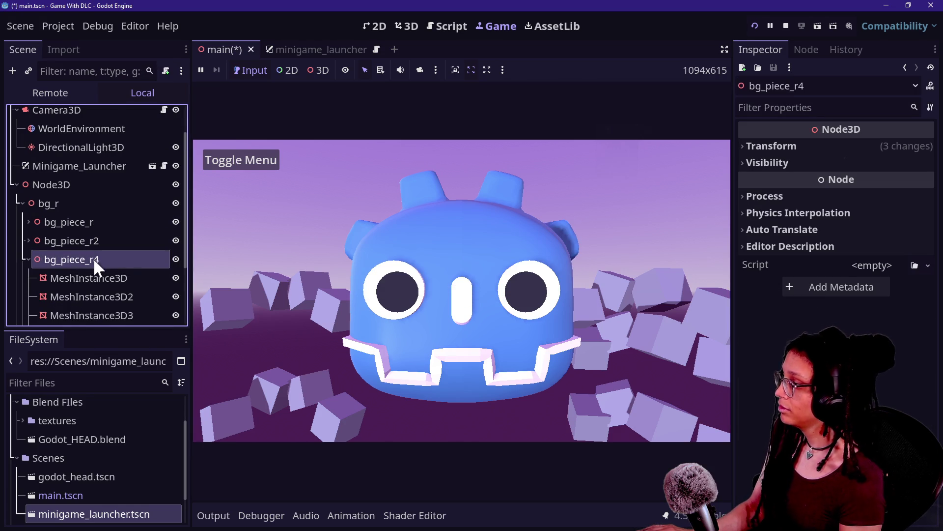
click(29, 259)
mouse_move(54, 257)
mouse_down()
mouse_move(90, 322)
mouse_move(87, 208)
mouse_up()
double_click(105, 222)
click(105, 222)
key(BackSpace)
key(BackSpace)
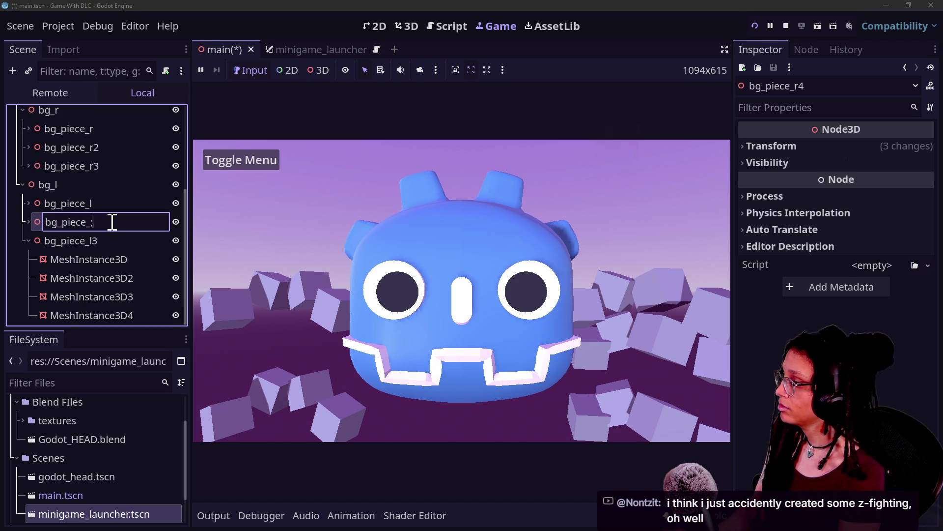
key(Return)
Reposition and rotate the new bg_piece_l2 to about x -0.82, y -2.126
click(755, 25)
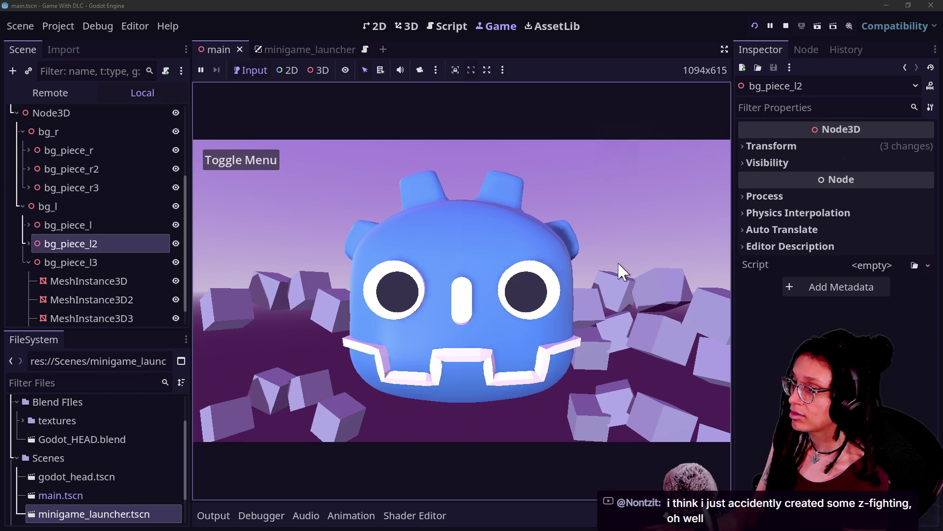
click(821, 146)
drag(831, 178, 829, 179)
mouse_move(764, 183)
mouse_down()
mouse_move(739, 184)
mouse_move(770, 184)
mouse_up()
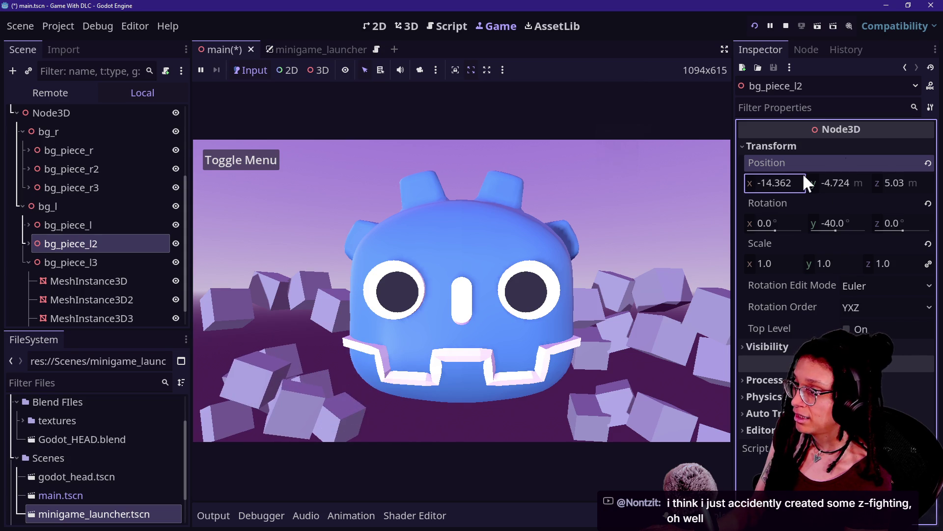
drag(830, 222, 842, 222)
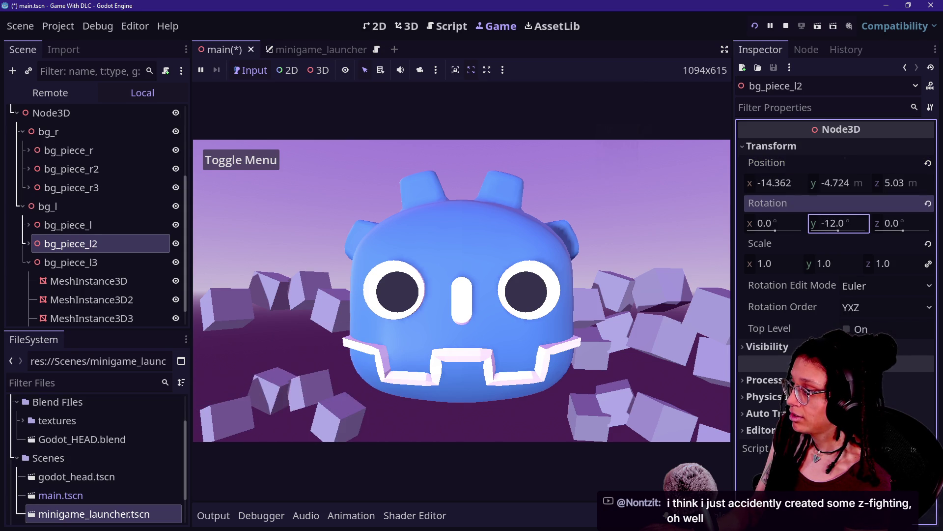
mouse_move(773, 183)
mouse_down()
mouse_move(819, 183)
mouse_move(865, 201)
mouse_move(887, 182)
mouse_up()
key(Escape)
mouse_move(820, 185)
mouse_down()
mouse_move(845, 184)
mouse_move(761, 191)
mouse_up()
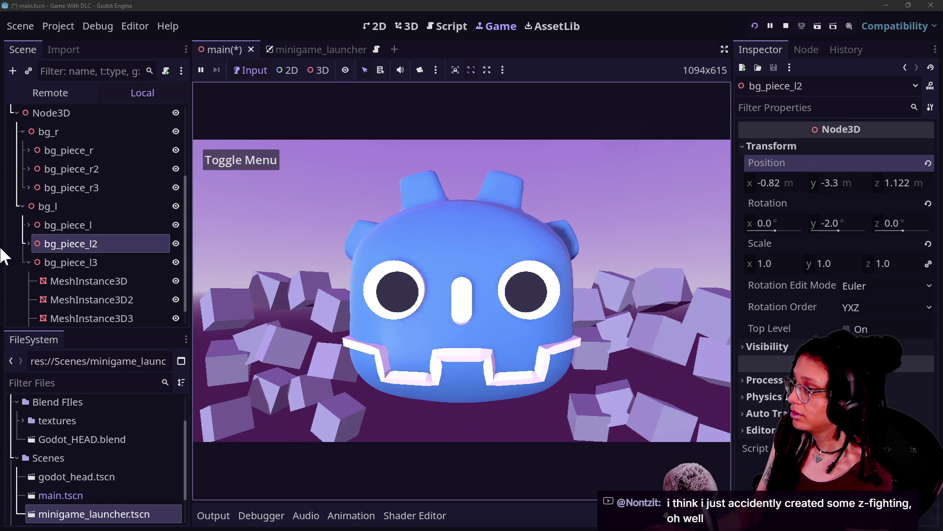
mouse_move(835, 182)
mouse_down()
mouse_move(875, 183)
mouse_move(835, 192)
mouse_move(856, 191)
mouse_up()
Select bg_piece_l through bg_piece_l3 inside the bg_l group
click(117, 265)
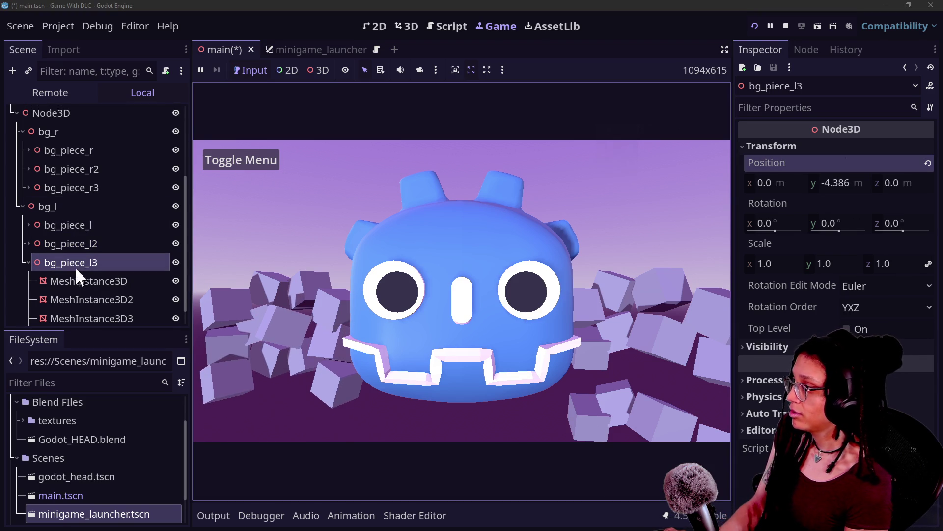
click(28, 263)
click(40, 260)
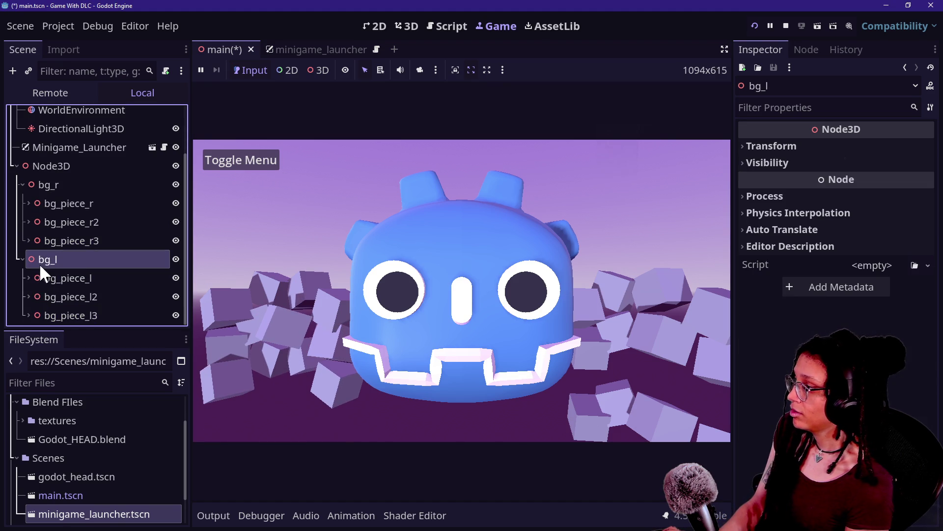
click(84, 279)
shift+click(88, 314)
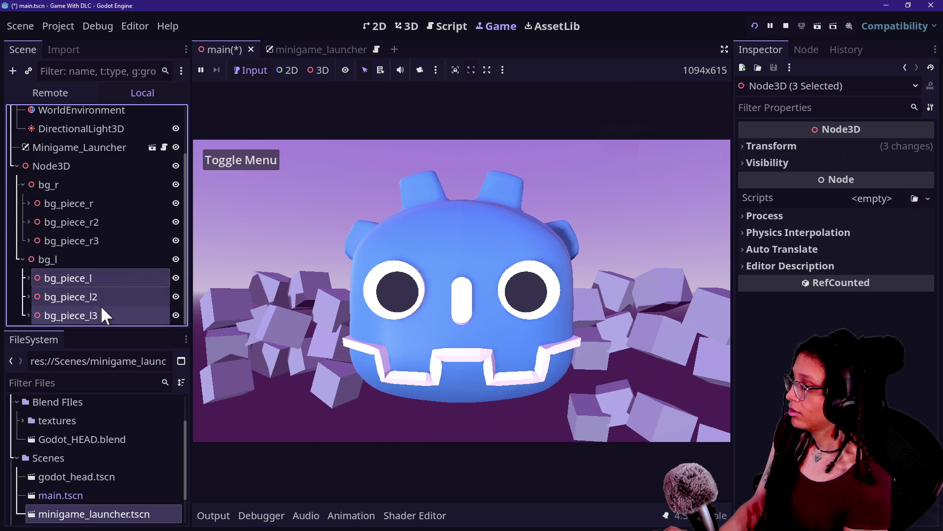
Duplicate bg_l as bg_l2 and lower it below the original left group
click(19, 260)
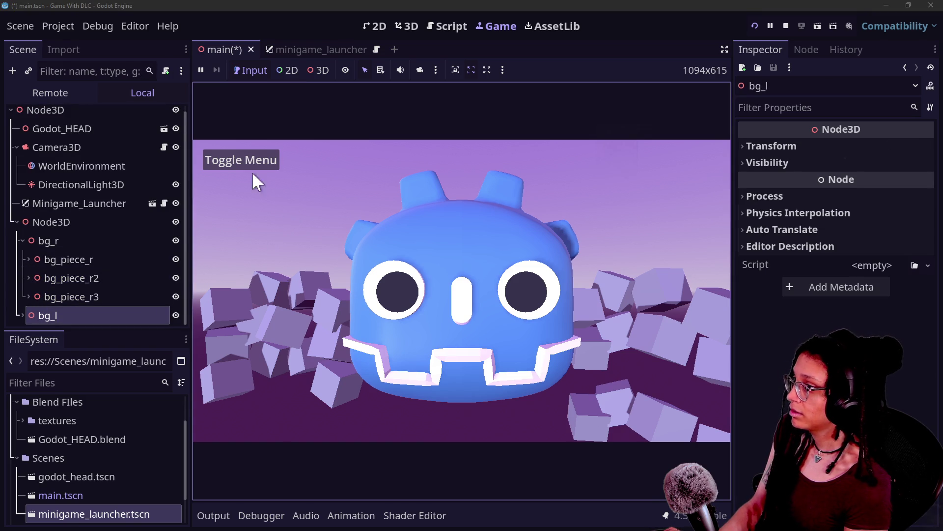
click(71, 298)
click(66, 310)
key(ctrl+d)
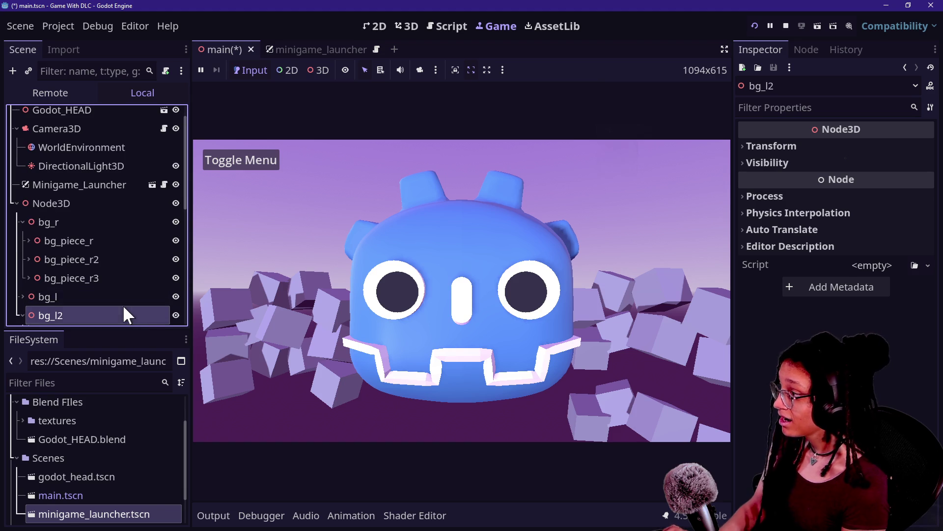
click(771, 146)
mouse_move(845, 183)
mouse_down()
mouse_move(799, 182)
mouse_move(796, 206)
mouse_up()
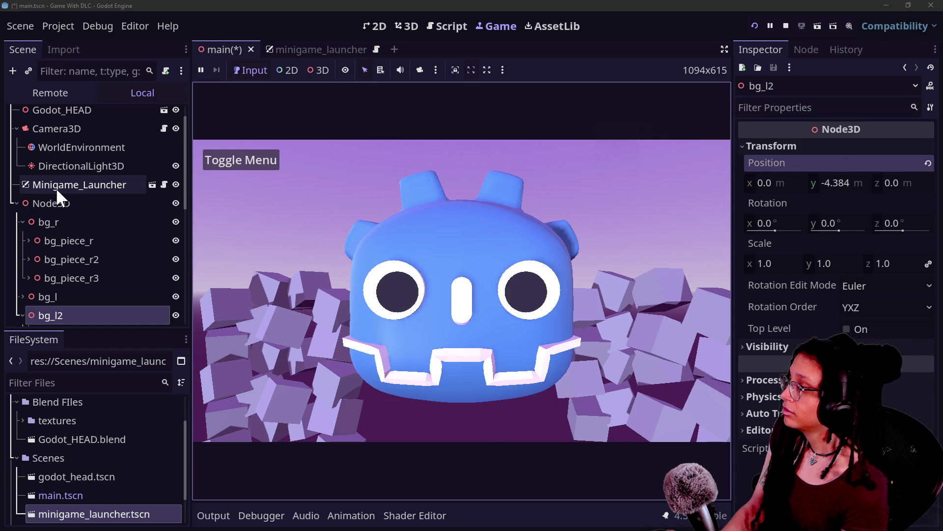
Duplicate bg_r as bg_r2 and lower its Y position to -5.254
click(59, 203)
click(71, 238)
click(72, 222)
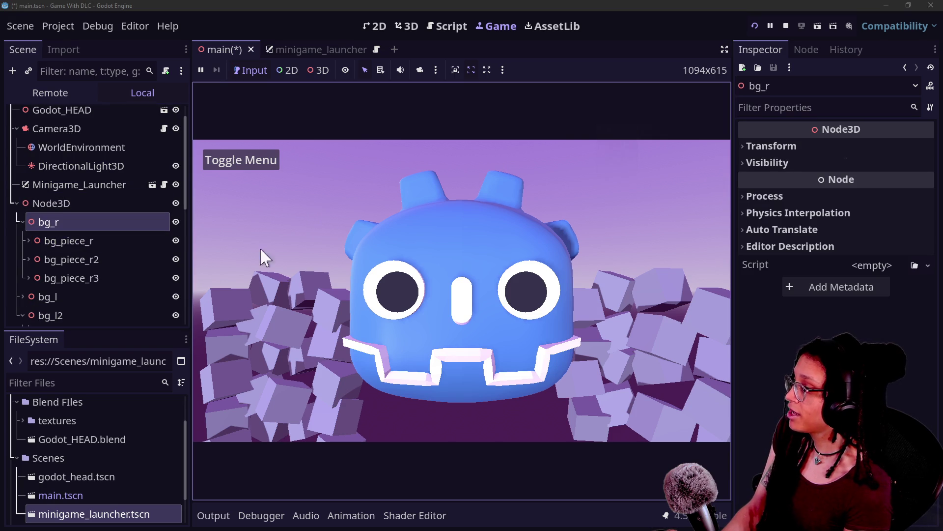
click(69, 240)
click(64, 226)
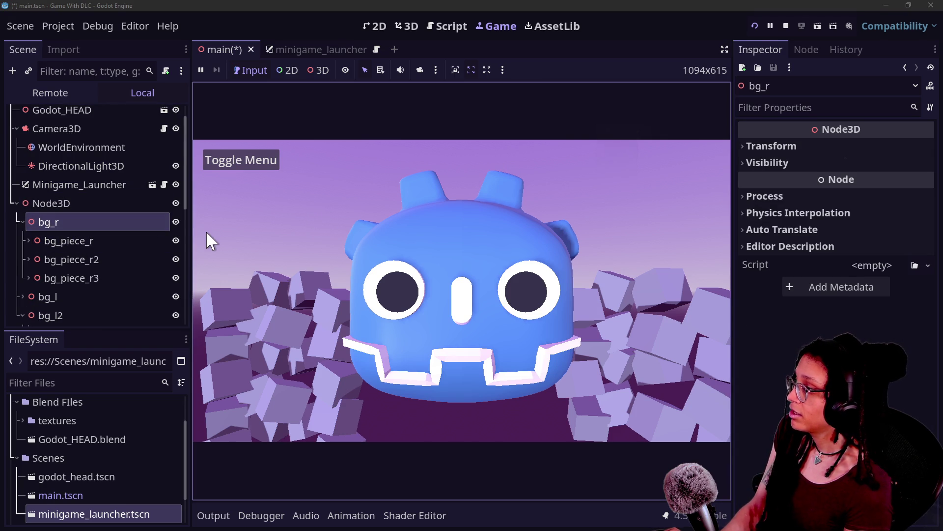
click(69, 239)
click(93, 222)
key(ctrl+d)
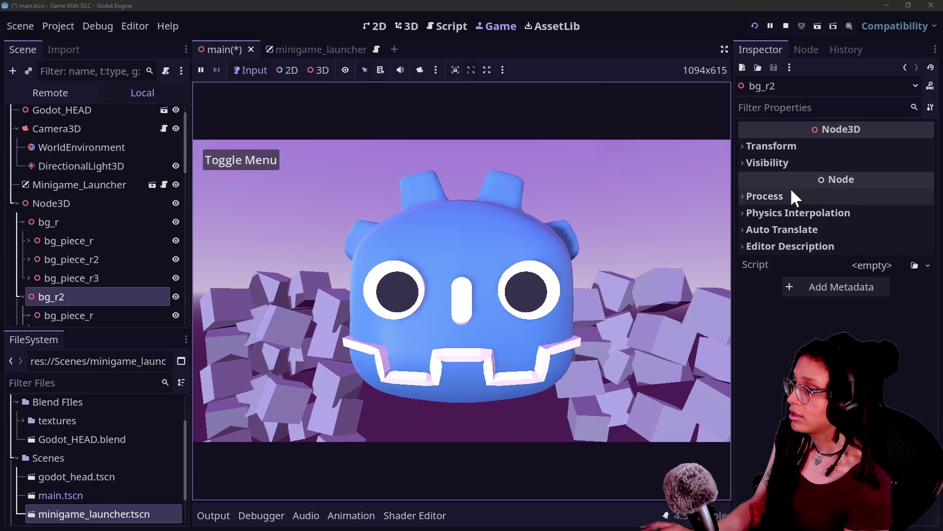
click(836, 146)
mouse_move(857, 181)
mouse_down()
mouse_move(826, 181)
mouse_move(838, 181)
mouse_up()
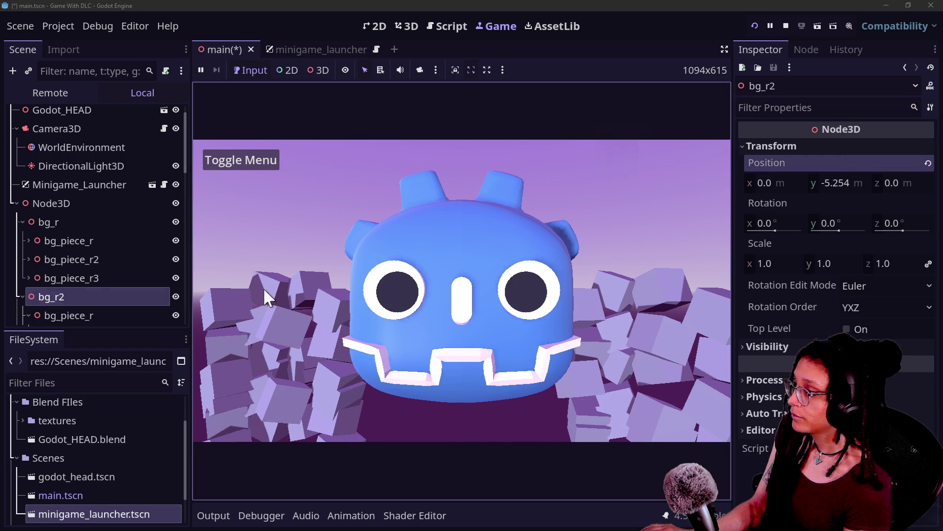
scroll(101, 293, down, 1)
Toggle visibility of the meshes under bg_piece_l2 to identify each one's cubes
scroll(118, 295, down, 5)
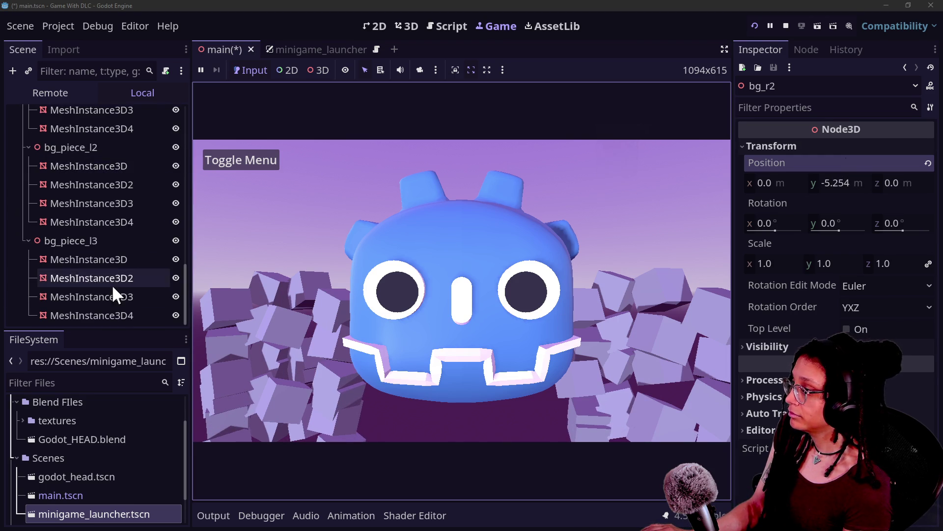
click(112, 221)
click(176, 222)
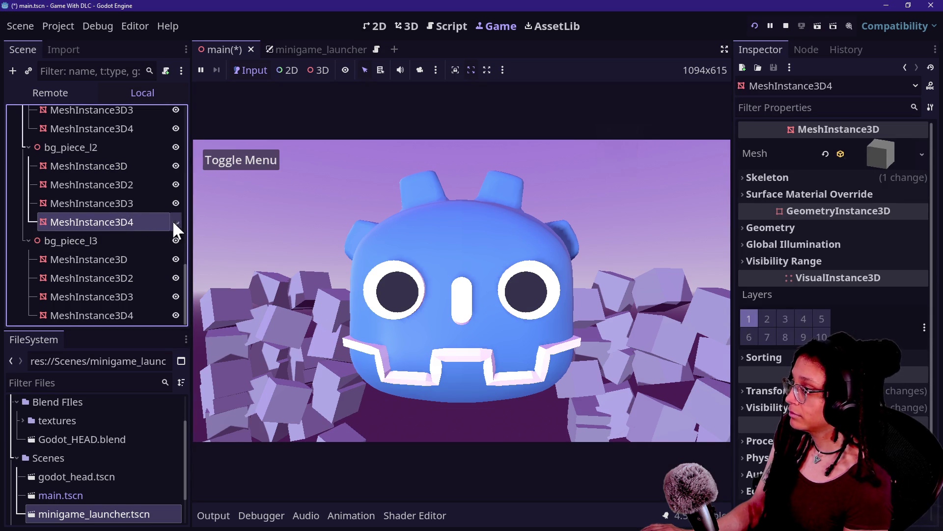
click(175, 221)
double_click(176, 205)
click(175, 165)
click(175, 166)
click(176, 184)
click(176, 184)
click(176, 203)
click(176, 202)
click(176, 221)
click(176, 221)
click(176, 165)
click(176, 165)
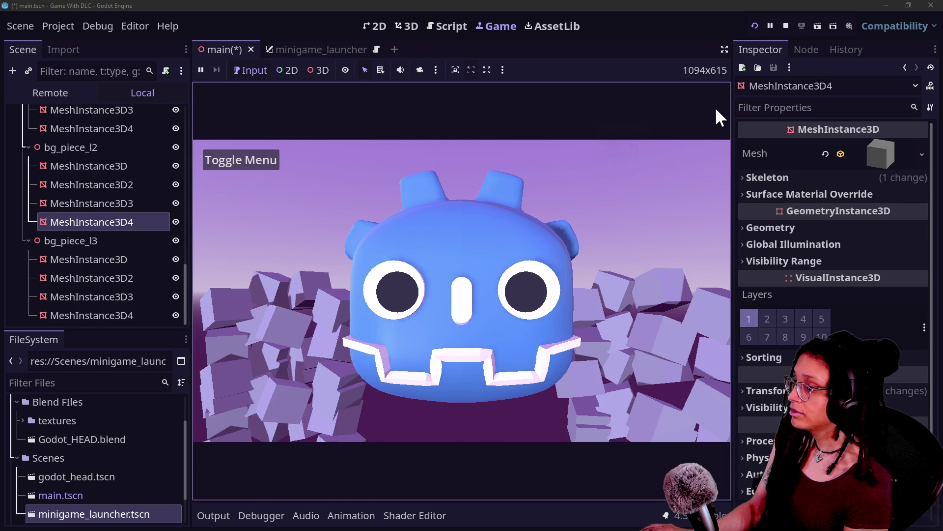
Save the main scene and check bg_piece_l2's cubes by toggling its visibility
click(755, 25)
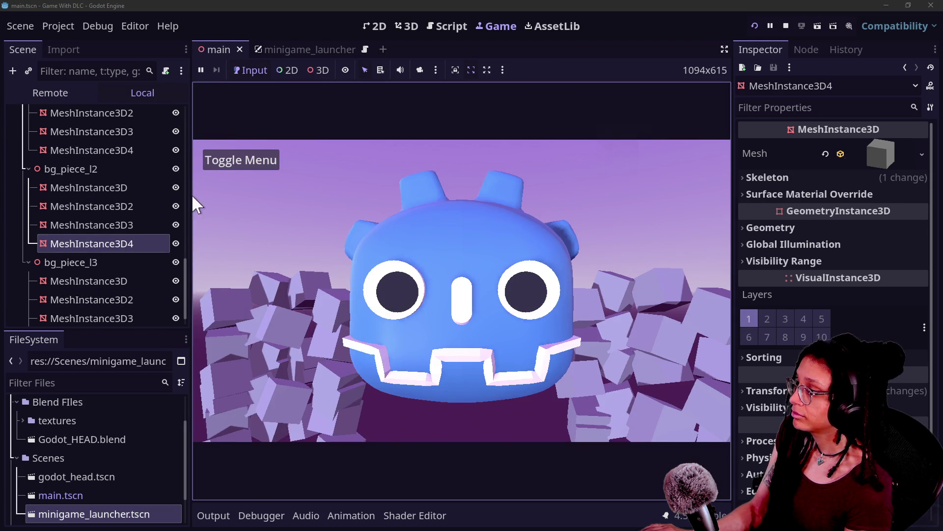
click(175, 168)
click(176, 168)
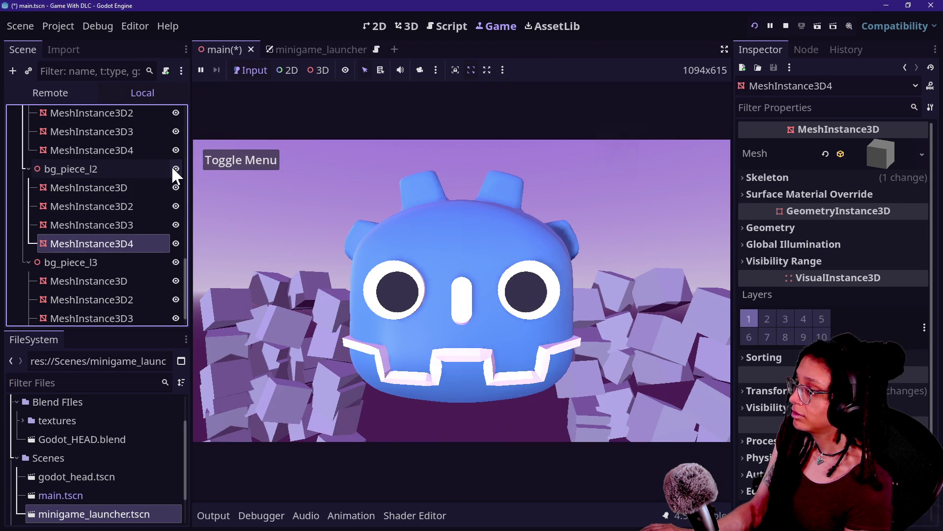
scroll(154, 239, down, 1)
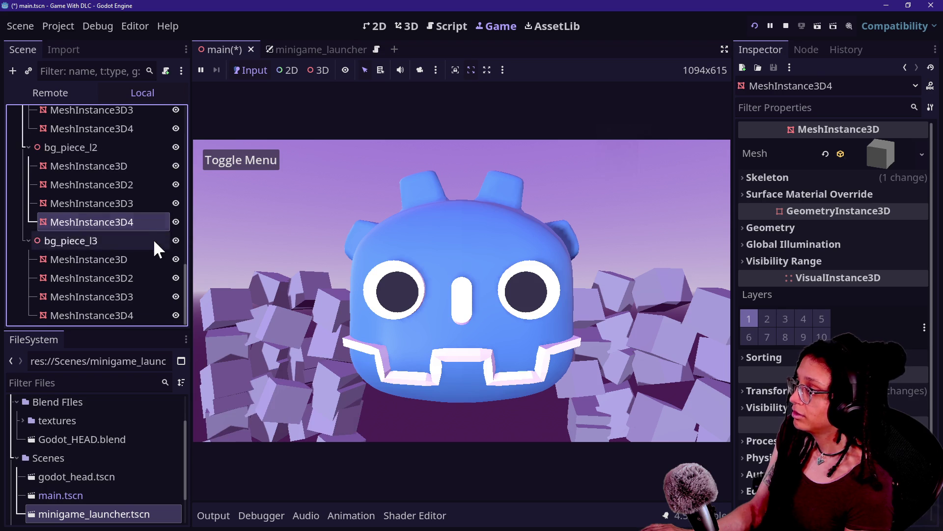
click(415, 253)
click(75, 228)
click(77, 236)
click(28, 240)
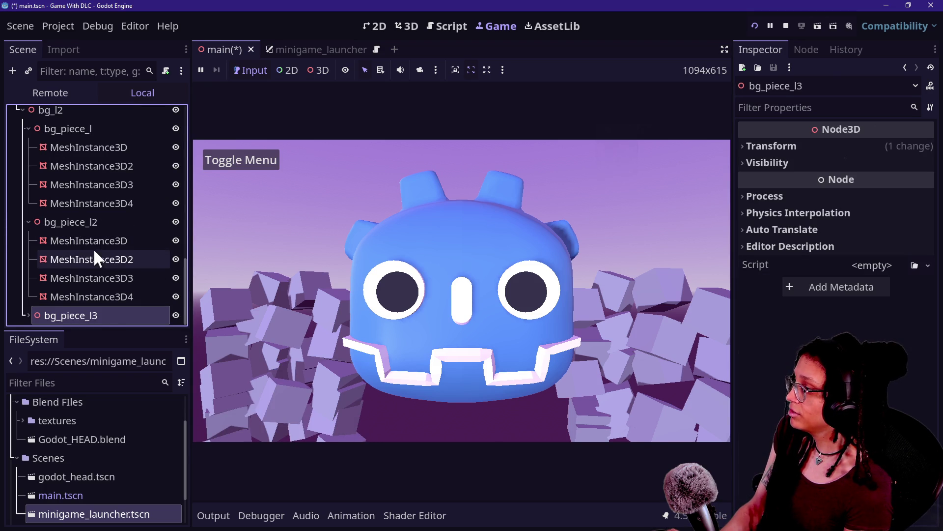
scroll(69, 224, up, 3)
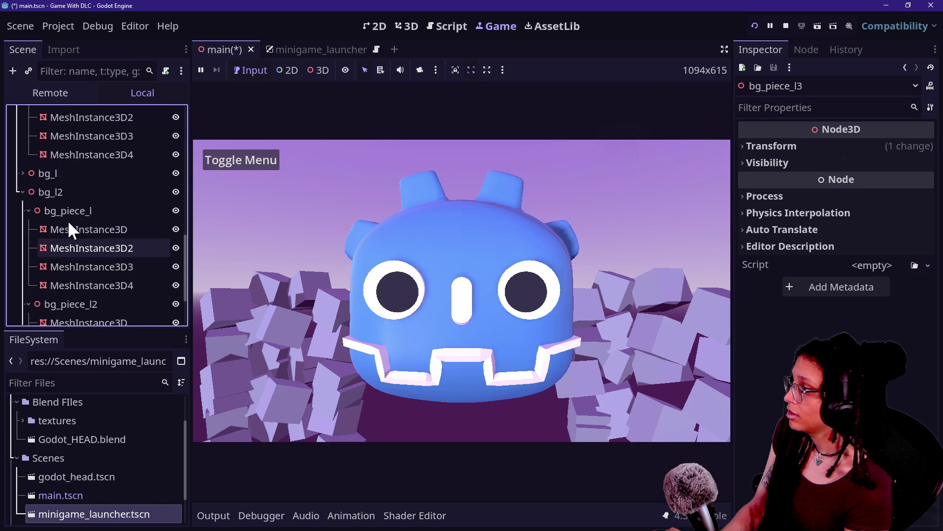
click(22, 192)
Duplicate bg_l2 and slide the copy to X 9.256
click(74, 311)
key(ctrl+d)
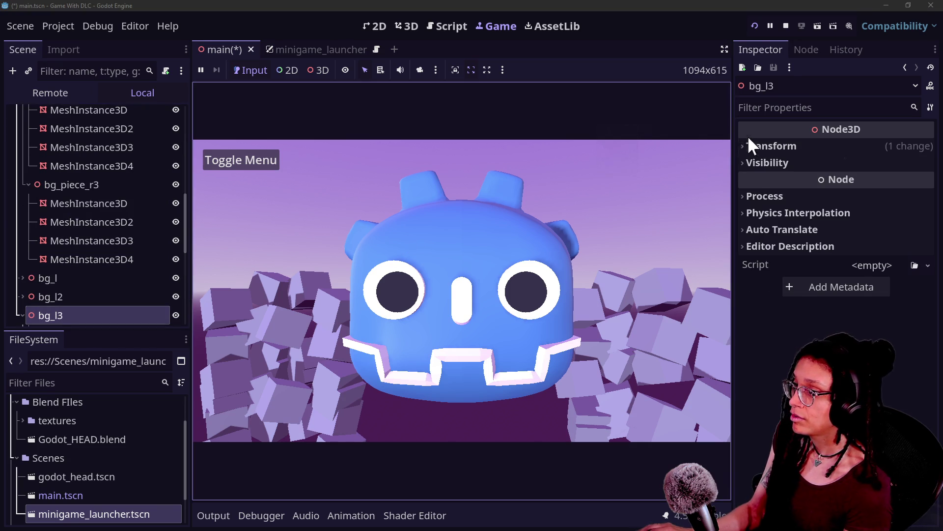
click(749, 146)
mouse_move(774, 181)
mouse_down()
mouse_move(824, 182)
mouse_move(800, 182)
mouse_up()
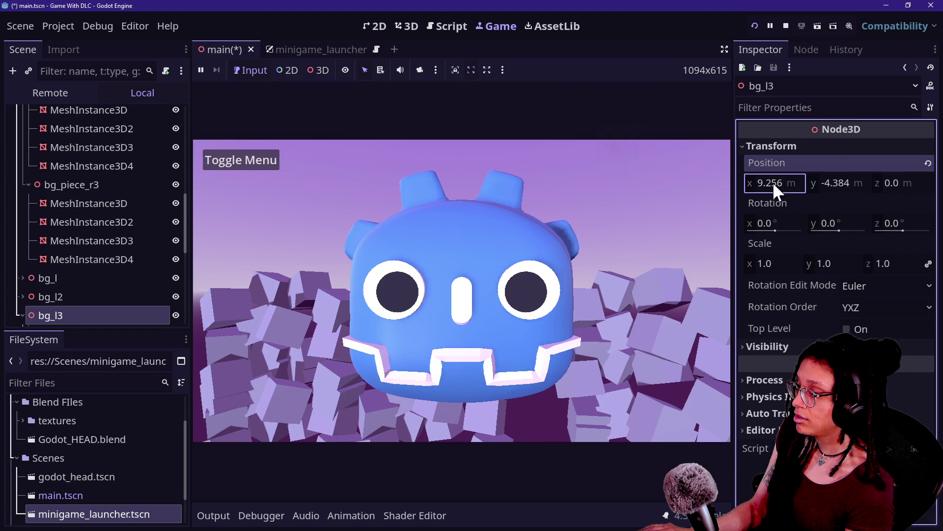
Duplicate that copy and move the new group to X 17.798
click(43, 278)
click(63, 307)
key(ctrl+d)
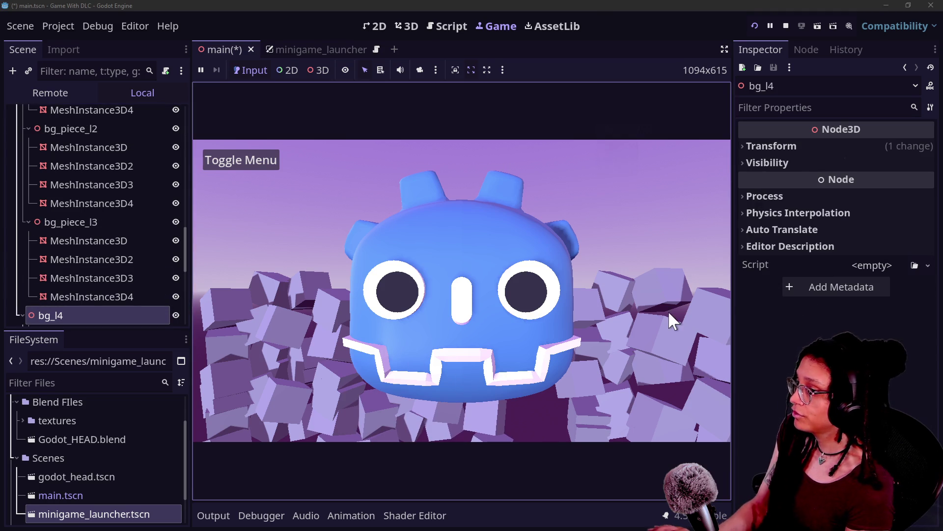
click(798, 146)
mouse_move(799, 181)
mouse_down()
mouse_move(835, 181)
mouse_move(784, 183)
mouse_up()
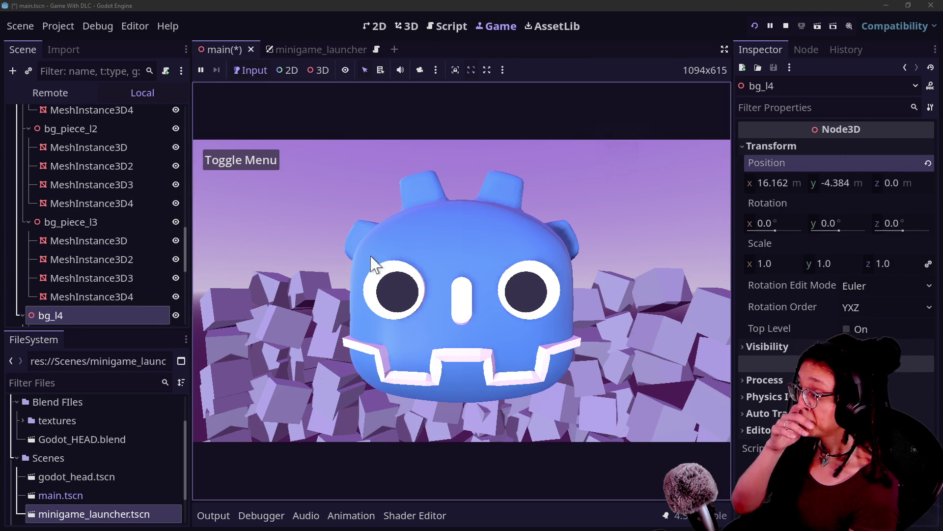
drag(782, 182, 807, 182)
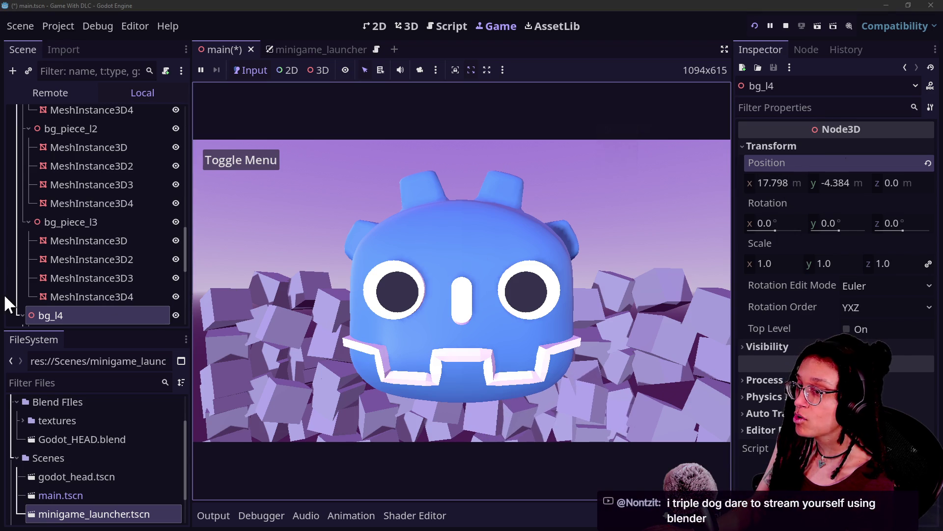
Collapse the piece and group hierarchies in the Scene tree
scroll(59, 256, down, 3)
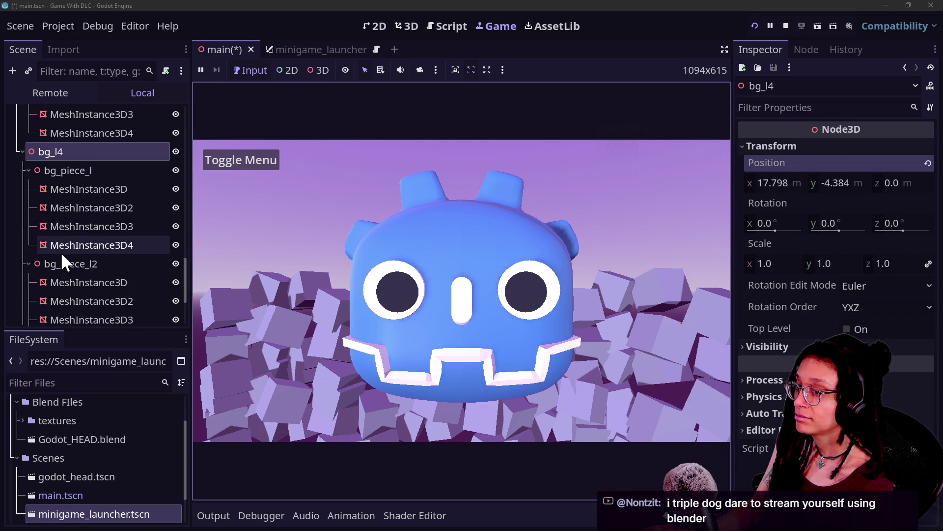
scroll(61, 253, down, 2)
click(62, 241)
click(62, 205)
click(69, 277)
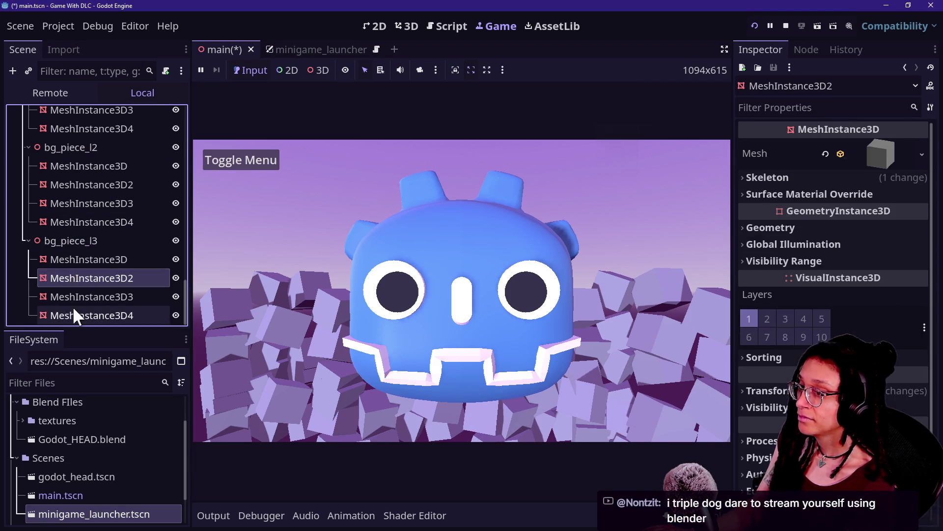
click(70, 167)
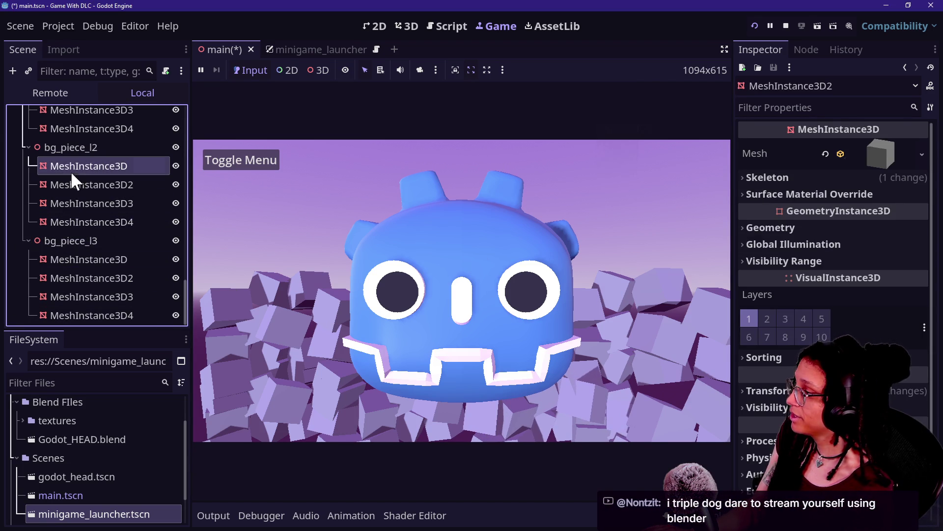
click(29, 241)
click(28, 220)
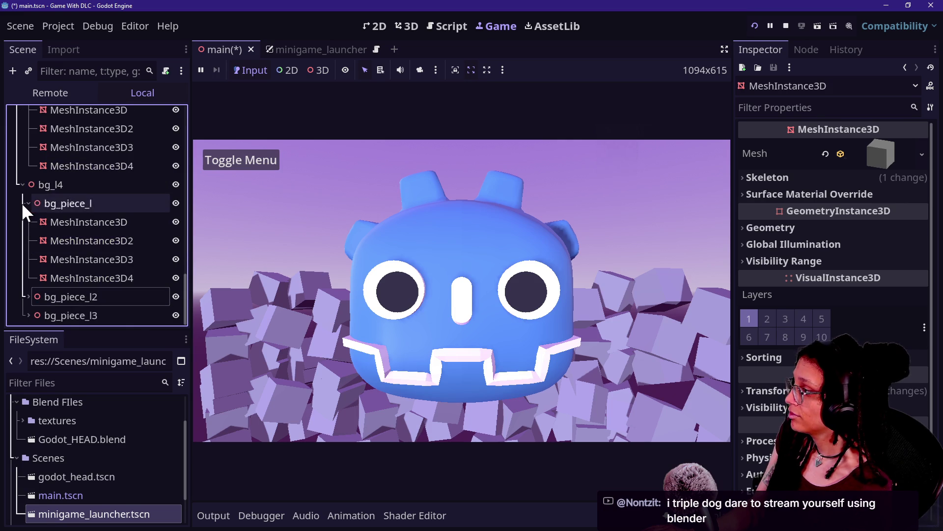
click(28, 203)
click(68, 296)
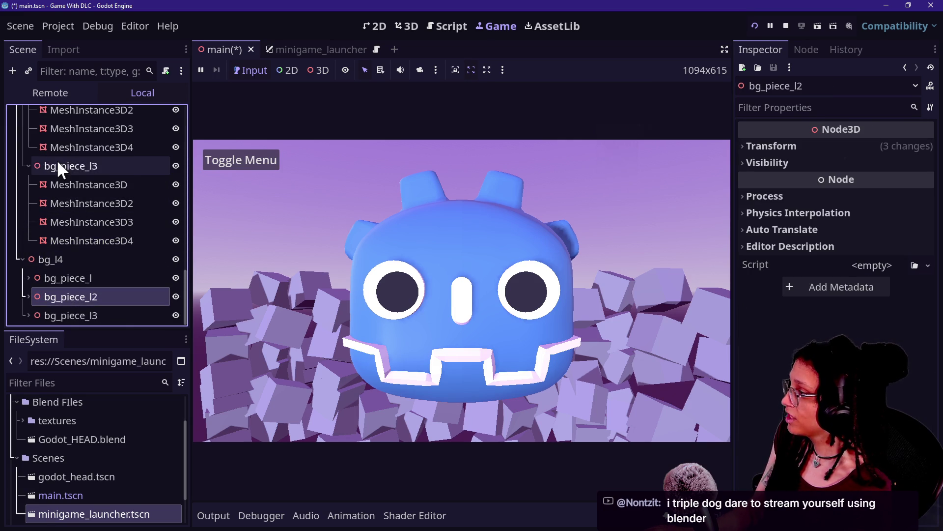
click(25, 166)
click(26, 148)
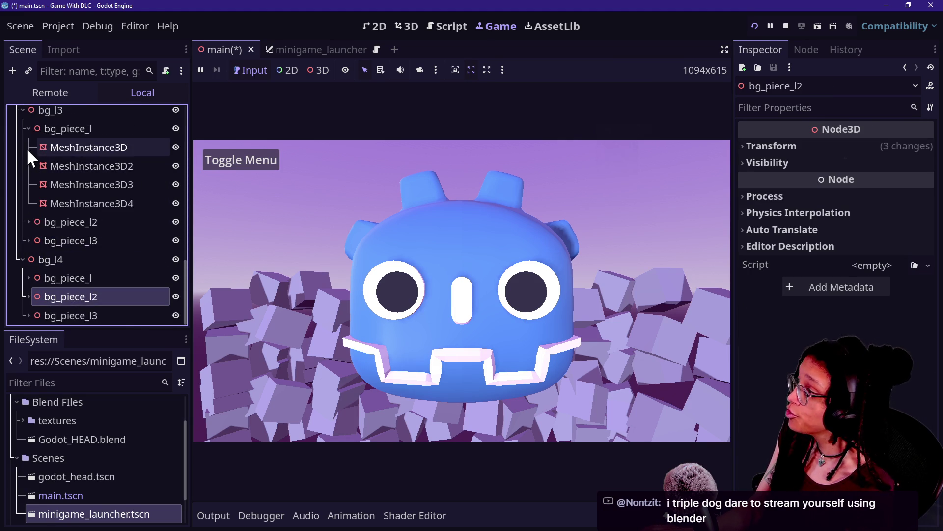
click(25, 148)
click(22, 258)
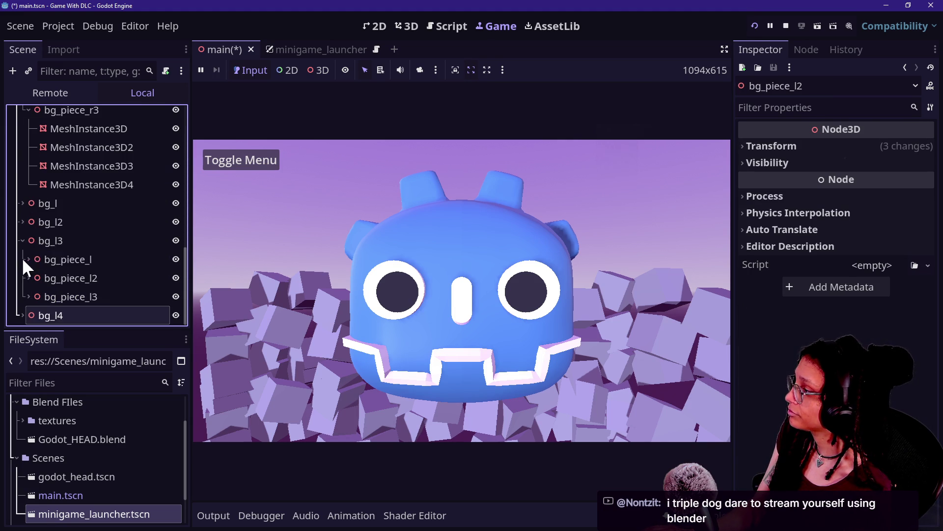
click(27, 243)
click(23, 243)
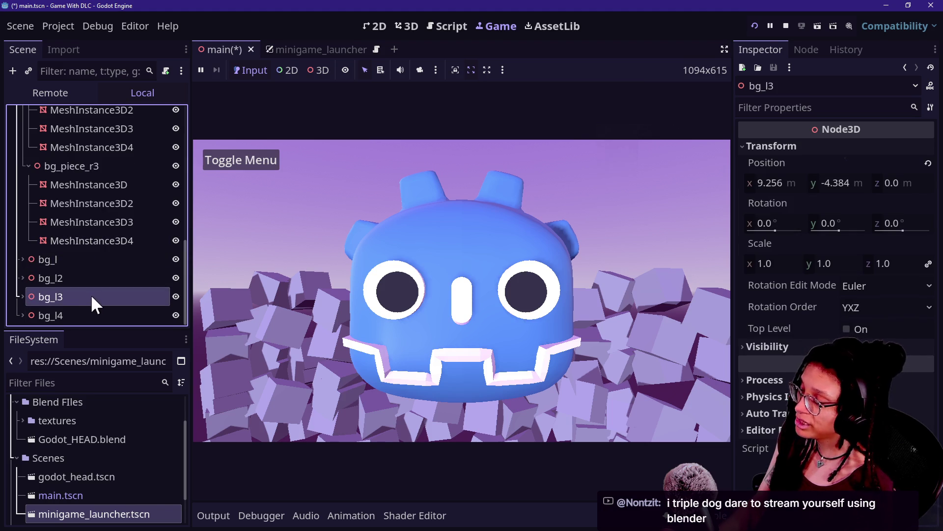
Rename bg_l3 to bg_c and bg_l4 to bg_c2
click(72, 297)
key(BackSpace)
key(BackSpace)
text(c)
key(Return)
click(81, 315)
click(90, 315)
key(BackSpace)
key(BackSpace)
text(cw2)
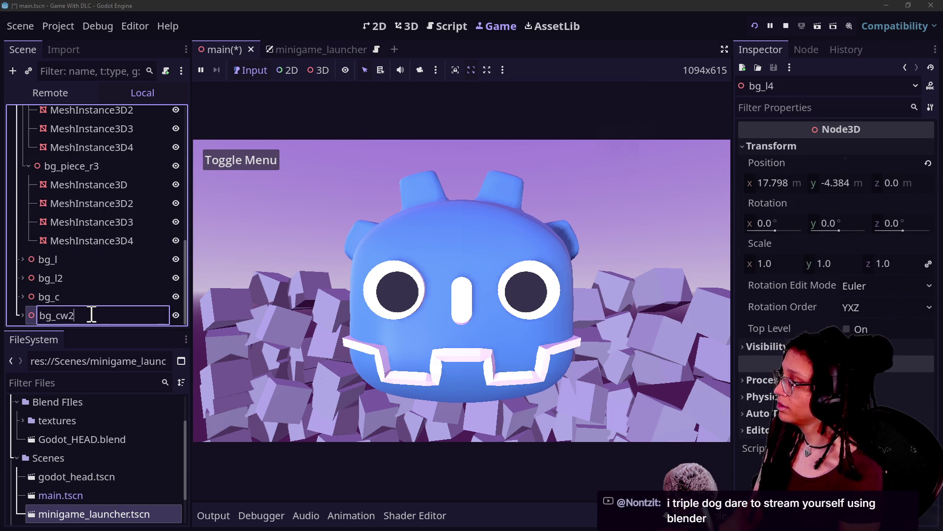
key(Left)
key(BackSpace)
key(Return)
Save the main scene with Ctrl+S
click(64, 259)
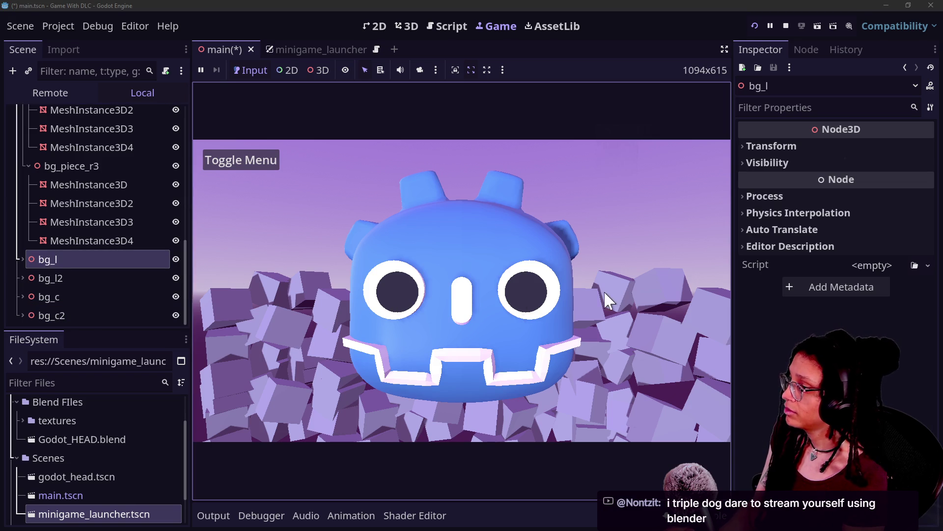
click(69, 207)
key(ctrl+s)
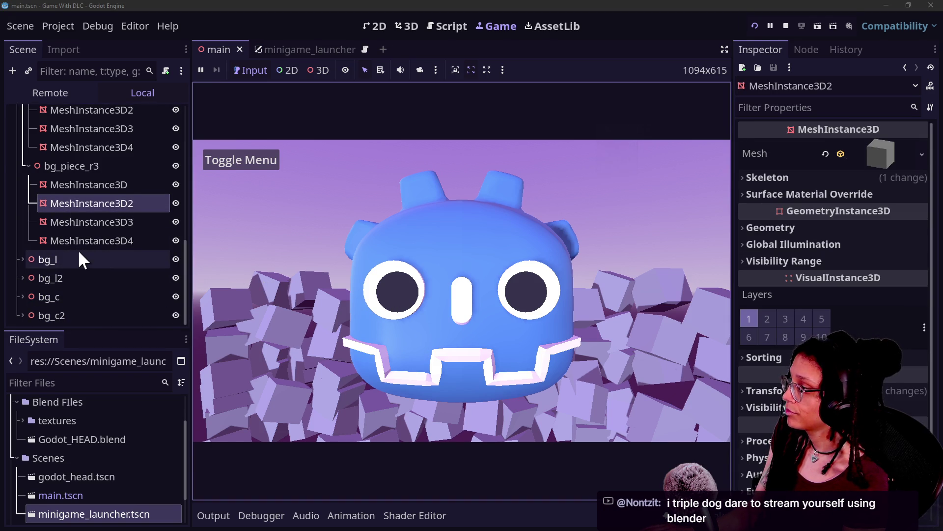
scroll(89, 170, up, 5)
click(72, 228)
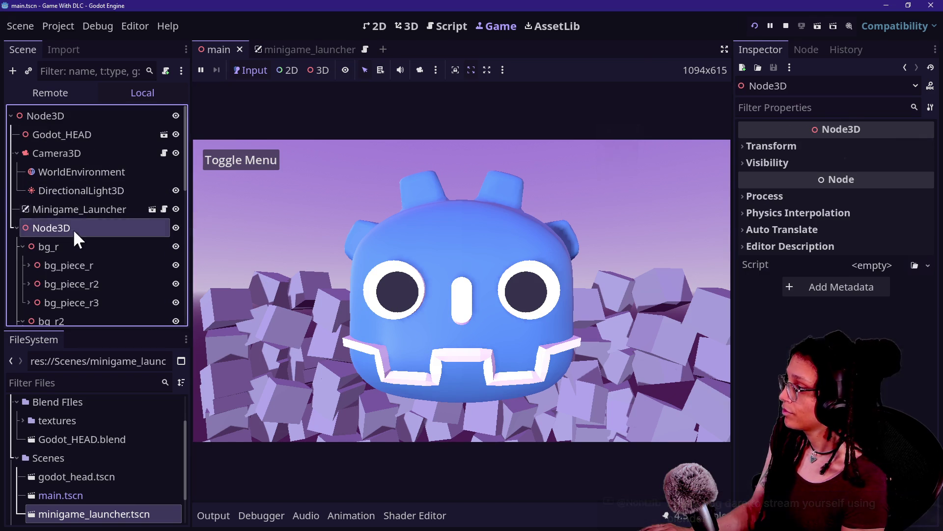
Move the background Node3D to x -0.5084, y 0.9226 with a -2° X tilt
click(795, 149)
mouse_move(781, 183)
mouse_down()
mouse_move(736, 183)
mouse_move(746, 182)
mouse_up()
click(317, 210)
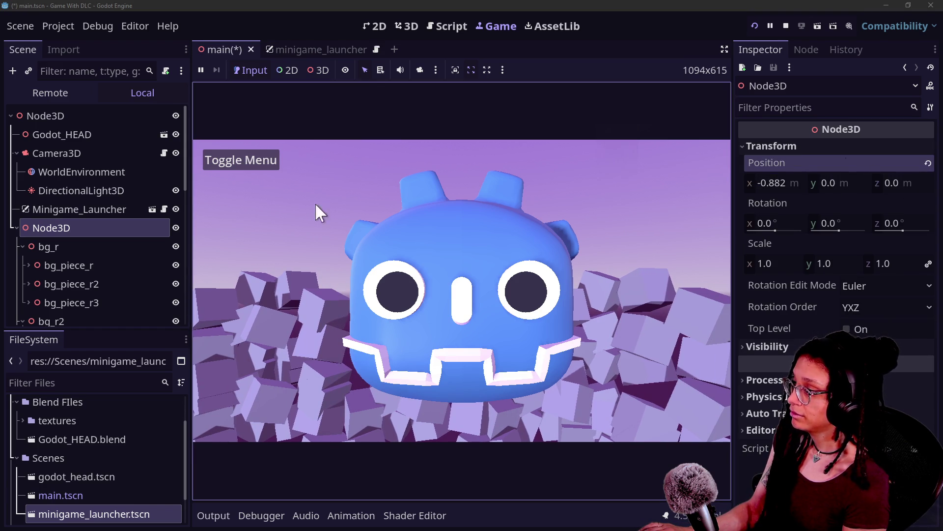
mouse_move(769, 223)
mouse_down()
mouse_move(802, 222)
mouse_move(761, 229)
mouse_move(841, 231)
mouse_up()
key(ctrl+z)
drag(835, 186, 880, 186)
drag(768, 182, 792, 182)
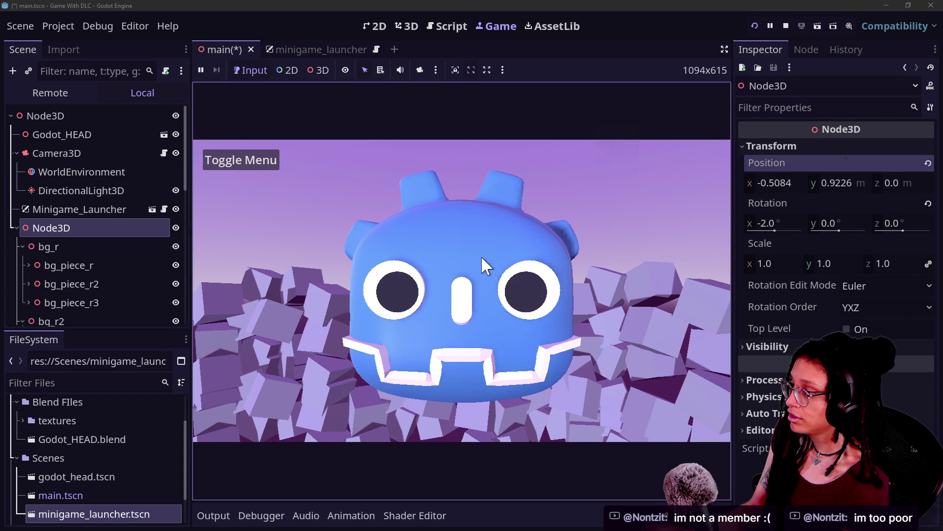
Select bg_r, save main.tscn, and show the minigame menu in the running game
click(57, 246)
key(ctrl+s)
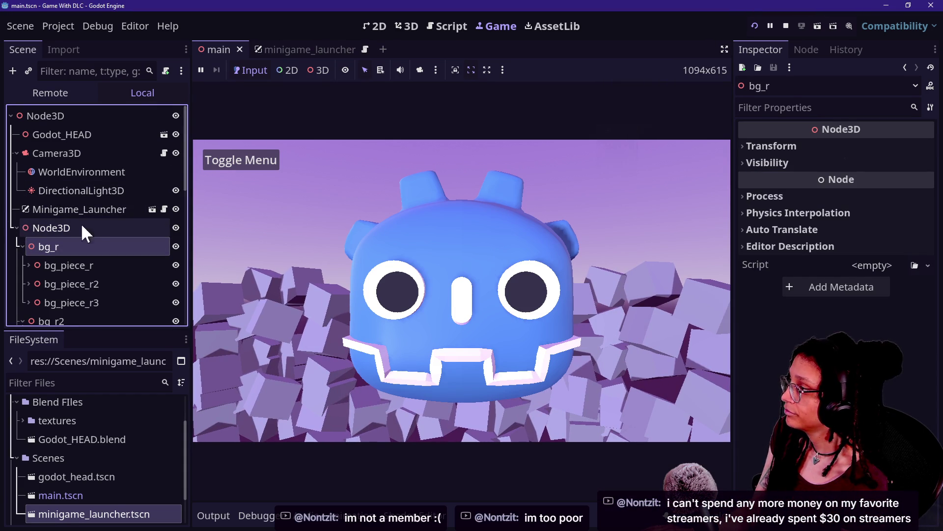
click(259, 161)
Hide the minigame menu, collapse the inner Node3D and rename it bg
click(260, 161)
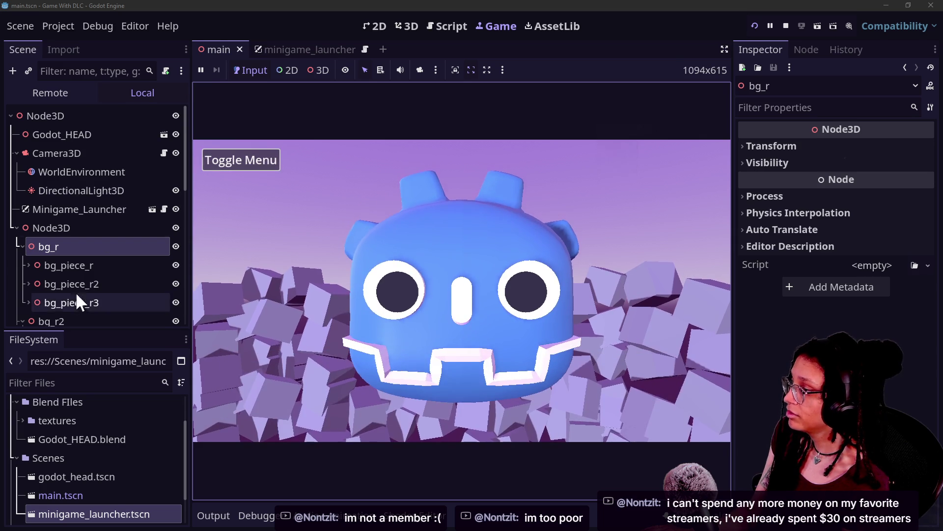
click(17, 227)
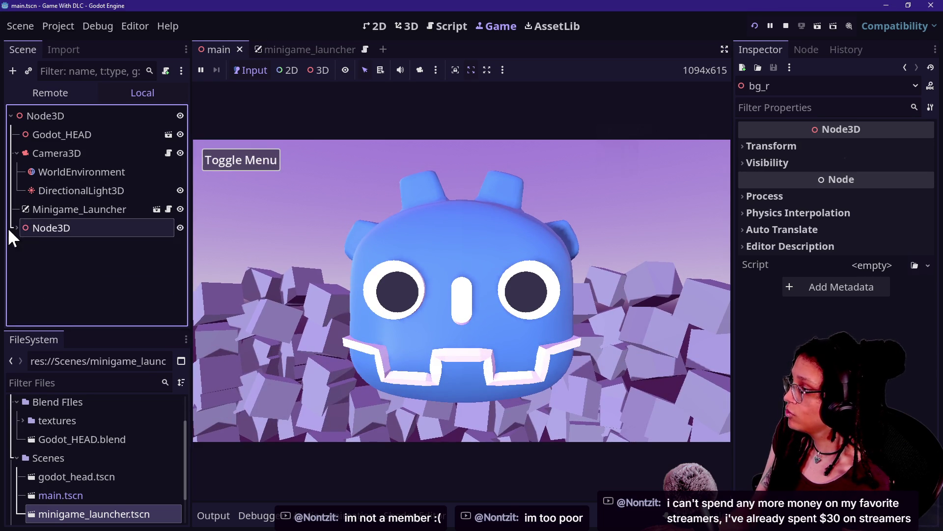
double_click(64, 228)
text(n)
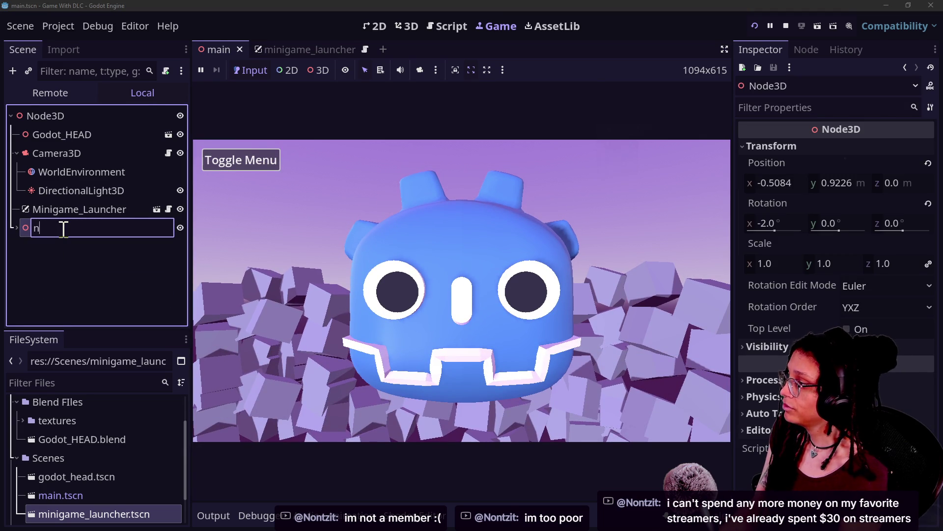
key(BackSpace)
text(bg)
key(Return)
Drag bg forward along its Z gizmo in the 3D view to z 6.2123
drag(898, 182, 850, 181)
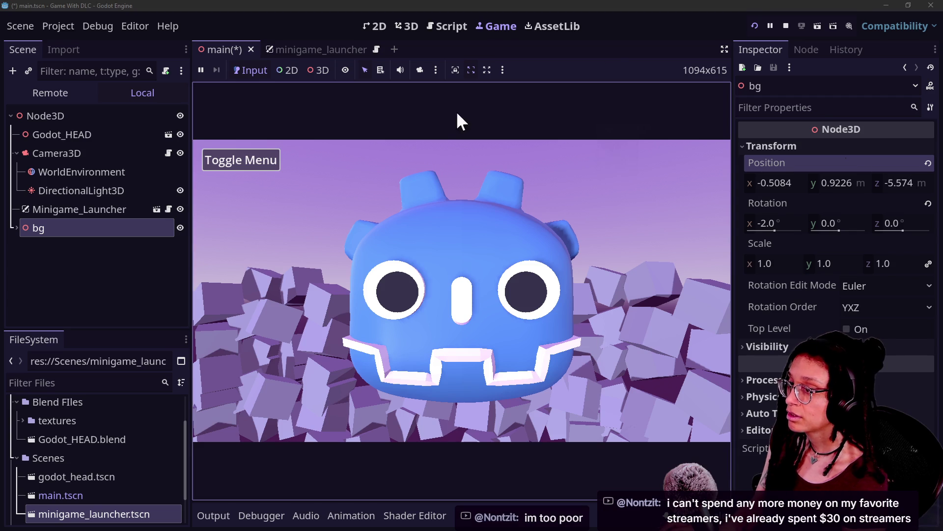
key(ctrl+z)
click(753, 26)
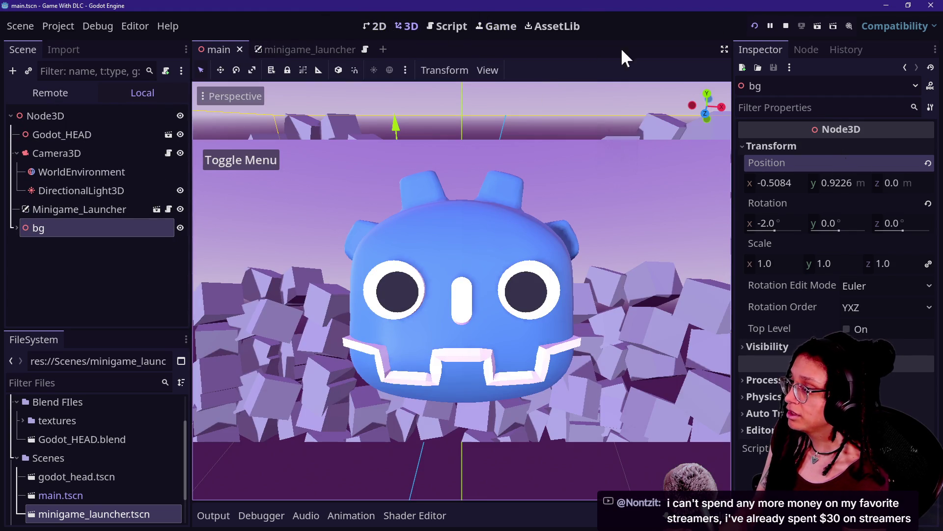
click(484, 22)
click(411, 24)
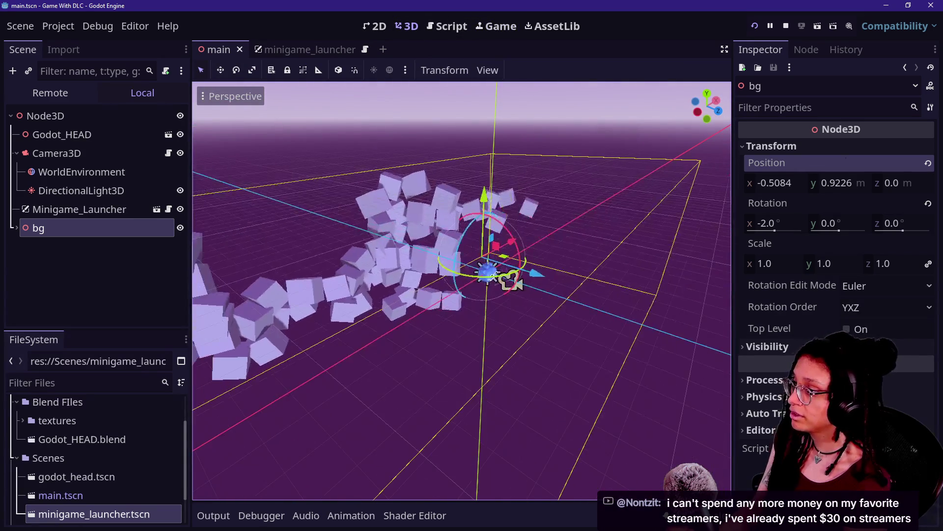
drag(526, 275, 722, 347)
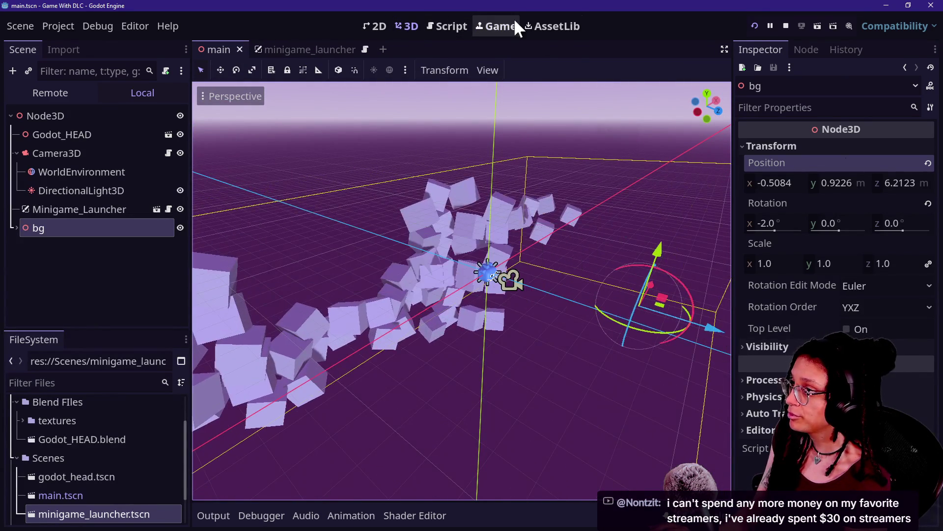
click(511, 20)
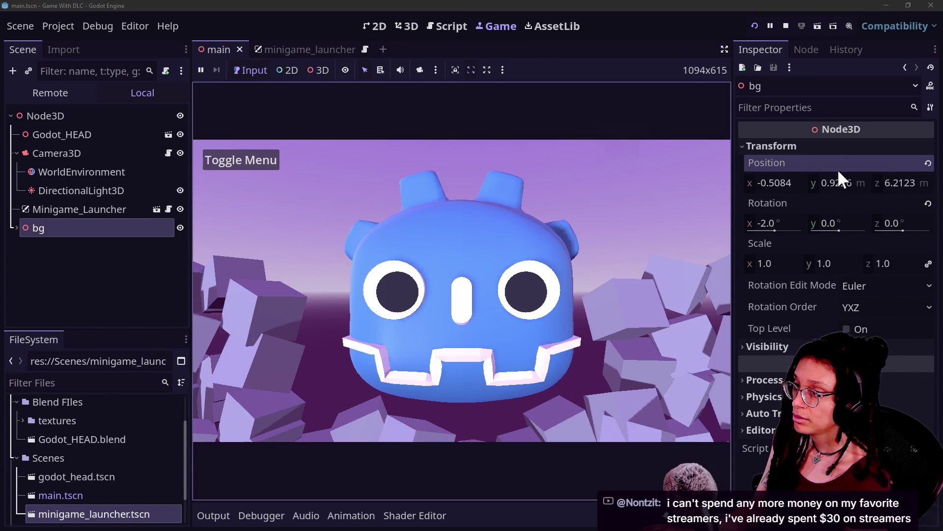
Raise bg to y 3.0846 and expand it to show its cube clusters
mouse_move(832, 182)
mouse_down()
mouse_move(872, 182)
mouse_move(854, 182)
mouse_up()
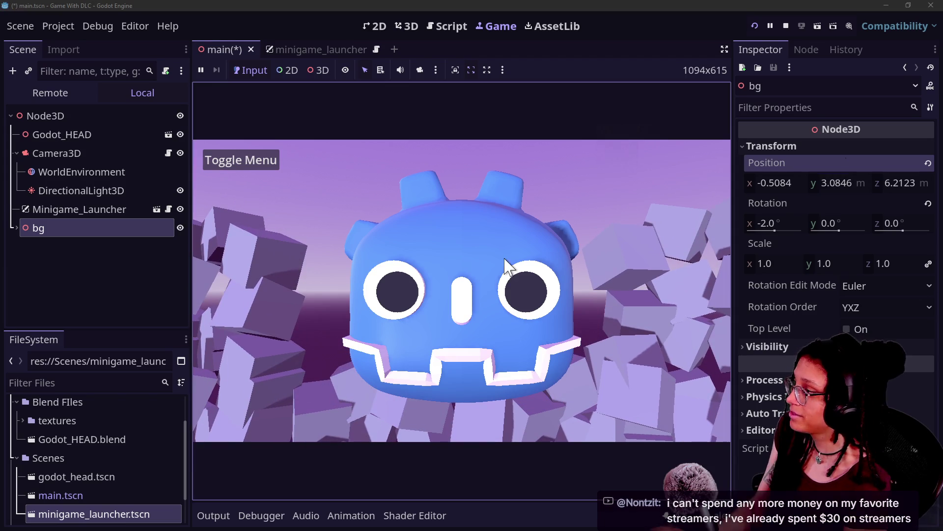
click(16, 228)
scroll(74, 295, down, 5)
Reposition bg_c3 to about y 1.308 and z -2.268, comparing against bg_c2
click(69, 313)
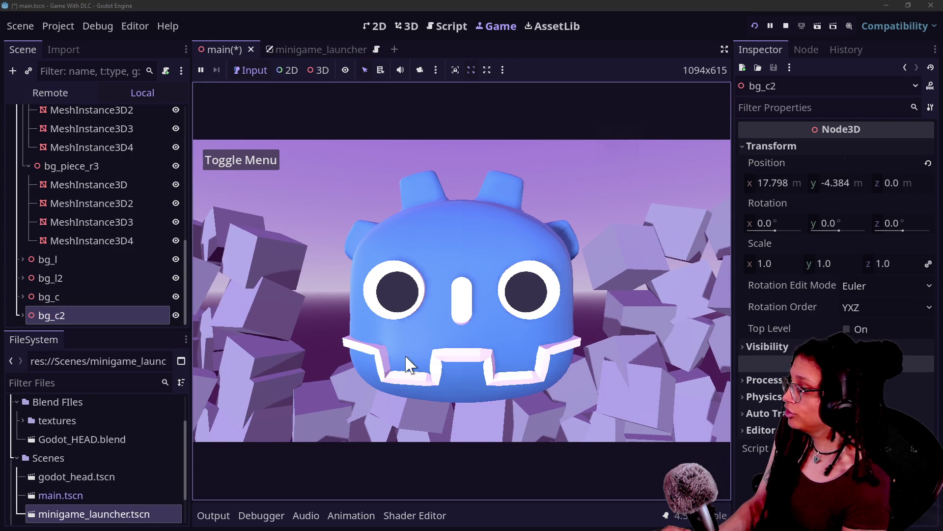
scroll(64, 298, down, 2)
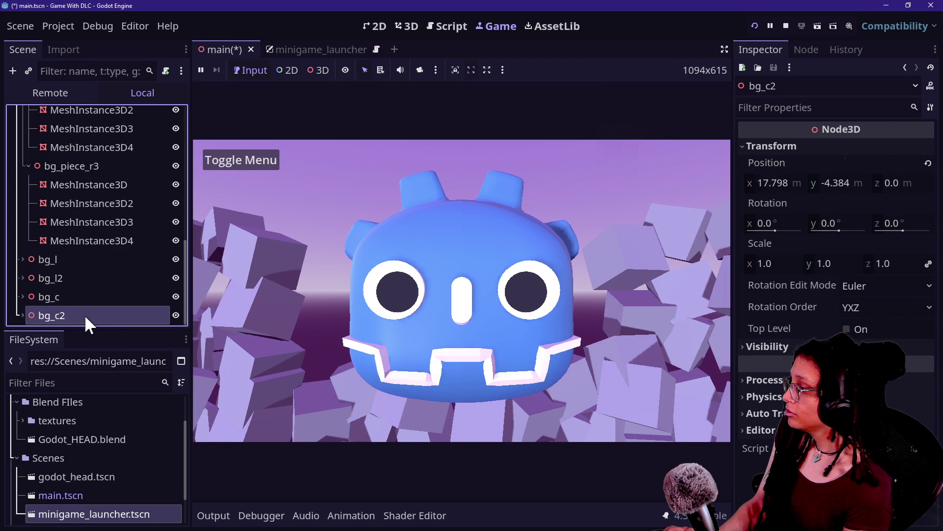
click(85, 314)
click(794, 147)
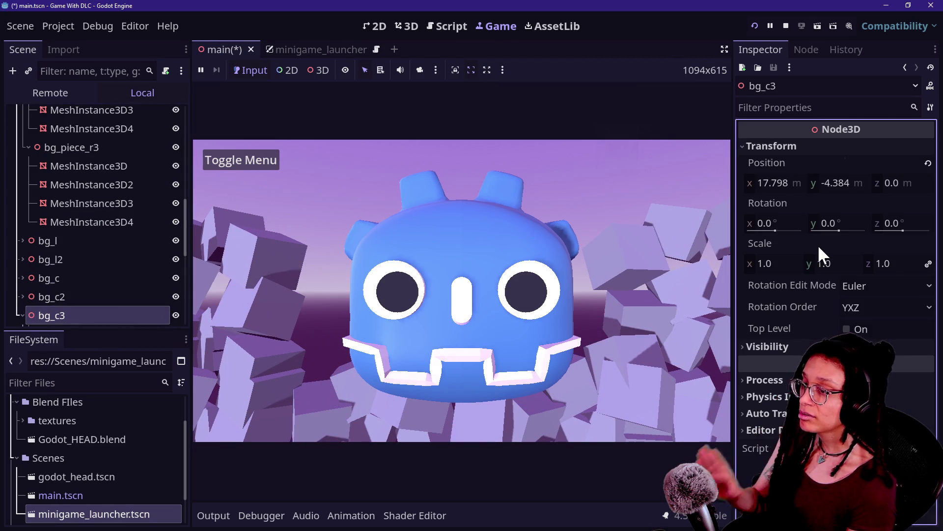
drag(835, 183, 893, 183)
drag(780, 179, 733, 179)
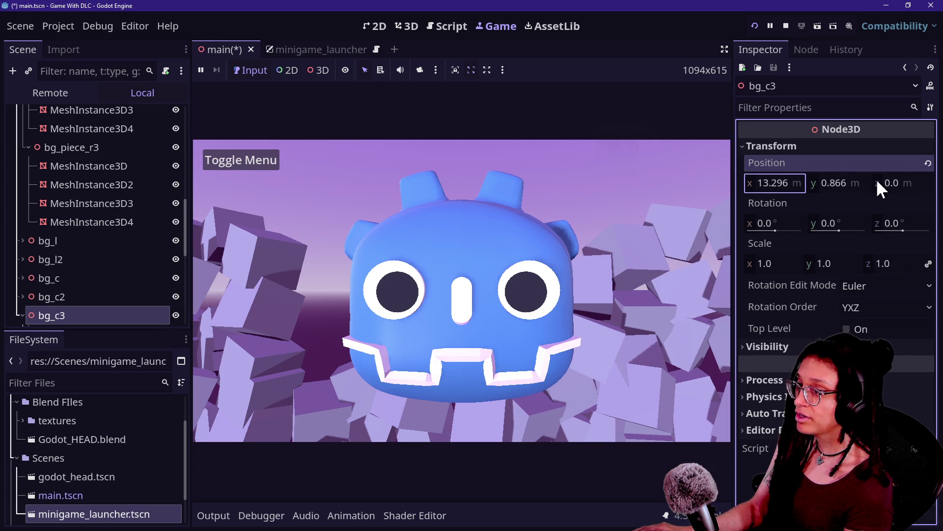
drag(891, 183, 868, 181)
drag(774, 183, 808, 183)
click(83, 312)
click(76, 295)
click(90, 313)
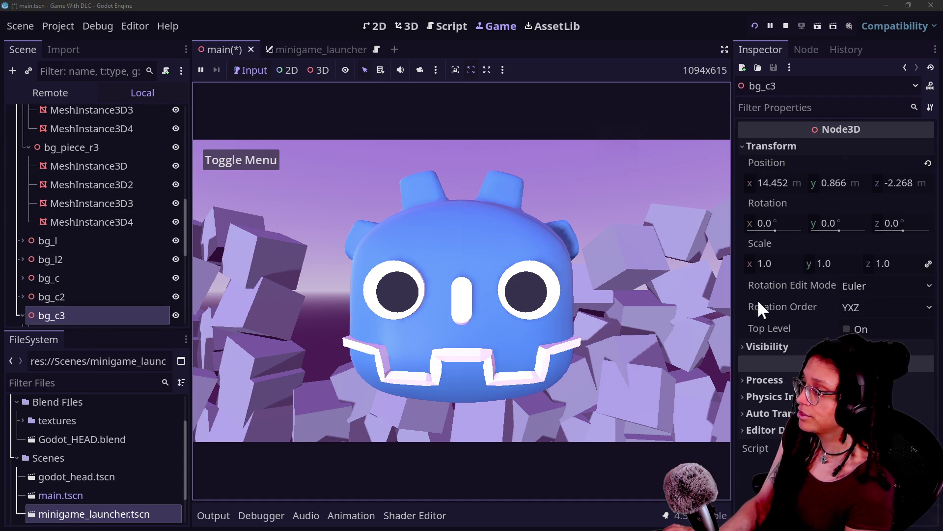
click(105, 297)
Move bg_c4 to about x 8.932, y 0.696, z -0.26
scroll(105, 299, down, 3)
click(101, 315)
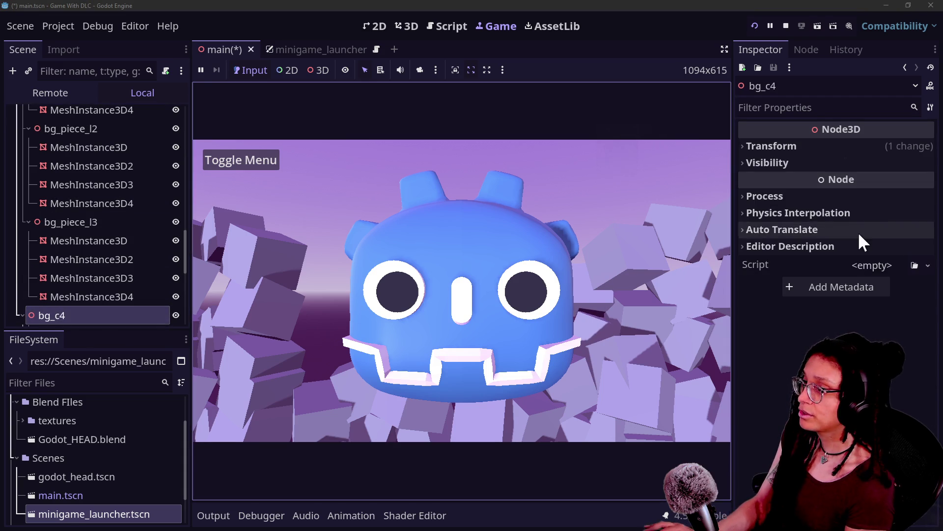
click(823, 145)
drag(804, 181, 776, 182)
drag(902, 183, 924, 183)
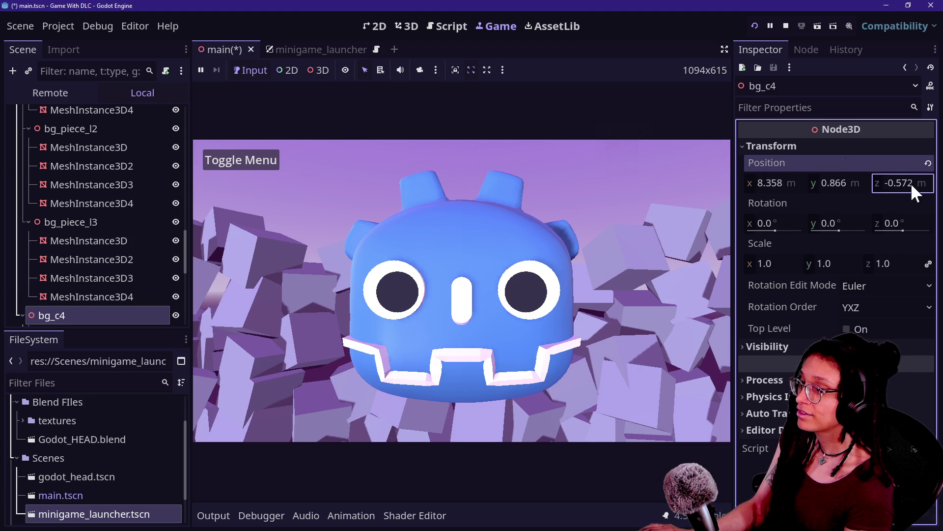
drag(767, 181, 818, 183)
mouse_move(94, 296)
mouse_down()
mouse_move(98, 312)
mouse_move(106, 304)
mouse_up()
click(96, 314)
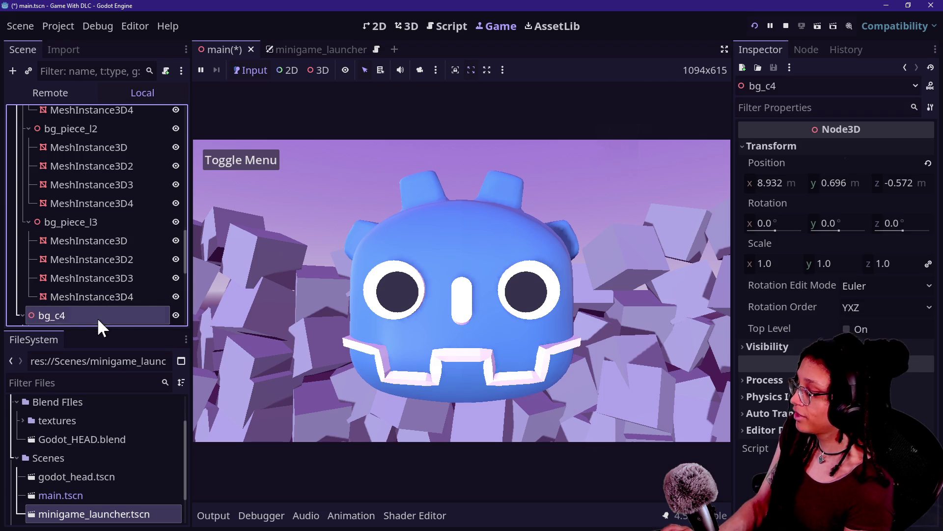
click(74, 297)
Shift bg_c5 along X to about 11.74 beside bg_c4 and preview in the game
scroll(78, 311, down, 5)
click(78, 315)
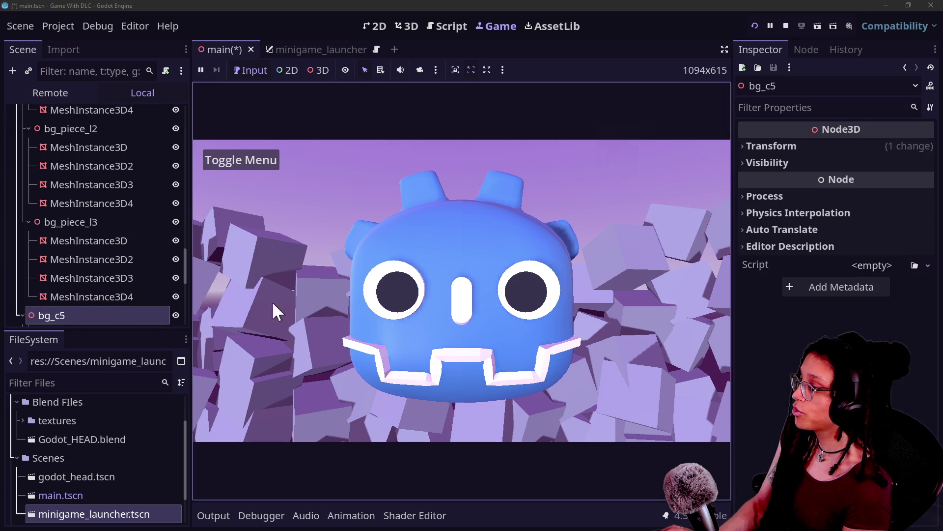
click(779, 142)
mouse_move(772, 183)
mouse_down()
mouse_move(757, 183)
mouse_move(793, 183)
mouse_up()
click(428, 246)
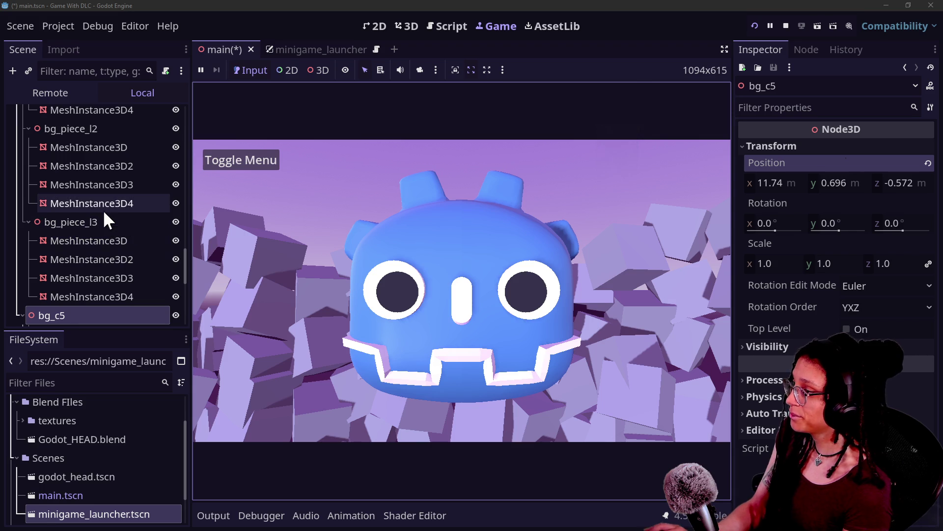
click(163, 184)
Collapse and select bg, then toggle the minigame menu several times to test it
scroll(49, 193, up, 10)
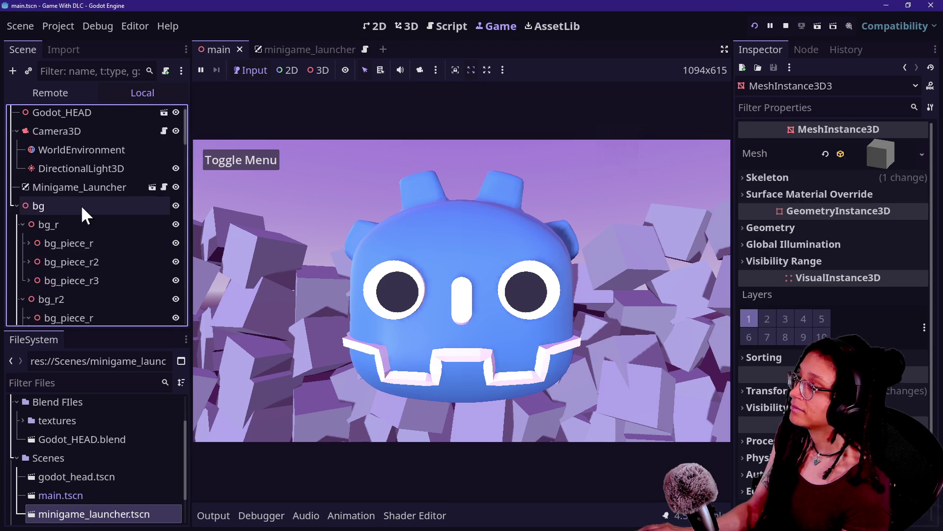
click(15, 204)
click(70, 227)
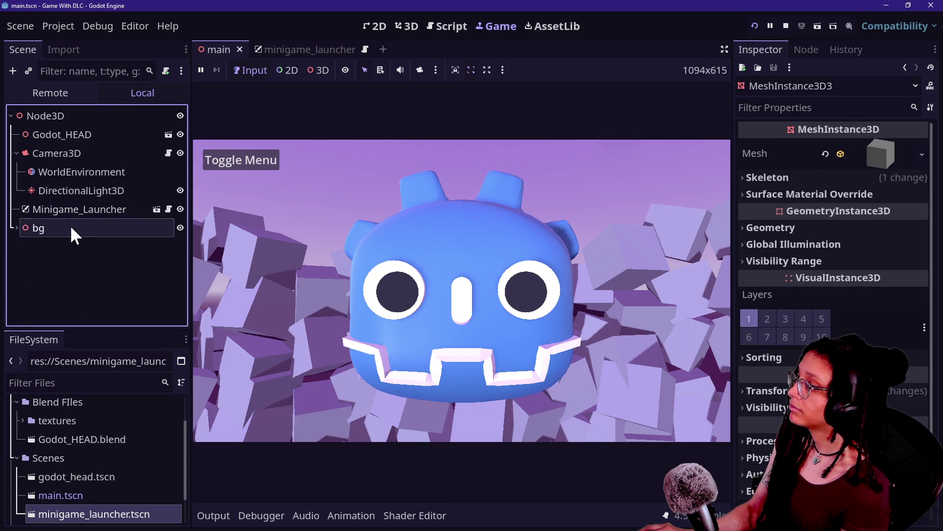
click(276, 159)
click(268, 159)
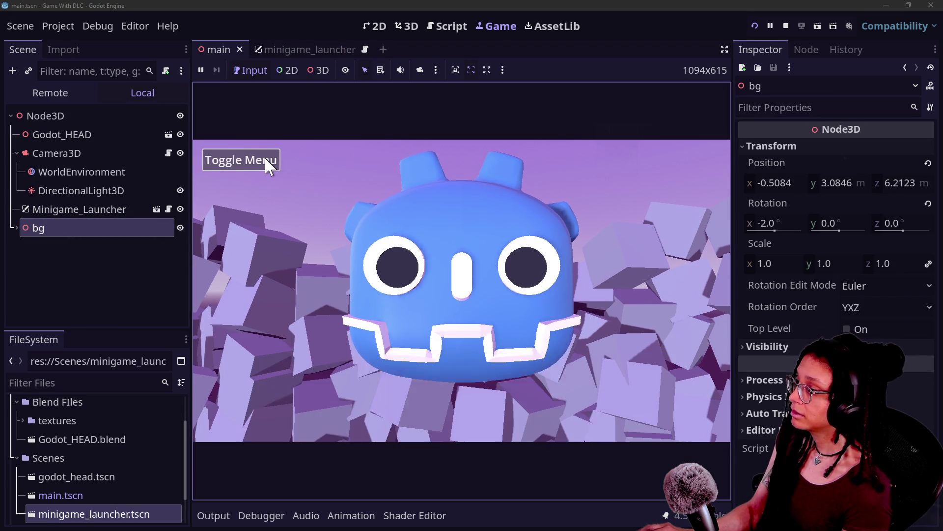
click(265, 158)
click(264, 159)
click(263, 159)
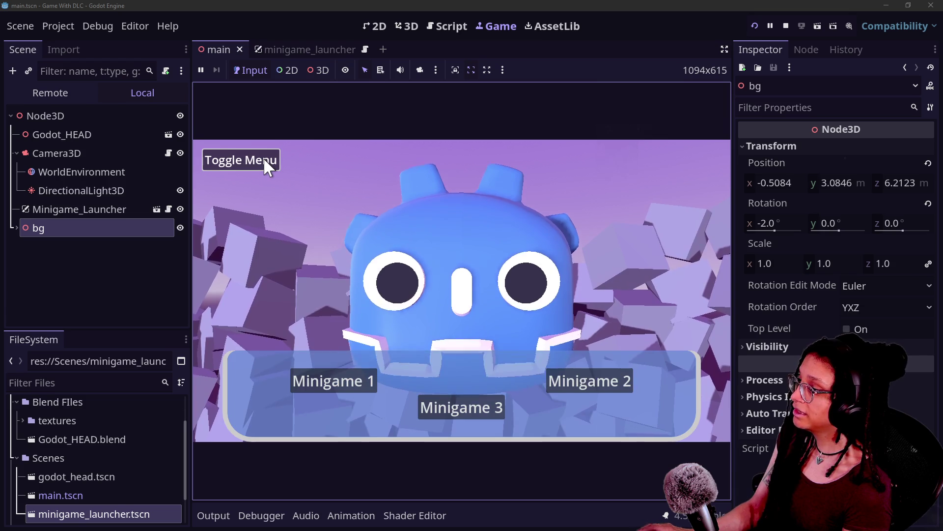
click(229, 160)
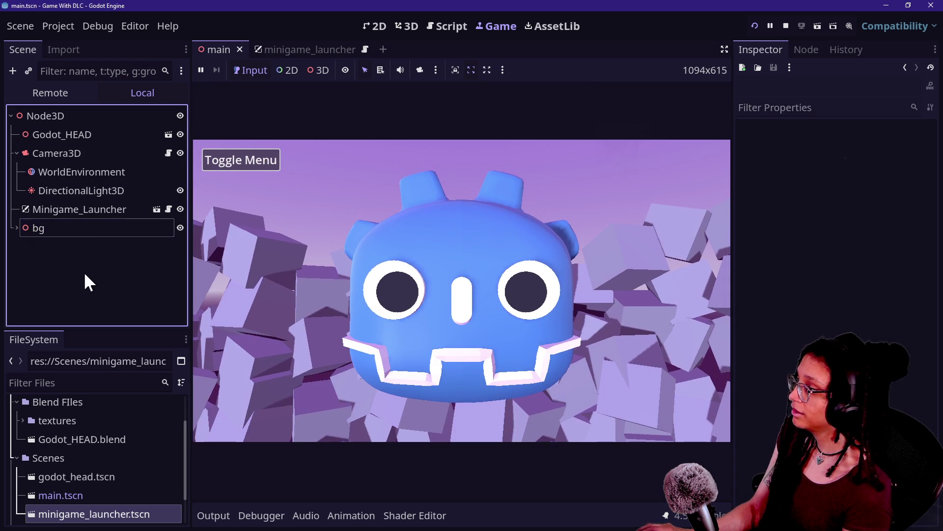
Push bg forward to z 11.9803 and retest the minigame menu toggle
mouse_move(900, 184)
mouse_down()
mouse_move(885, 184)
mouse_move(935, 184)
mouse_up()
click(37, 214)
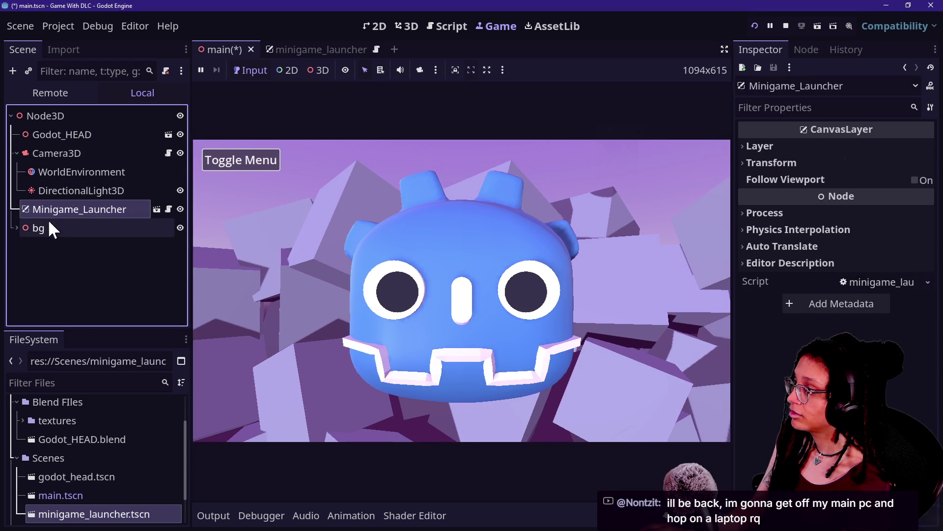
click(238, 155)
click(237, 152)
click(236, 158)
click(232, 161)
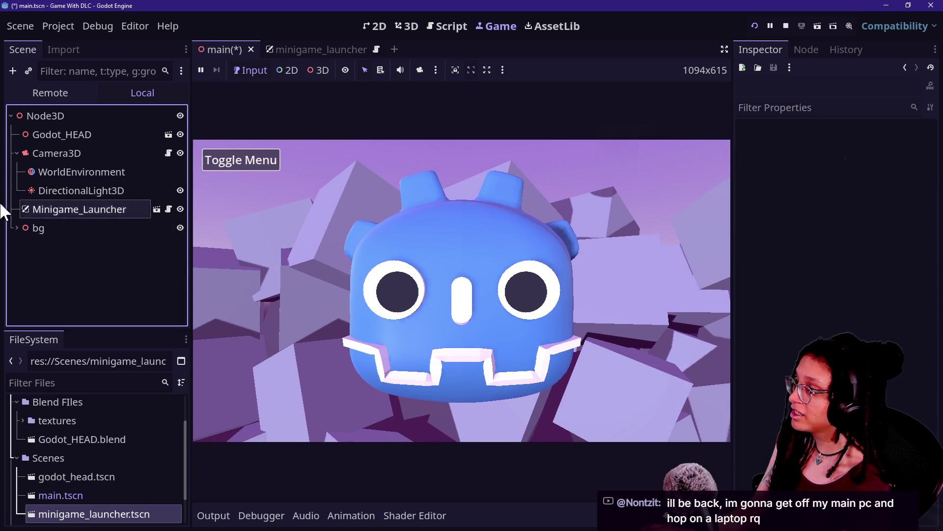
click(39, 228)
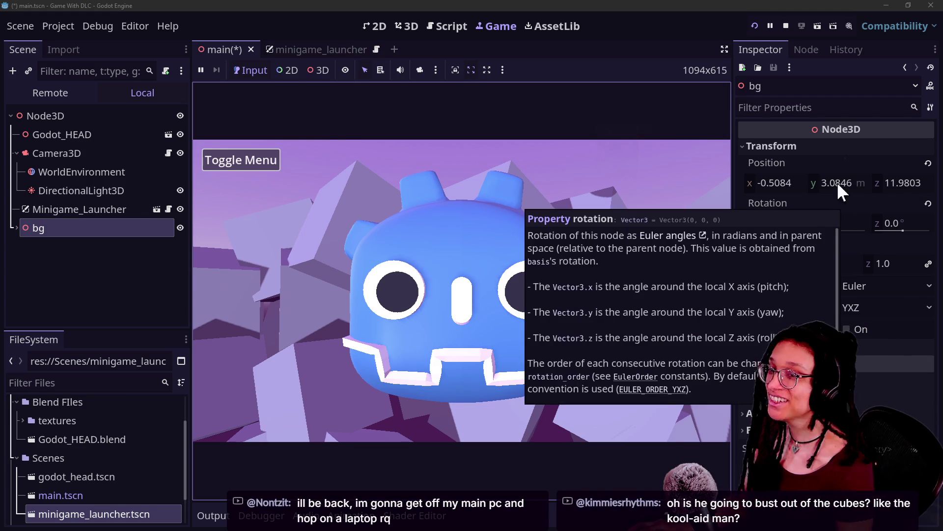
Push bg forward to z 12.4983 and save the main scene
drag(908, 185, 909, 186)
click(282, 179)
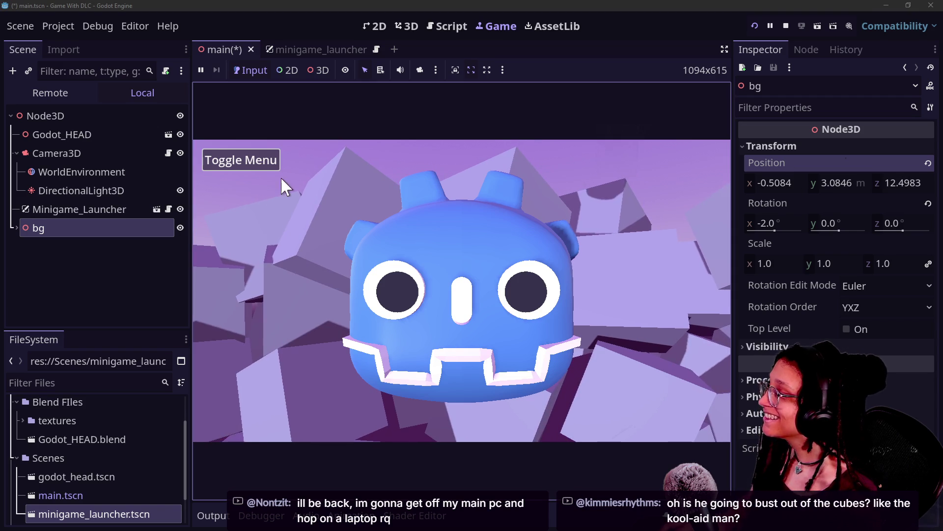
key(ctrl+s)
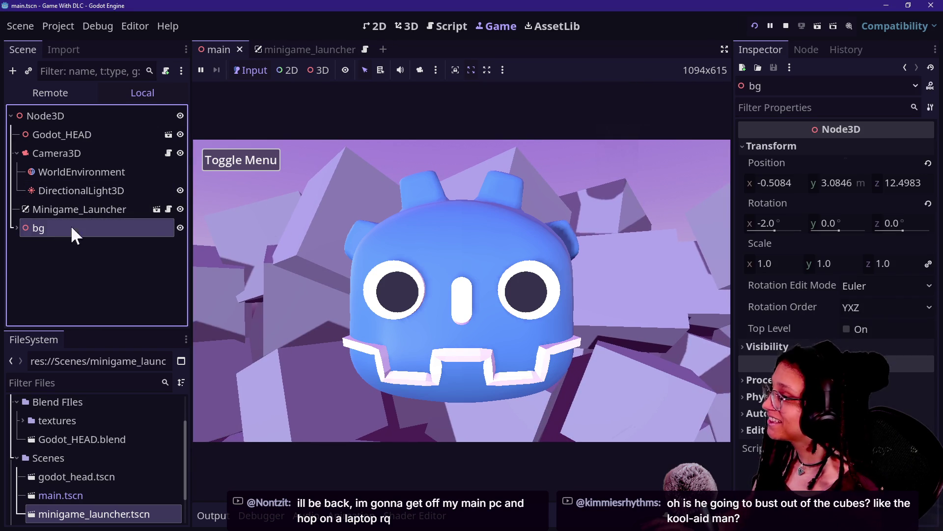
Test the minigame menu by toggling it on and off repeatedly
click(236, 164)
click(236, 165)
click(236, 164)
click(112, 271)
click(221, 161)
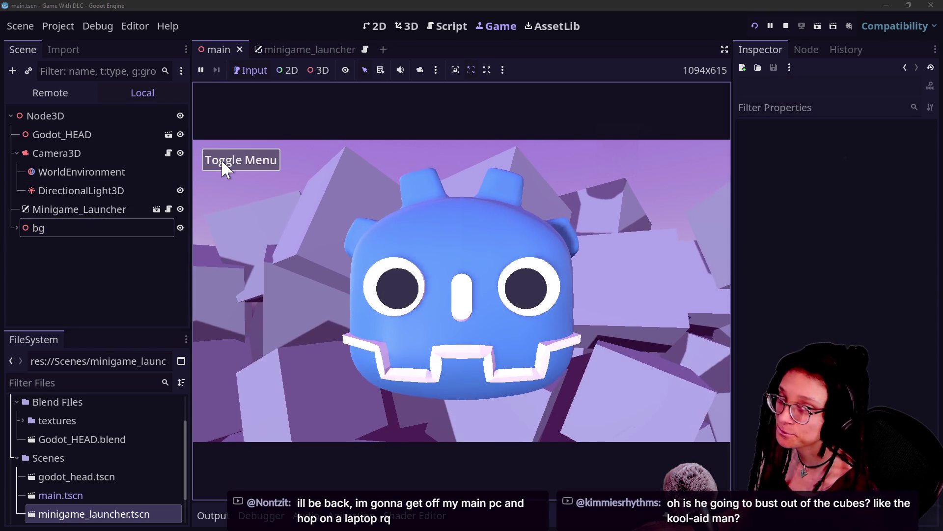
click(222, 160)
click(221, 161)
click(222, 160)
click(221, 161)
click(88, 236)
Enlarge the bg backdrop's scale and push it back, then save main
click(85, 227)
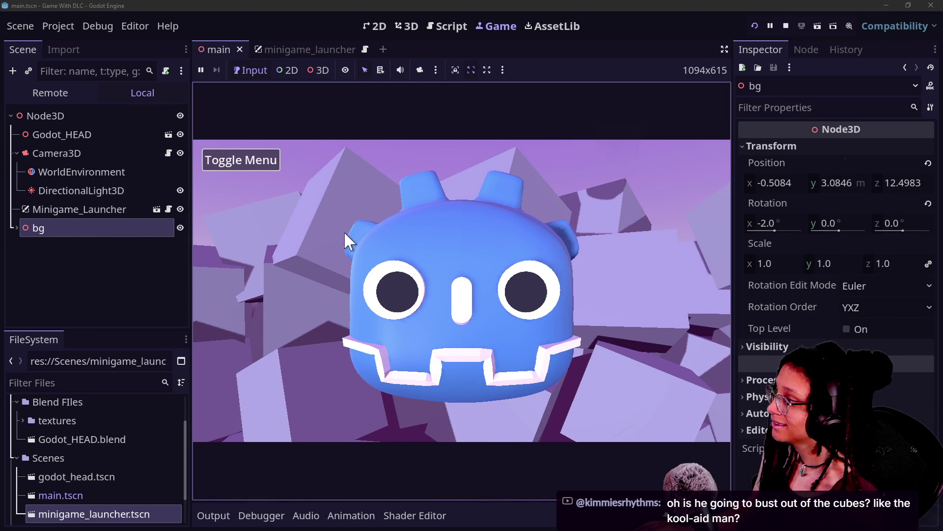
mouse_move(831, 260)
mouse_down()
mouse_move(870, 260)
mouse_move(831, 260)
mouse_up()
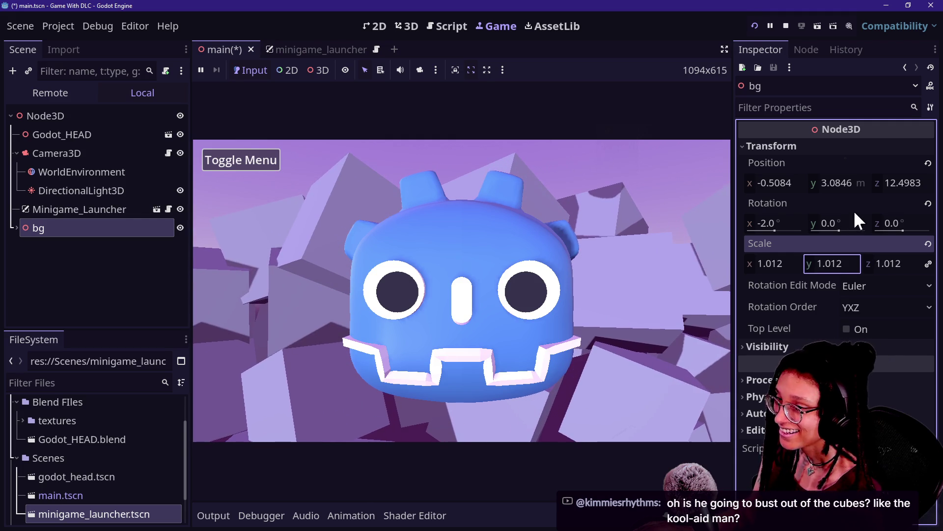
drag(894, 184, 921, 184)
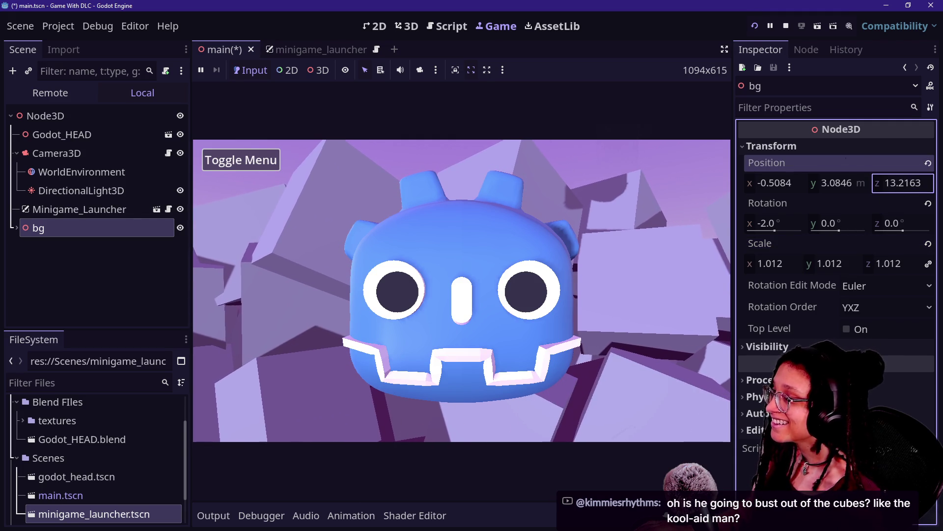
click(75, 273)
key(ctrl+s)
Retest showing and hiding the minigame menu in the running game
click(265, 160)
click(265, 159)
click(264, 158)
click(264, 158)
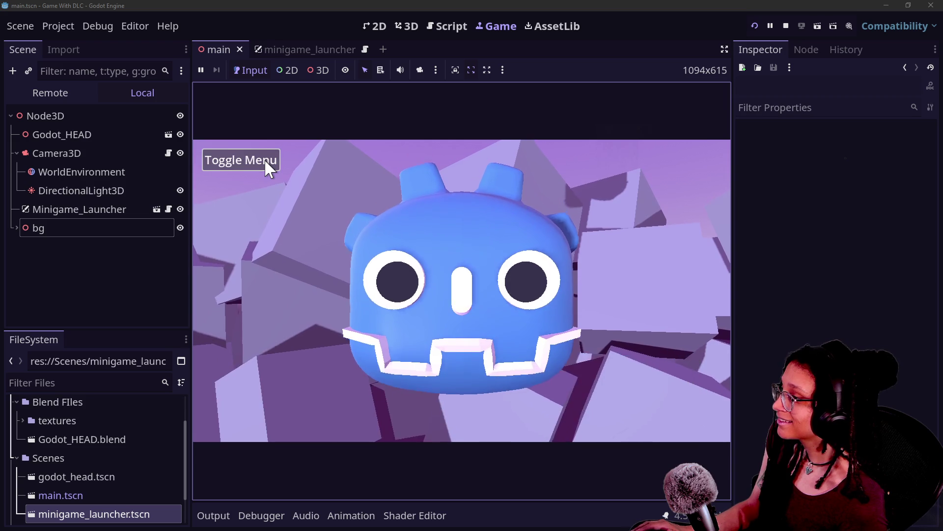
click(264, 158)
click(263, 161)
click(264, 160)
click(264, 160)
Set bg to z 13.8763 and scale 1.064, saving the scene
click(94, 229)
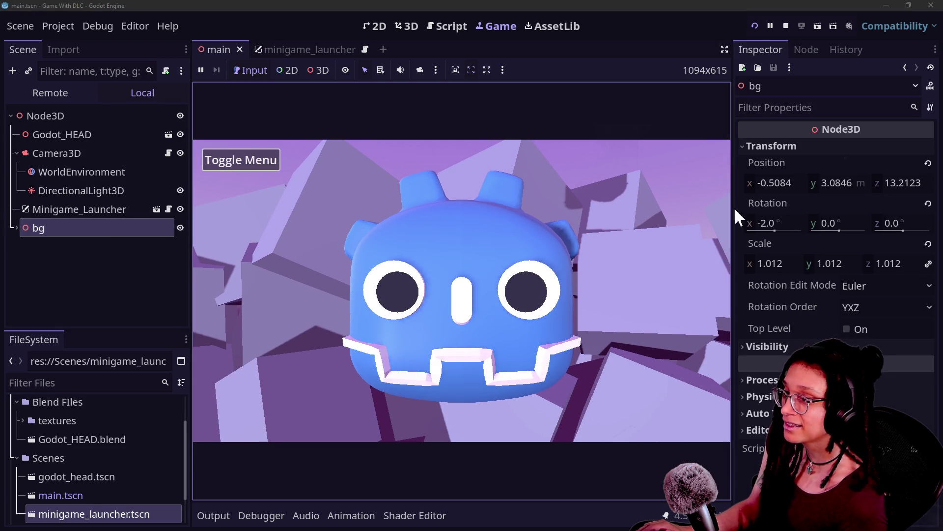
mouse_move(912, 186)
mouse_down()
mouse_move(894, 187)
mouse_move(924, 187)
mouse_up()
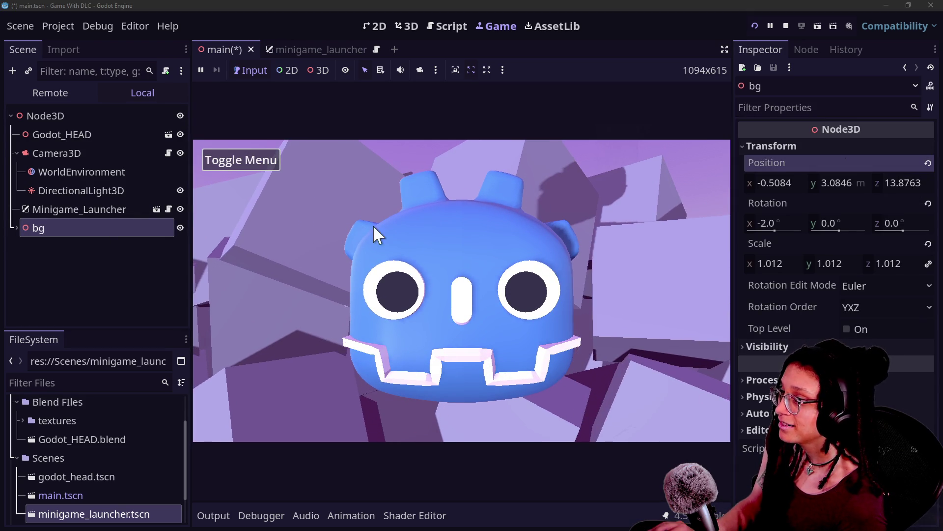
key(ctrl+s)
mouse_move(835, 263)
mouse_down()
mouse_move(795, 264)
mouse_move(879, 263)
mouse_move(842, 270)
mouse_up()
Save main.tscn and toggle the minigame menu repeatedly to test it
click(153, 298)
key(ctrl+s)
click(260, 158)
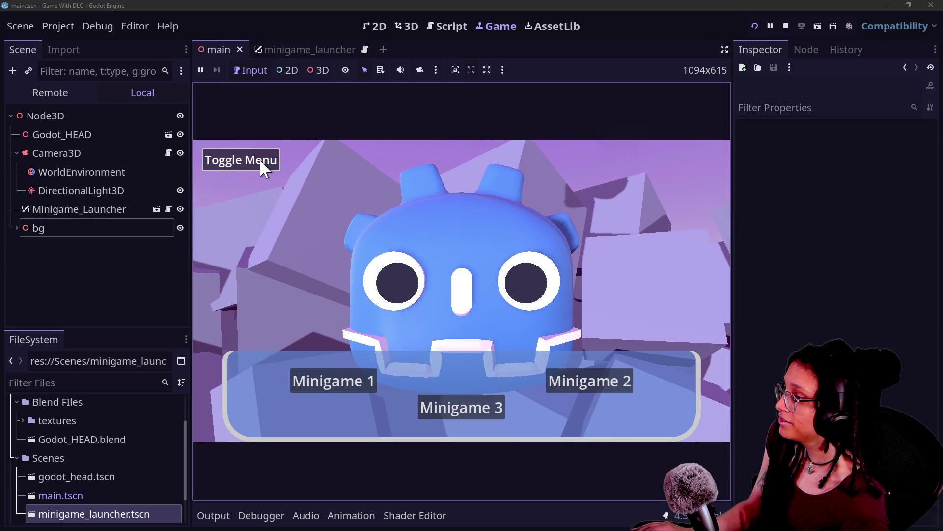
click(260, 158)
click(243, 163)
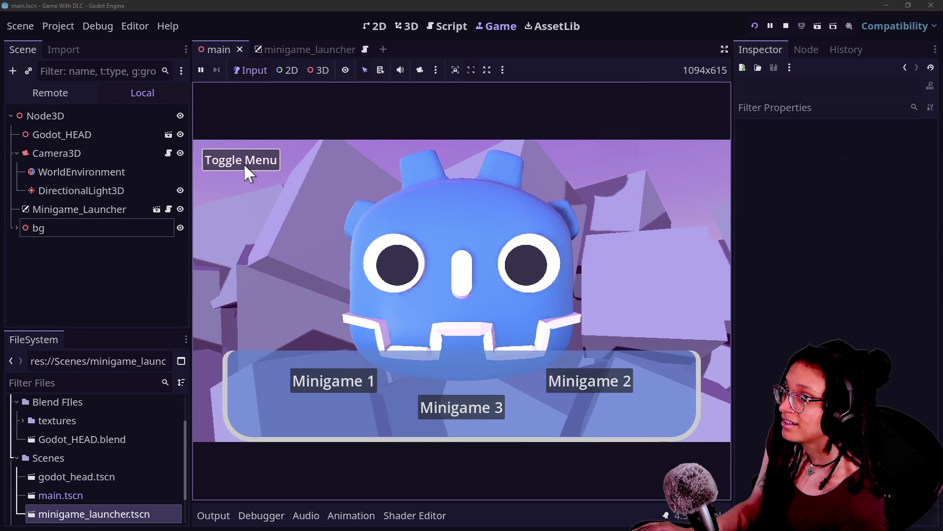
click(243, 163)
click(244, 164)
click(244, 164)
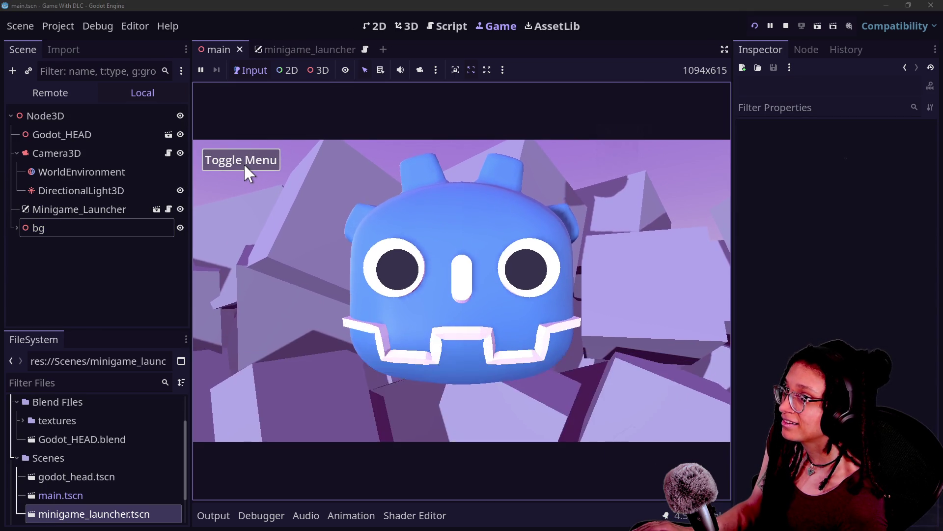
click(244, 163)
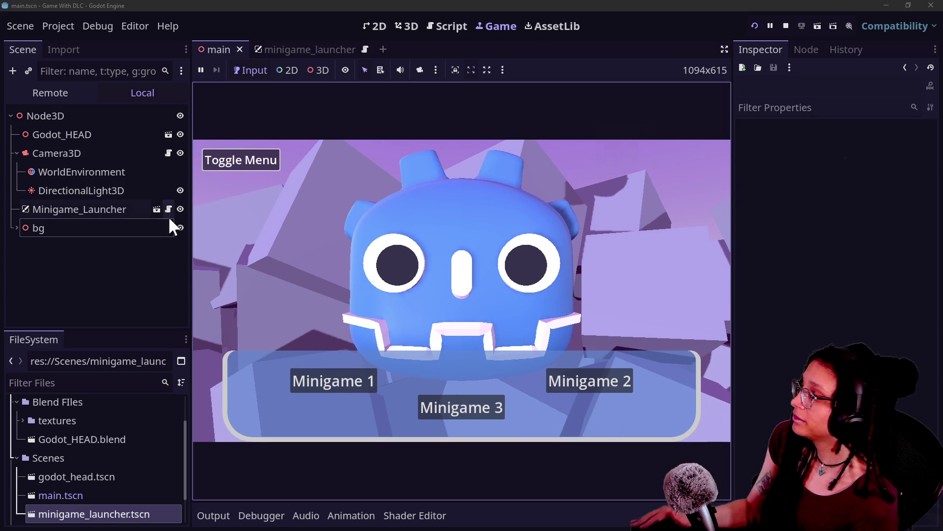
Toggle the menu once more, focus Minigame 1, and switch to the minigame_launcher scene
click(226, 164)
click(225, 161)
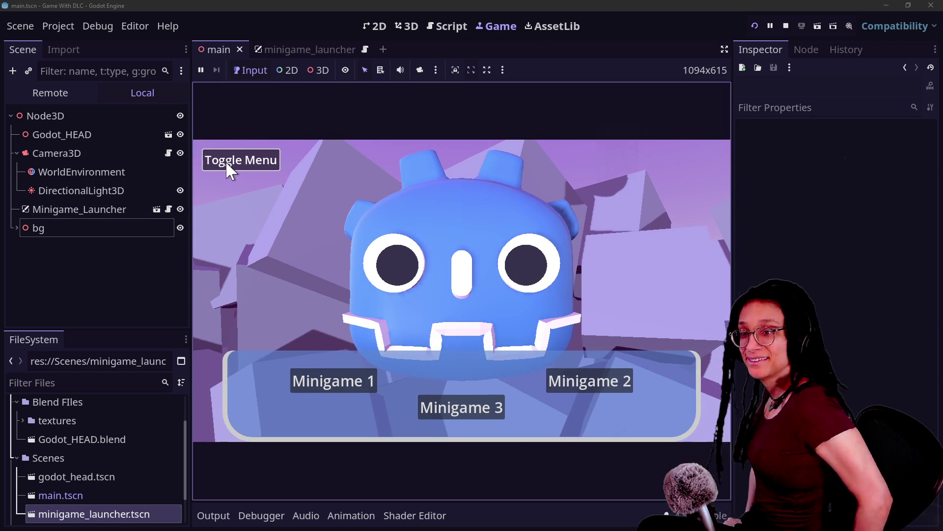
click(331, 374)
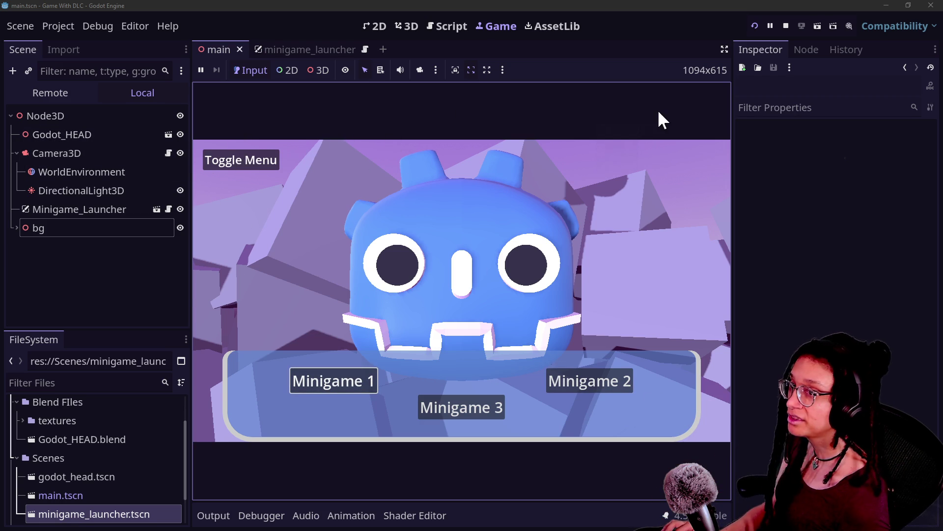
click(287, 50)
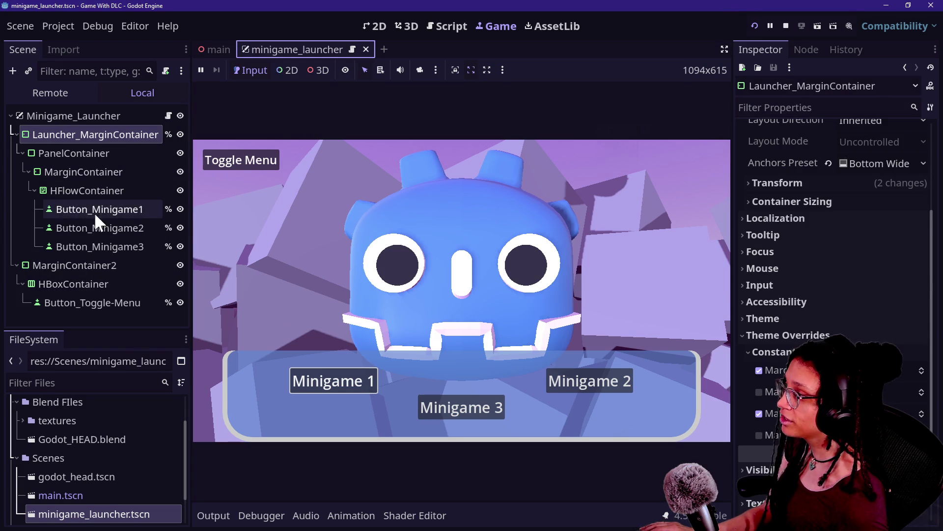
Raise the alpha of the PanelContainer's blue BG Color to make it more opaque
click(90, 156)
click(872, 326)
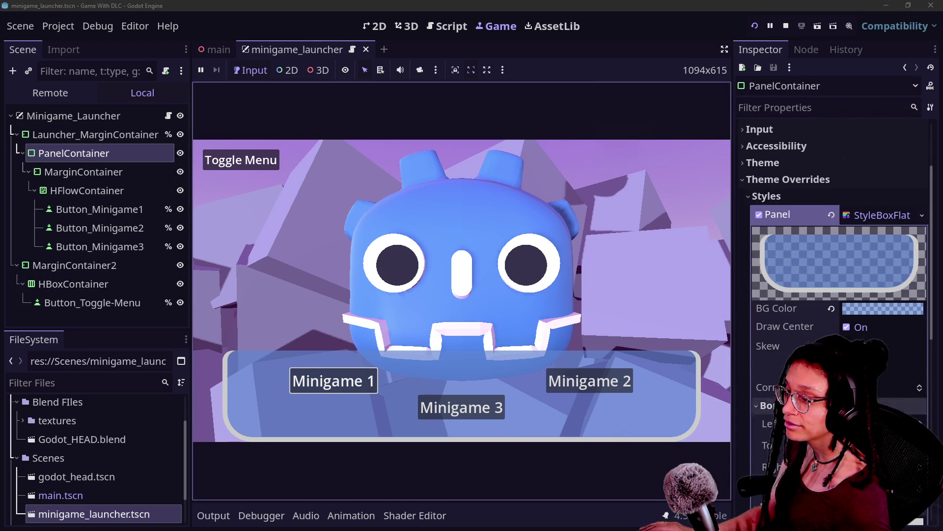
click(871, 309)
drag(862, 264, 874, 267)
click(766, 376)
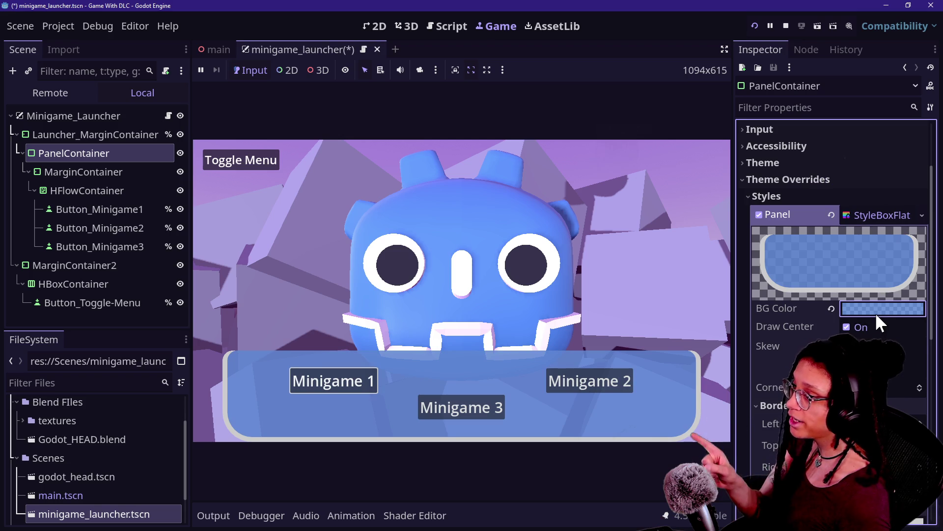
click(875, 311)
right_click(768, 389)
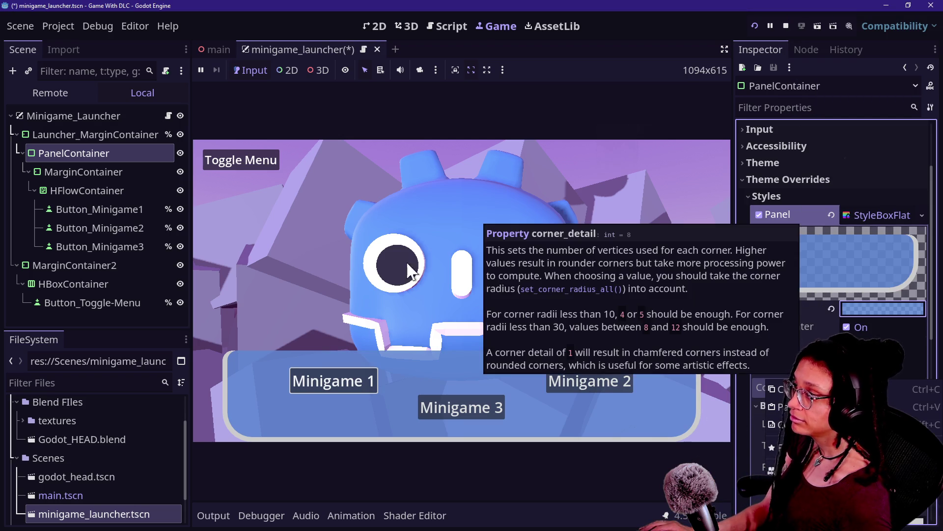
Widen Launcher_MarginContainer's left and right margin theme overrides
click(142, 136)
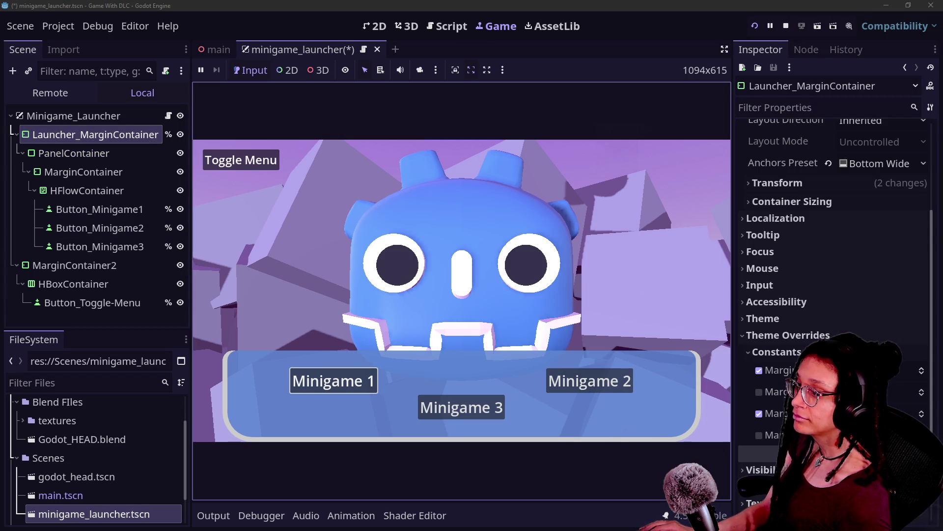
drag(835, 370, 845, 371)
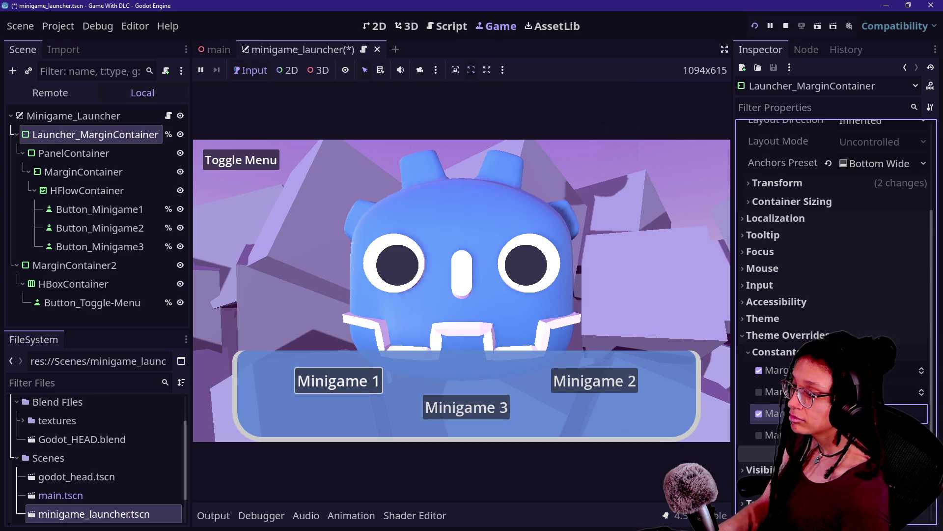
drag(835, 413, 845, 413)
click(845, 370)
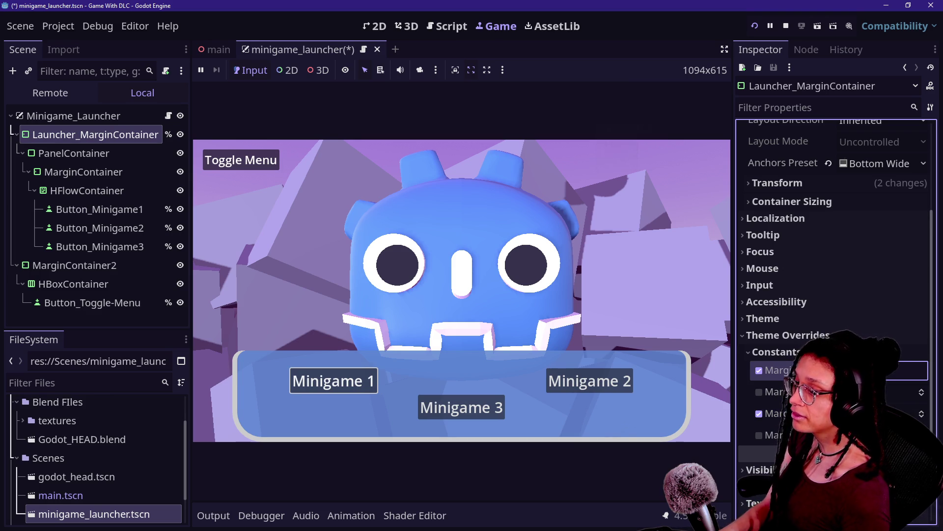
key(Return)
click(845, 413)
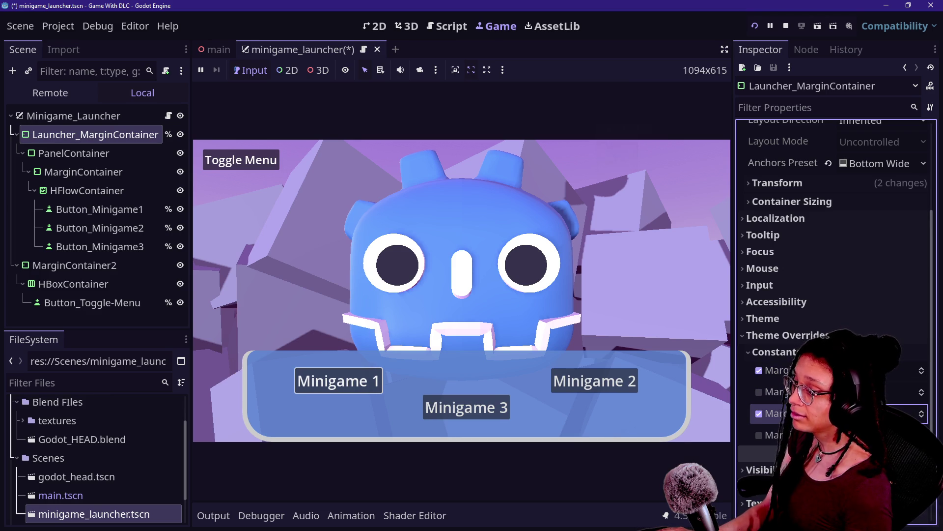
key(Return)
Try much larger left and right margins, then reduce both and reselect PanelContainer
click(845, 370)
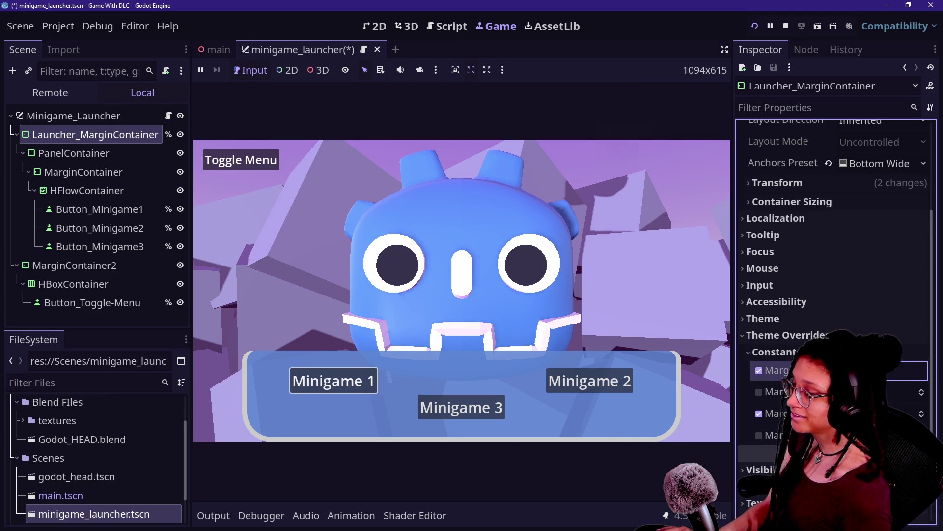
key(Return)
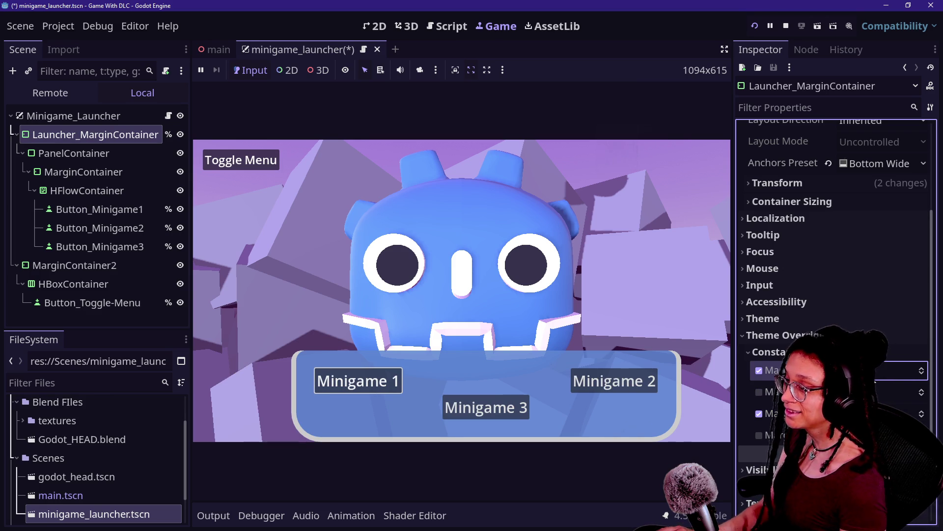
key(Return)
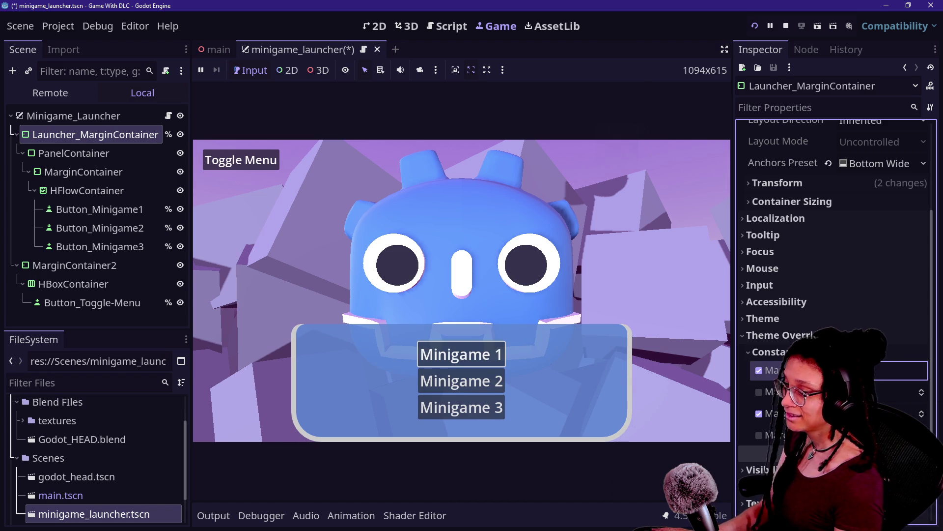
key(Return)
click(887, 413)
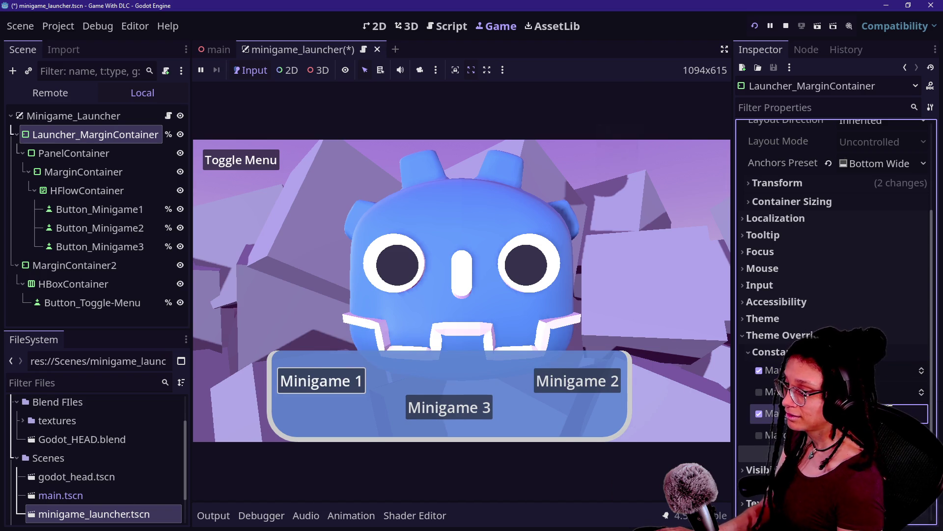
key(Return)
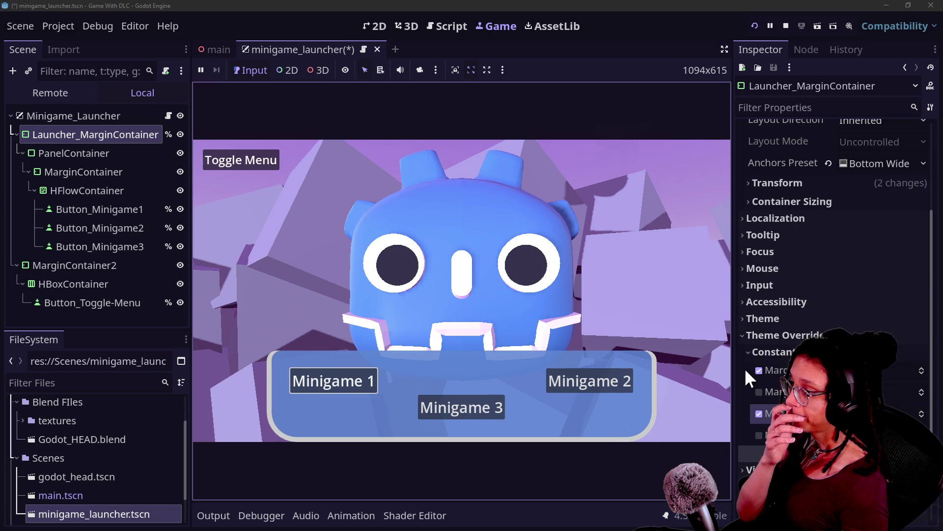
click(82, 258)
click(140, 190)
key(Up)
key(Up)
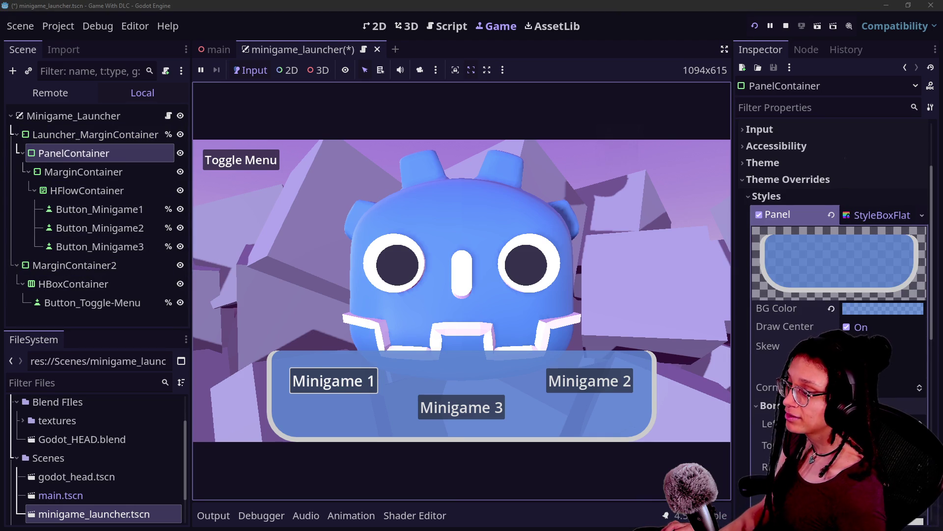
Set the panel's top border width to 10 px
scroll(837, 226, down, 4)
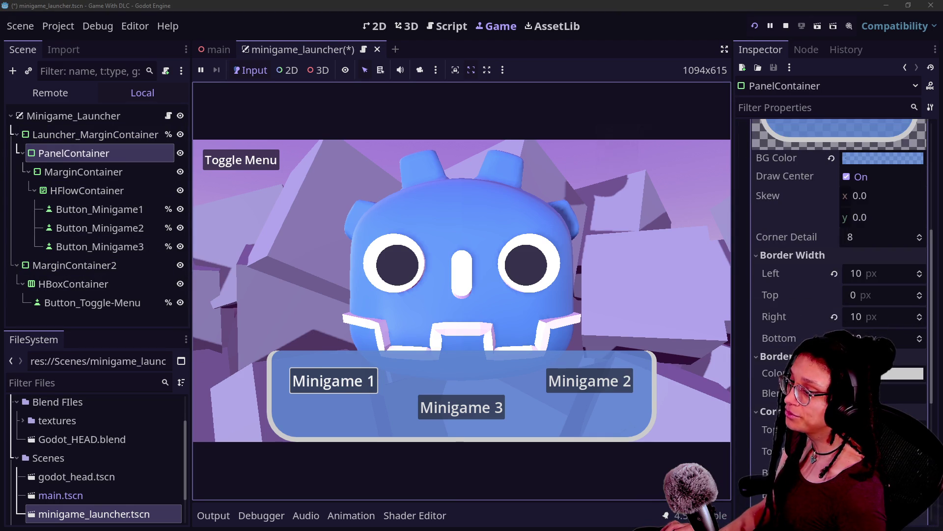
click(856, 294)
text(10)
key(Return)
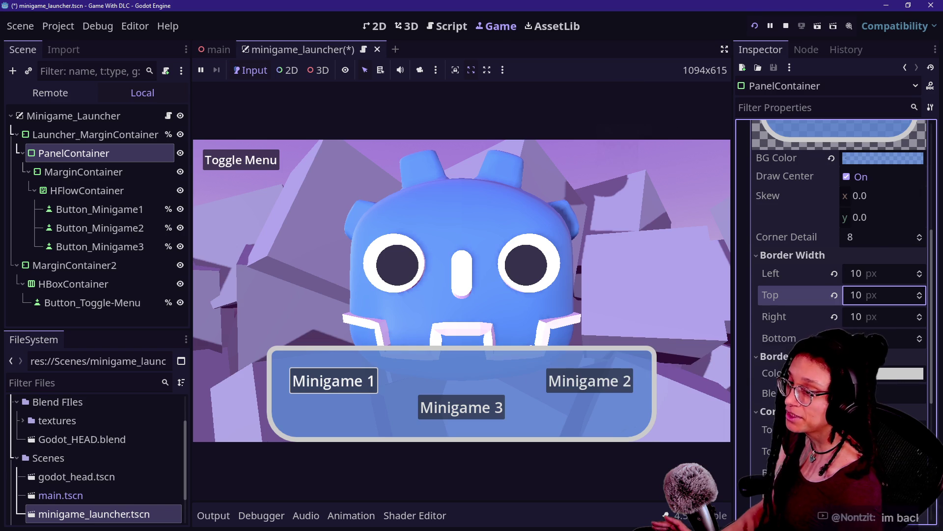
Tint the panel's border colour a pale cyan in the colour picker
click(901, 374)
drag(927, 74, 931, 28)
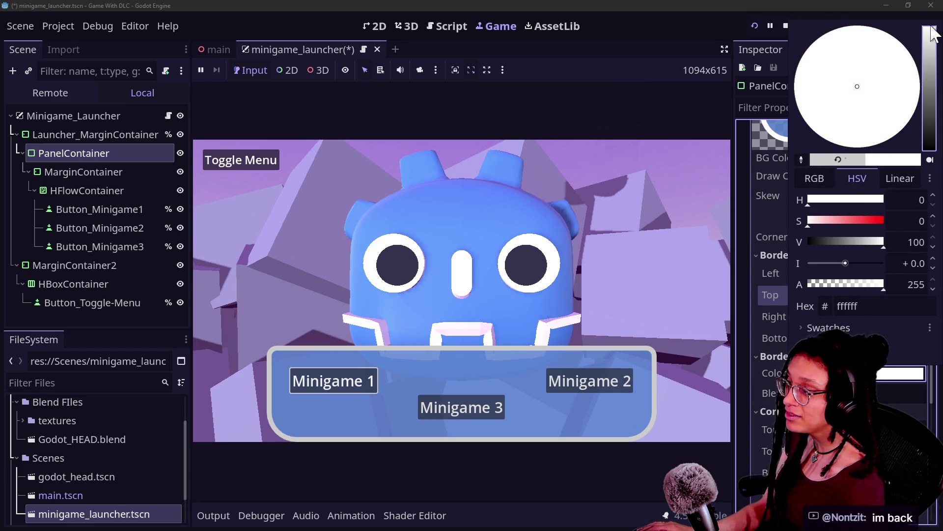
click(815, 178)
drag(835, 200, 857, 199)
click(764, 338)
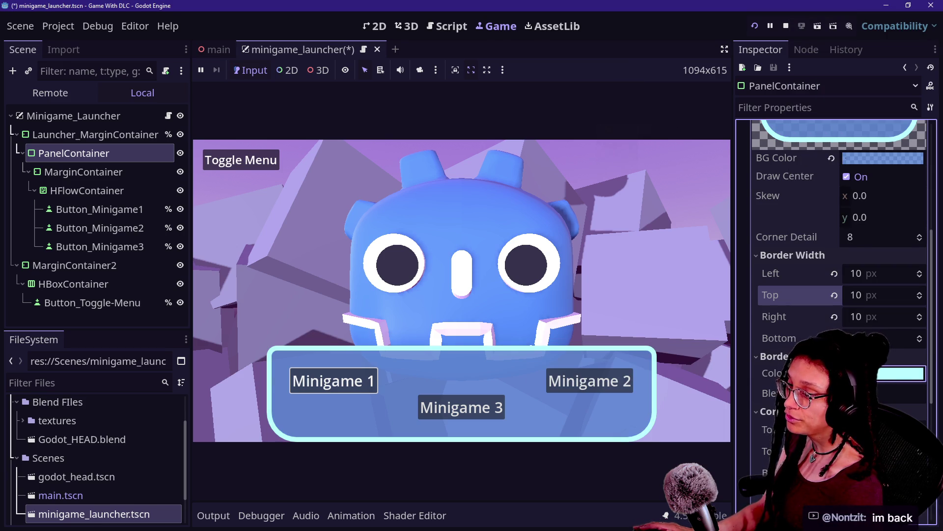
click(901, 373)
click(858, 178)
click(818, 222)
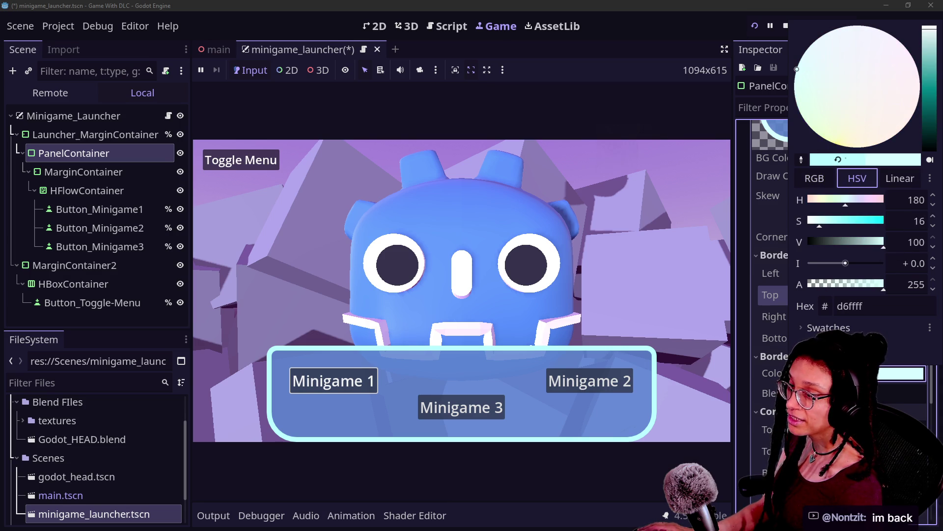
key(Escape)
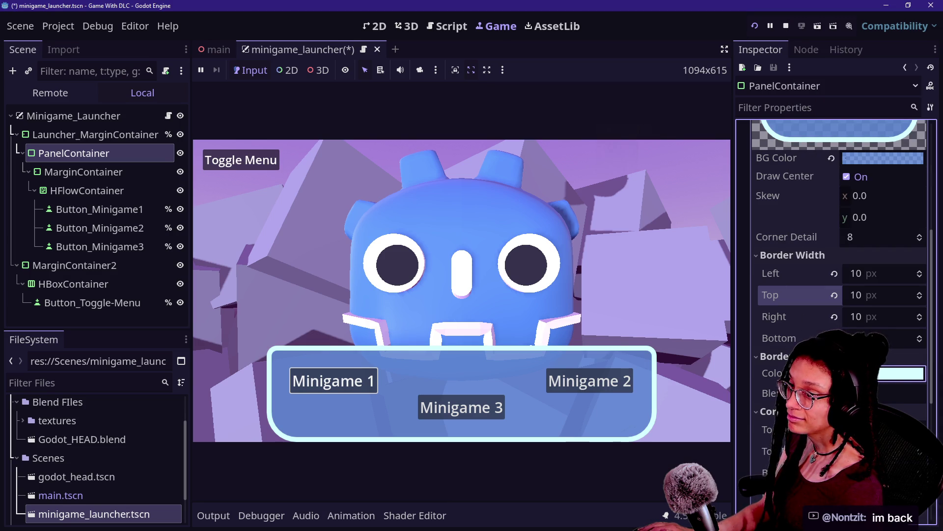
click(901, 374)
key(Escape)
Enable border Blend and shift the border hue from cyan to pale pink
click(901, 394)
click(901, 393)
click(901, 394)
click(902, 373)
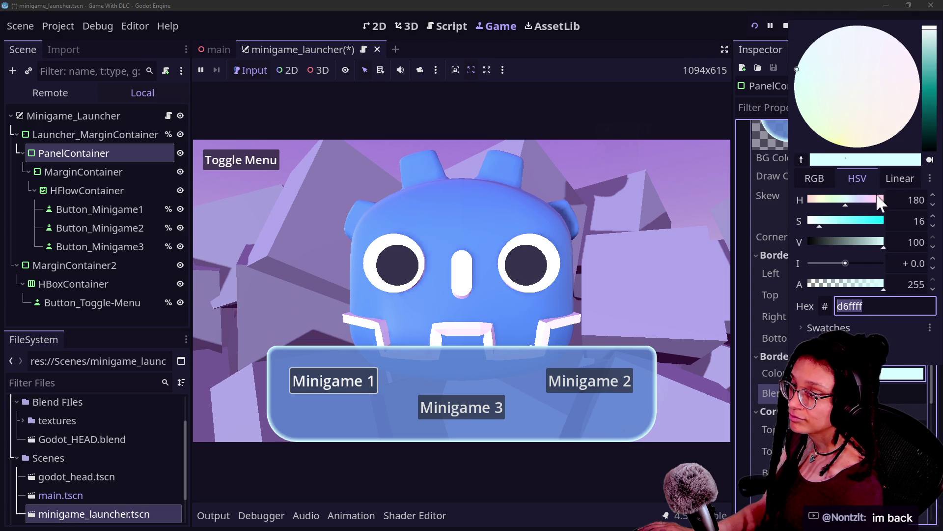
drag(839, 199, 872, 205)
key(Escape)
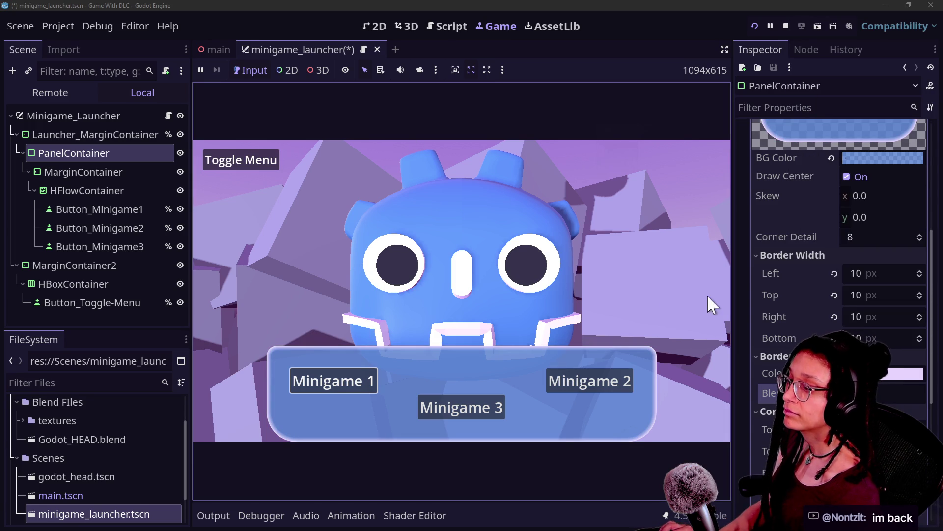
Set the left and top border widths to 15 px
click(858, 274)
text(15)
key(Return)
click(859, 301)
text(5)
key(Return)
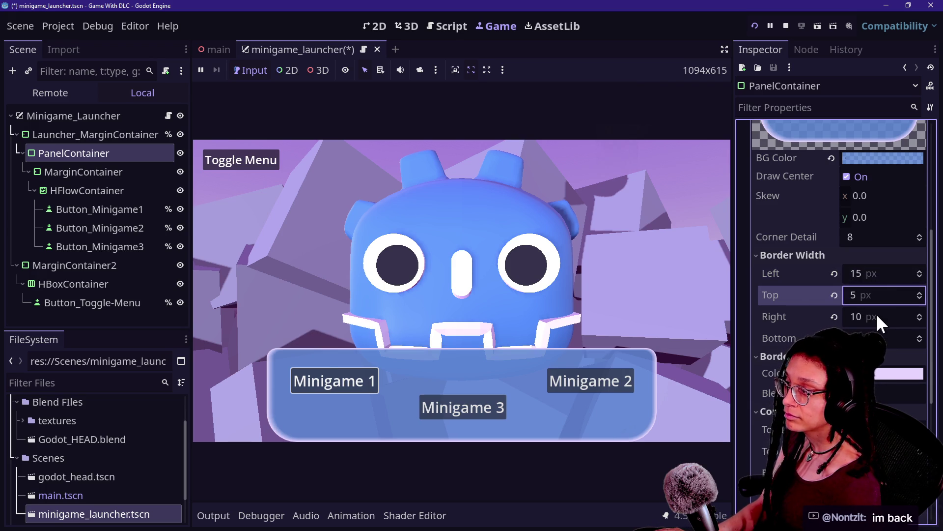
text(15)
key(Return)
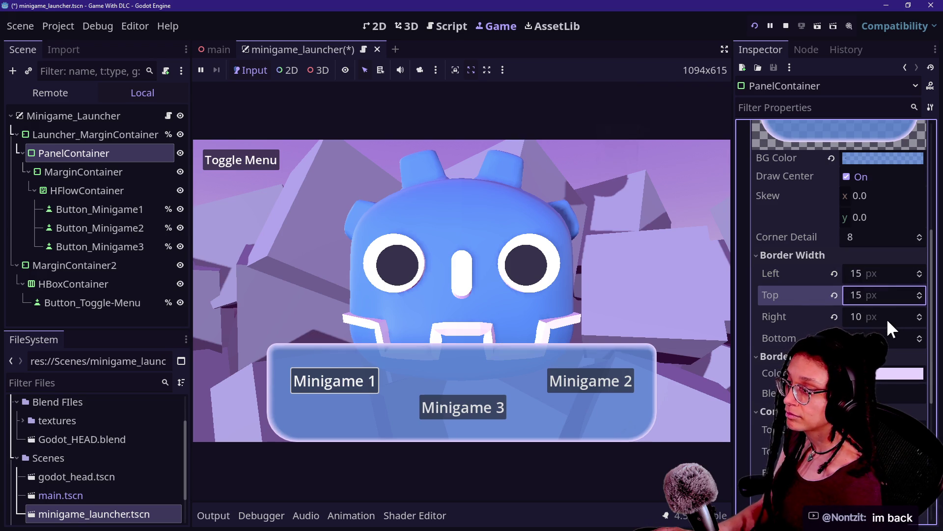
Set the right and bottom border widths to 15 px and save the launcher scene
click(886, 318)
text(15)
click(886, 331)
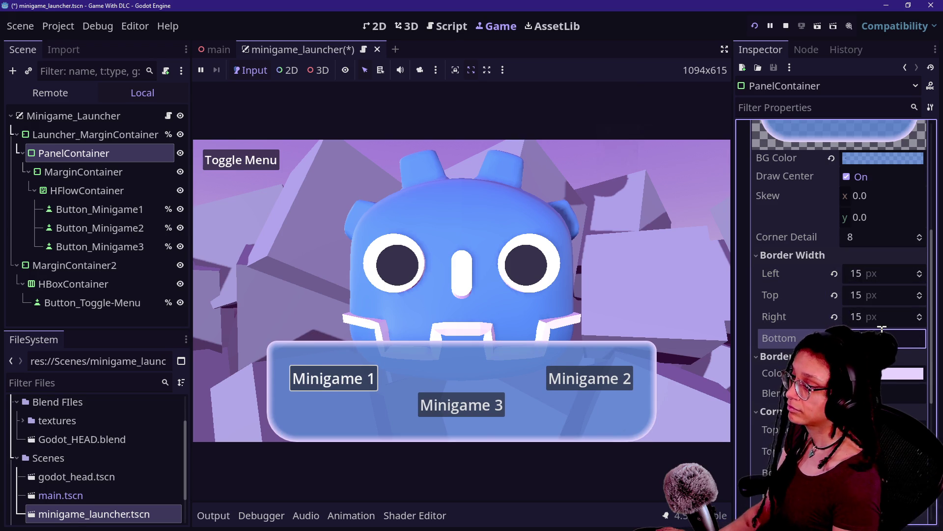
text(15)
key(Return)
click(148, 229)
key(ctrl+s)
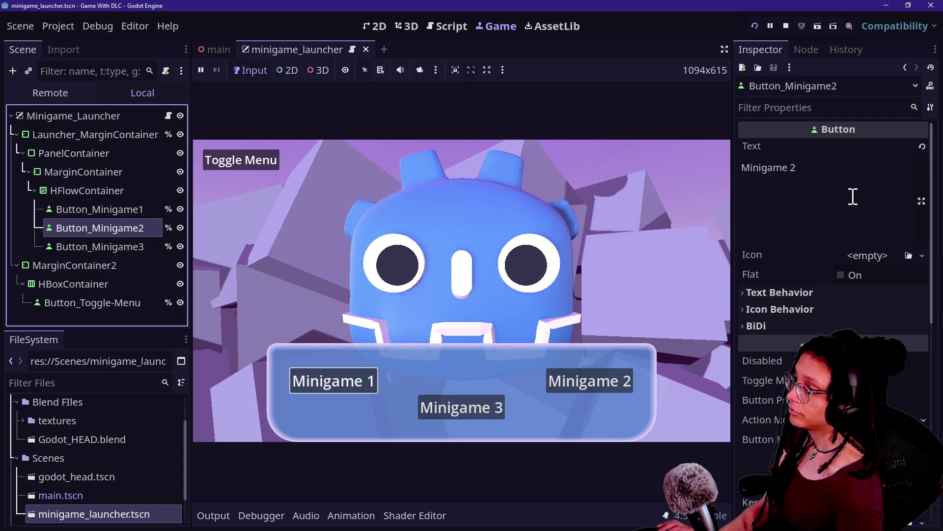
Test the Toggle Menu by hiding and showing the minigame menu twice
click(228, 167)
click(226, 165)
click(226, 165)
click(226, 165)
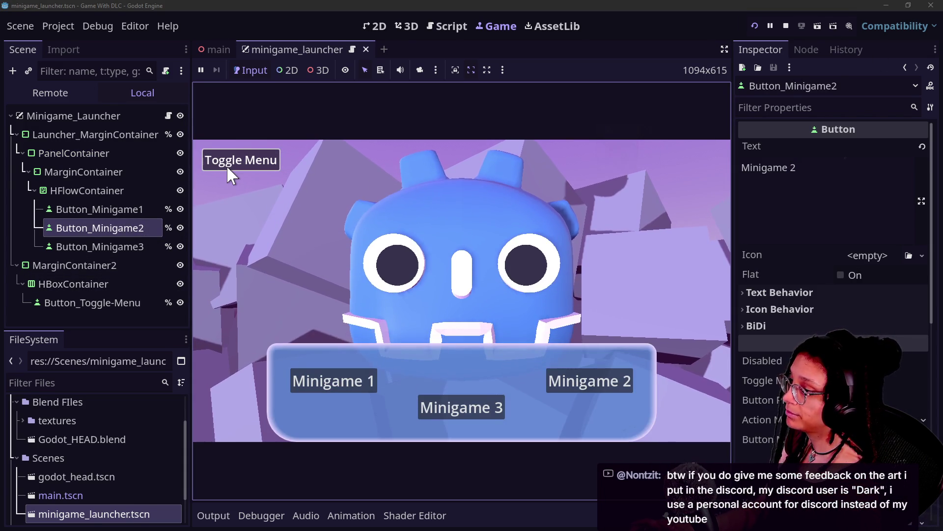
Give the panel's MarginContainer a new Margin Top override and save the scene
click(111, 172)
click(114, 153)
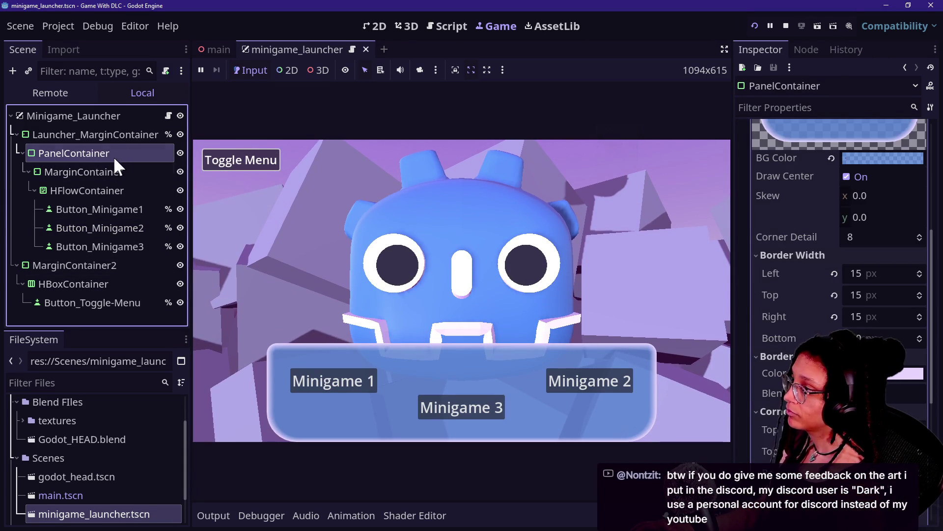
click(116, 172)
key(Return)
key(Return)
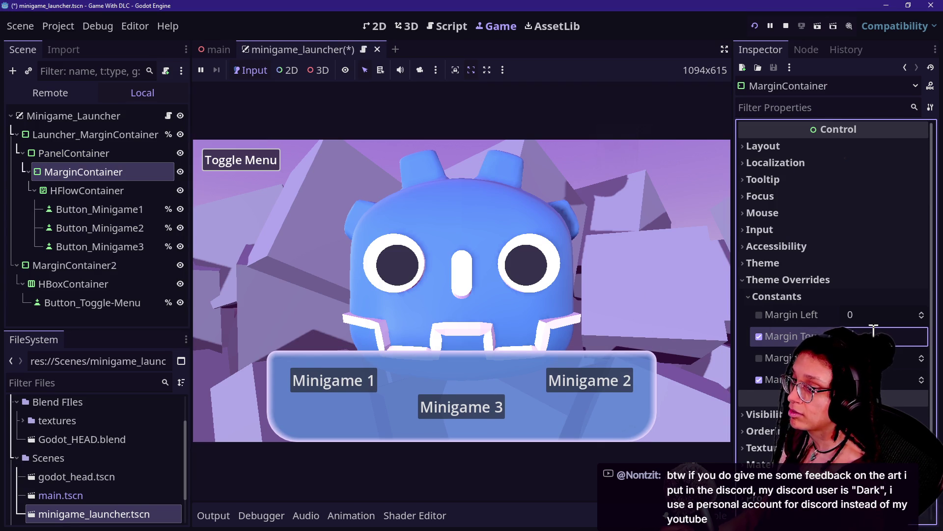
key(ctrl+s)
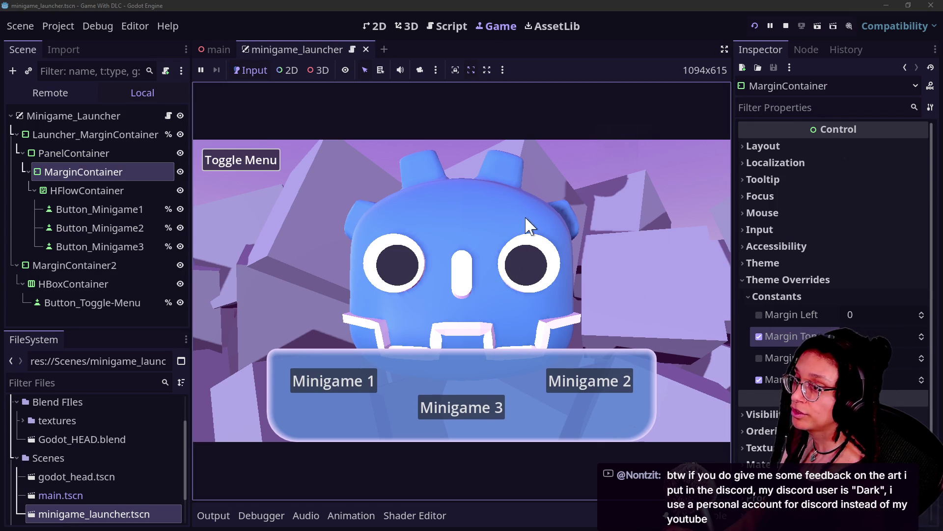
Reselect the PanelContainer and bring up its background colour
click(37, 112)
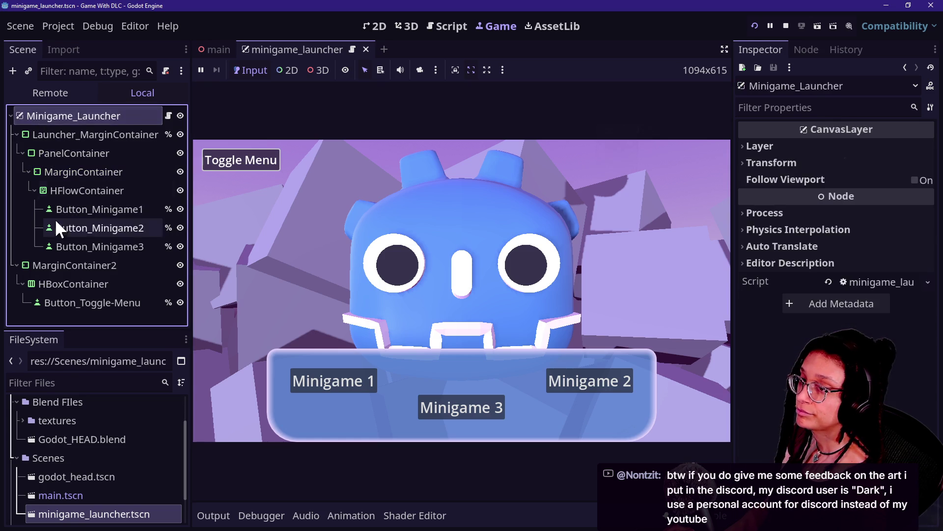
click(56, 226)
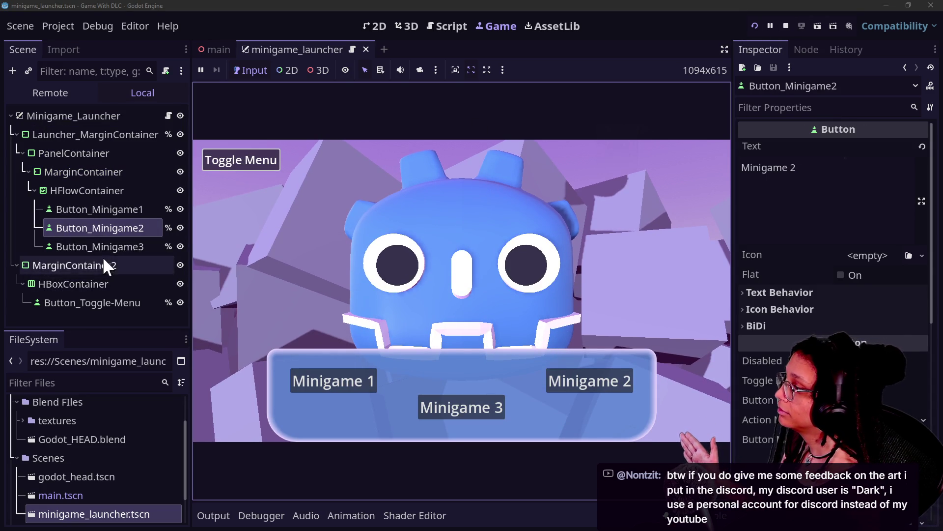
click(91, 154)
click(98, 190)
click(103, 147)
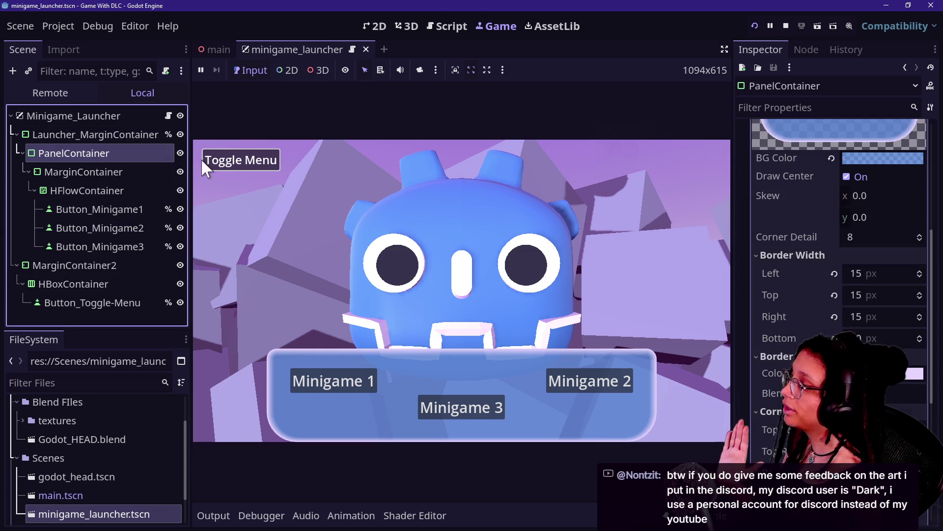
click(857, 158)
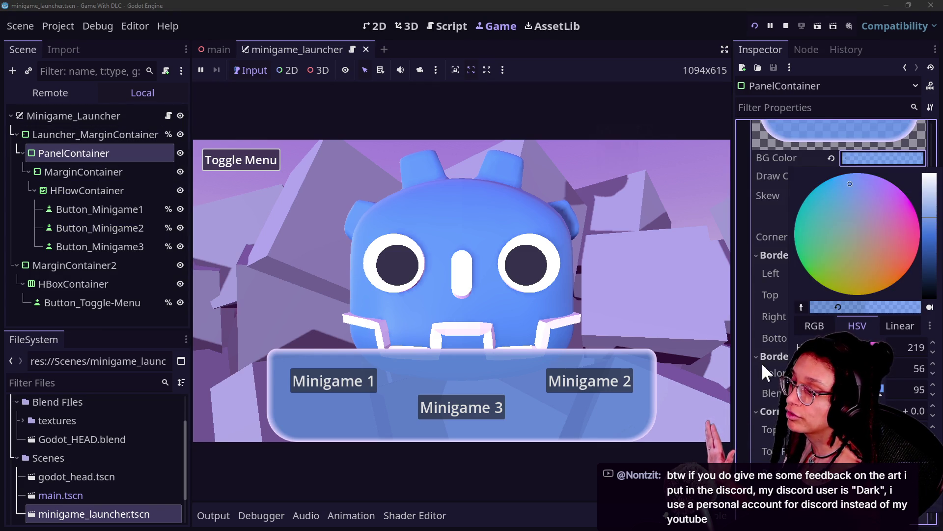
Shift the panel's background colour hue toward purple
key(Escape)
key(Return)
key(Escape)
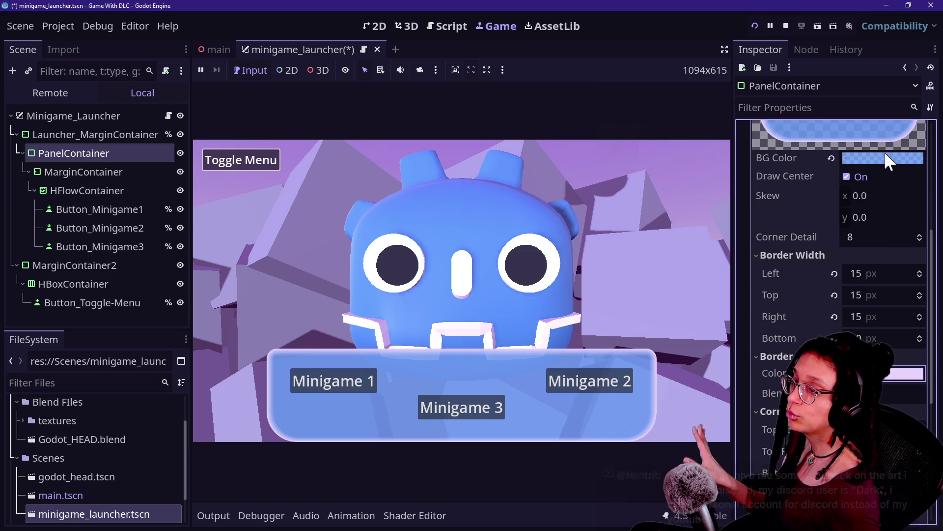
click(885, 158)
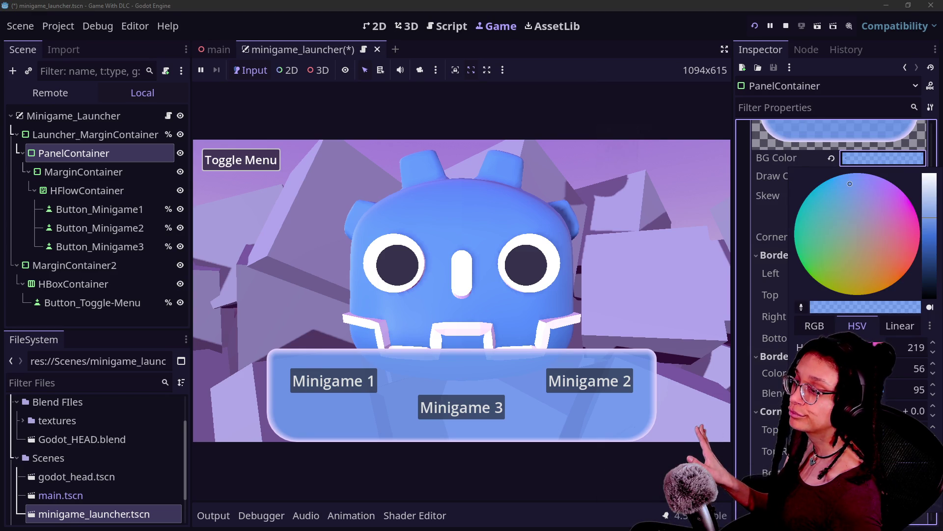
click(739, 428)
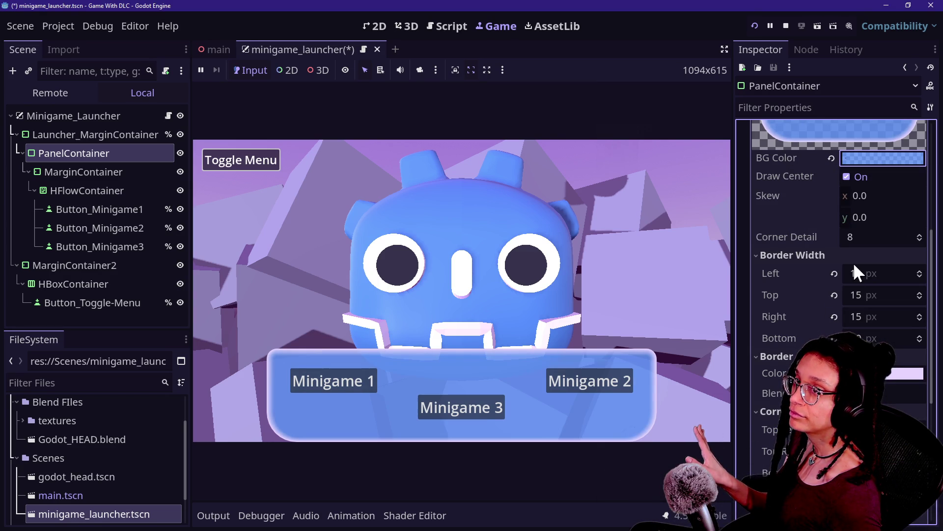
click(863, 158)
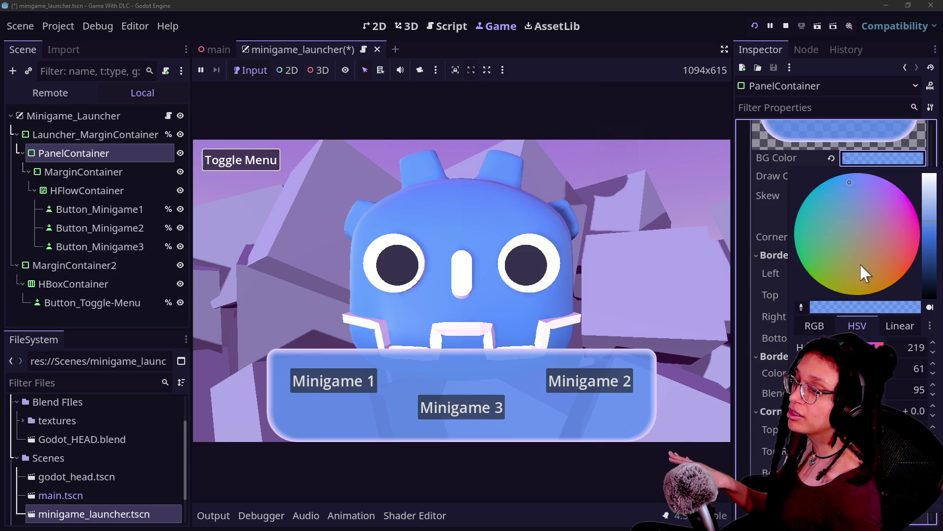
mouse_move(861, 266)
mouse_down()
mouse_move(874, 183)
mouse_move(899, 206)
mouse_up()
key(Escape)
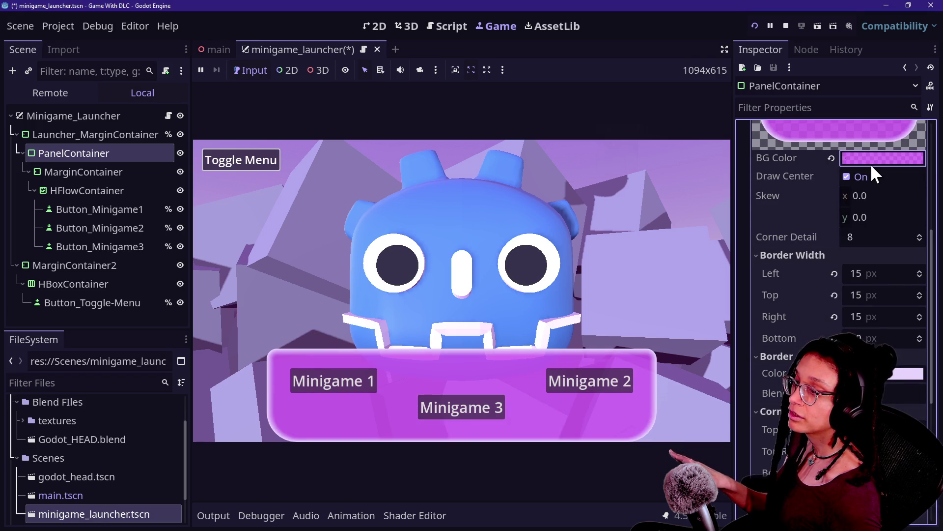
Try purple and darker purple panel backgrounds, then revert to the previous colour
click(874, 162)
click(853, 326)
click(759, 371)
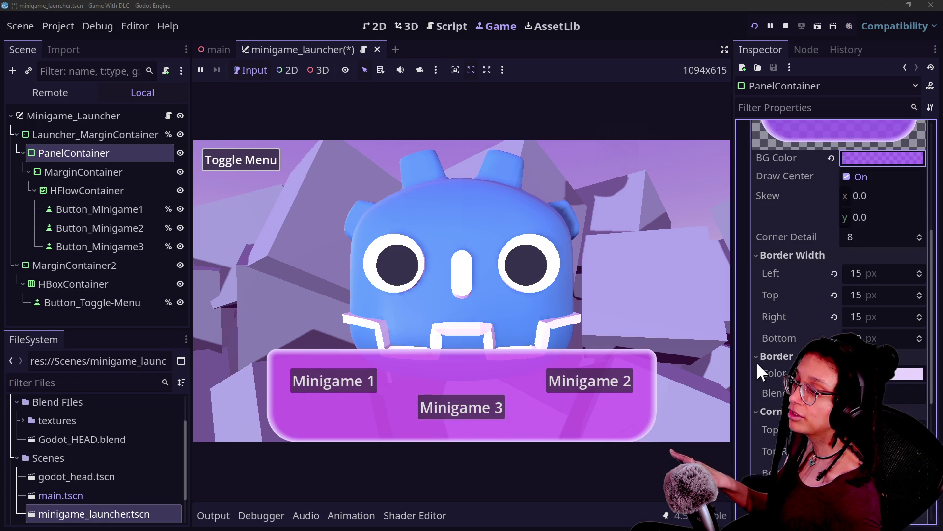
click(875, 157)
click(927, 252)
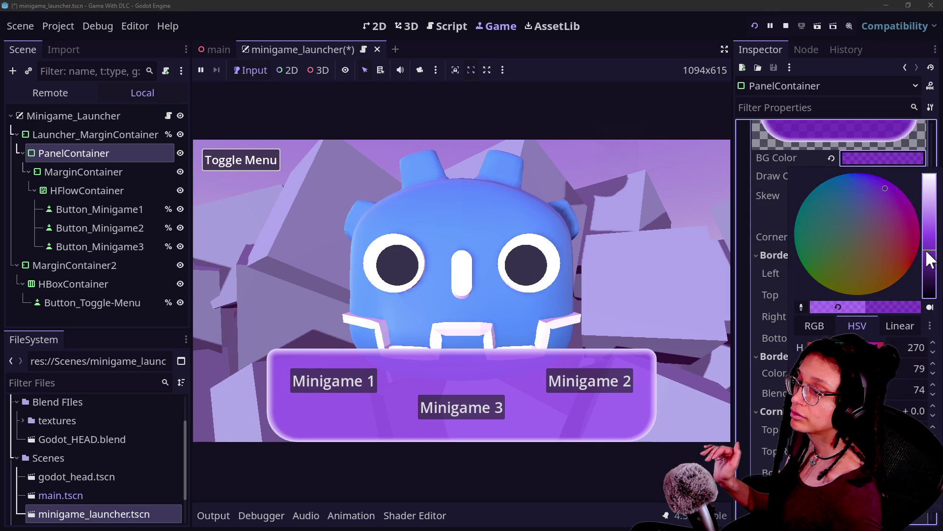
click(783, 322)
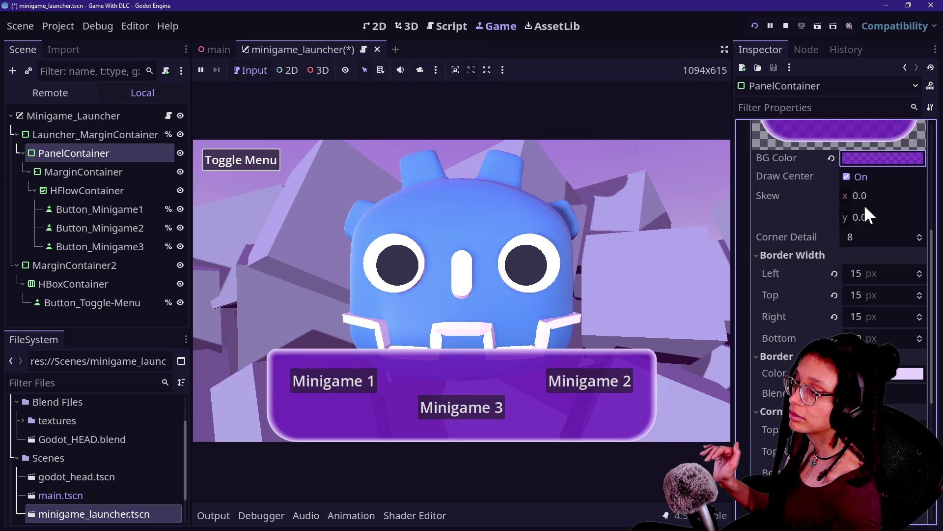
click(873, 158)
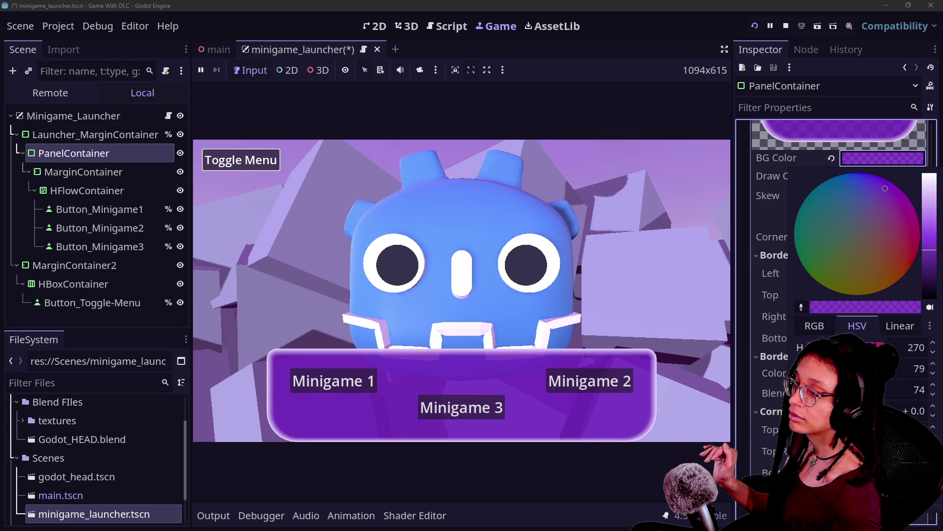
click(837, 307)
click(748, 430)
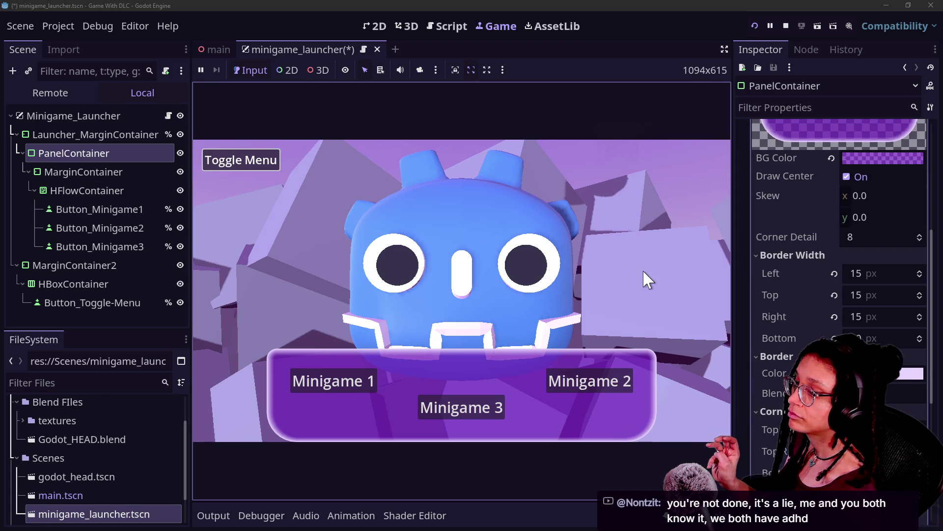
Set the bottom-right corner radius to 200 px and save the scene
scroll(864, 305, down, 5)
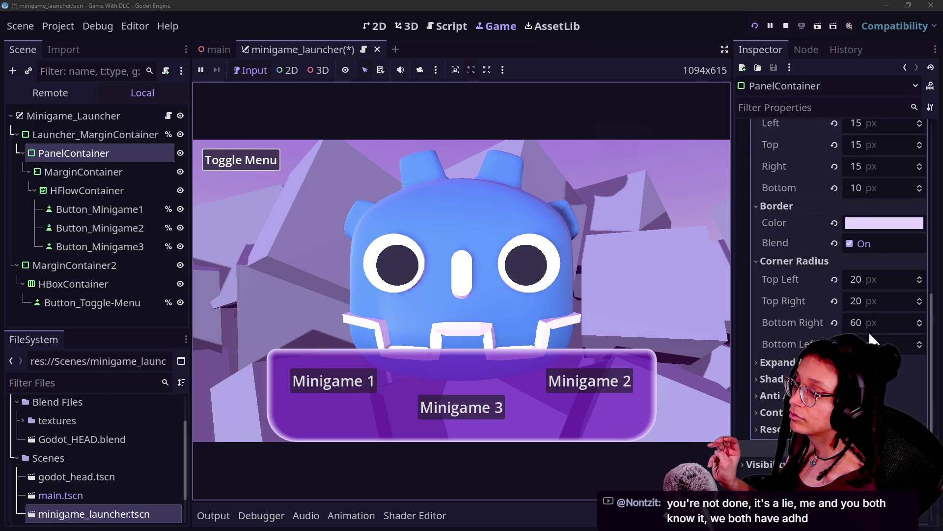
click(872, 326)
text(100)
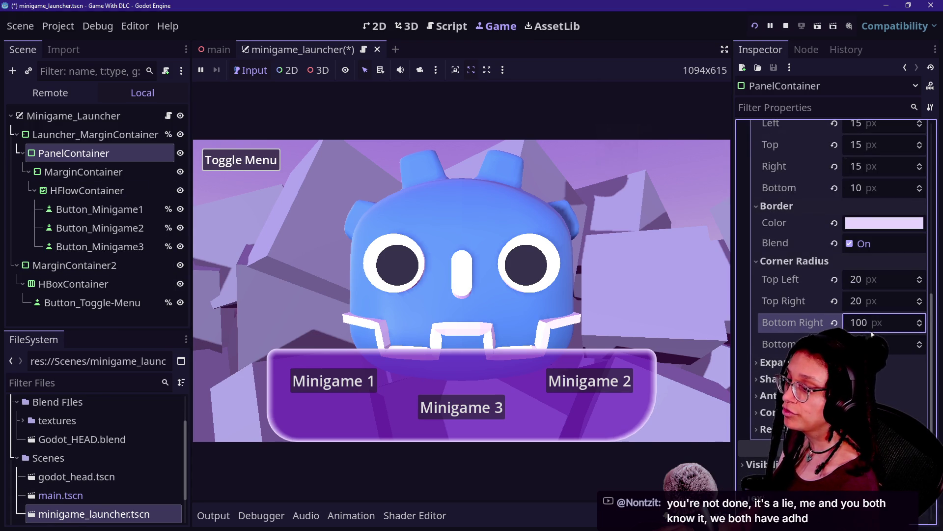
key(Tab)
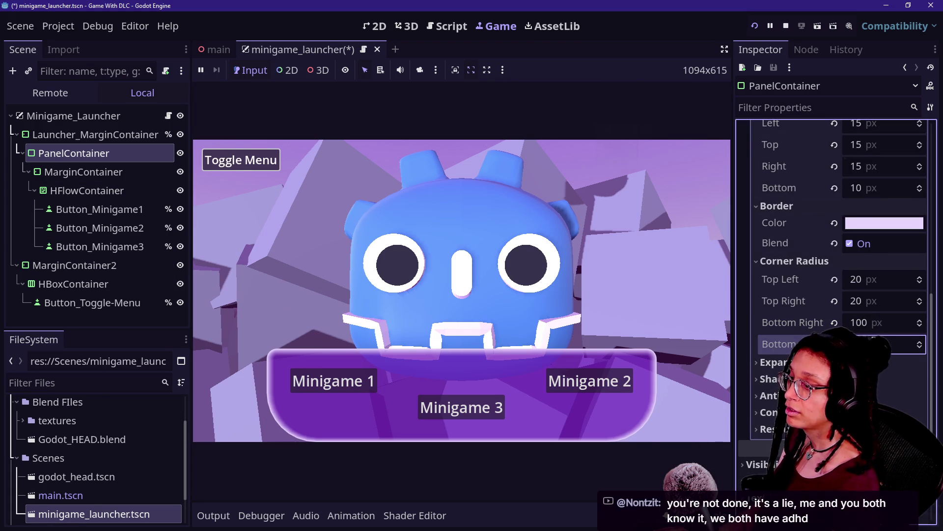
click(868, 324)
text(200)
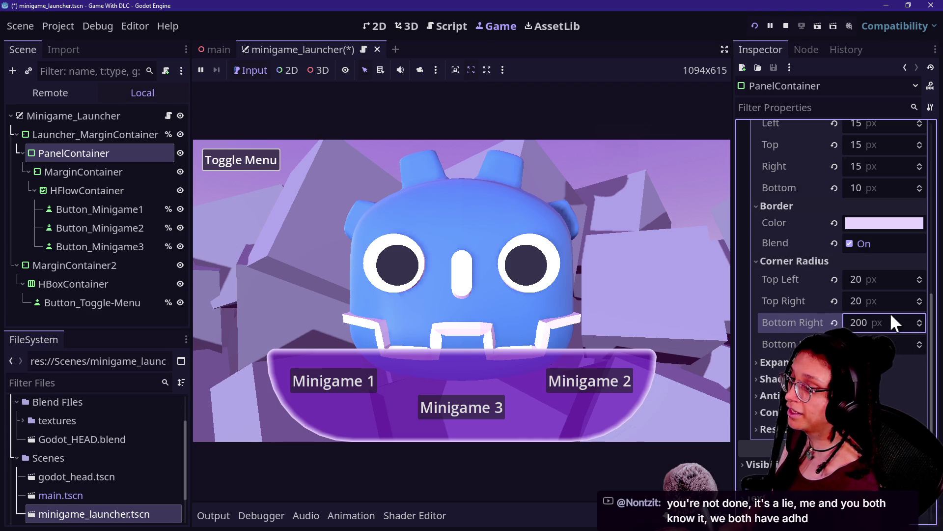
key(ctrl+s)
key(ctrl+F3)
Duplicate the toggled.connect line in _ready_connections into three new lines
scroll(458, 341, up, 7)
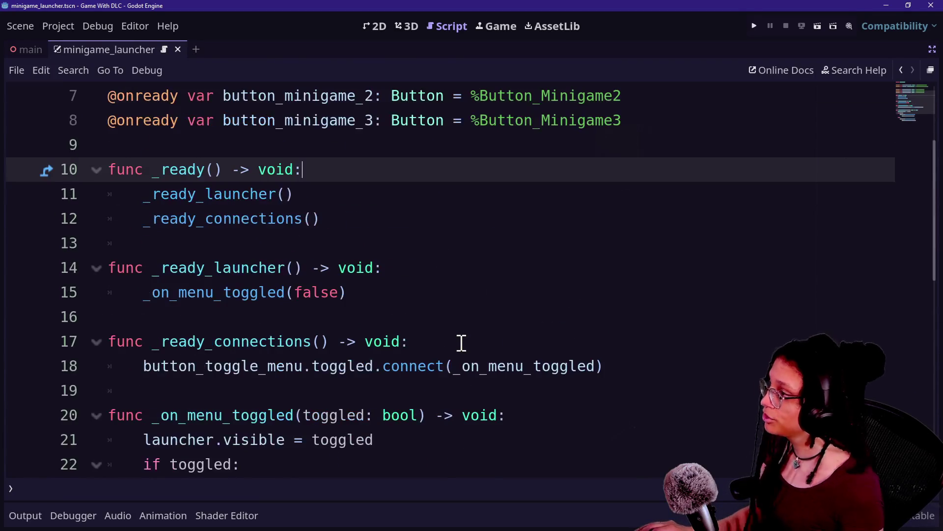
scroll(343, 212, up, 2)
scroll(421, 249, down, 1)
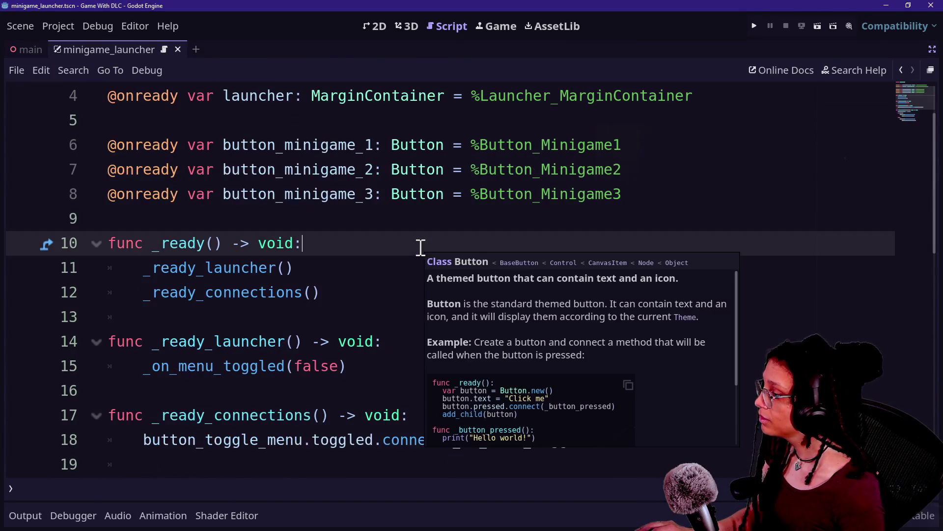
scroll(617, 406, down, 1)
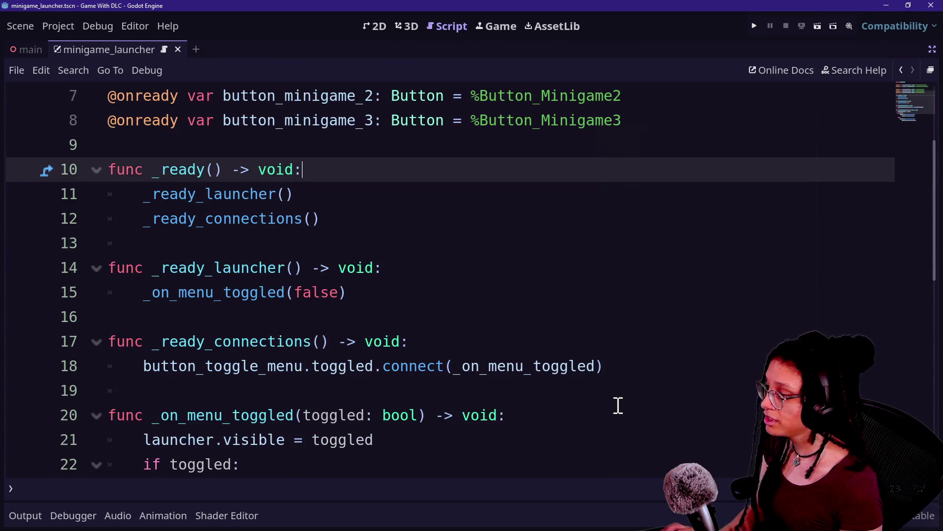
ctrl+scroll(618, 406, up, 1)
ctrl+scroll(618, 405, up, 1)
scroll(694, 293, down, 1)
click(697, 281)
click(693, 310)
drag(692, 311, 691, 288)
key(ctrl+c)
click(686, 320)
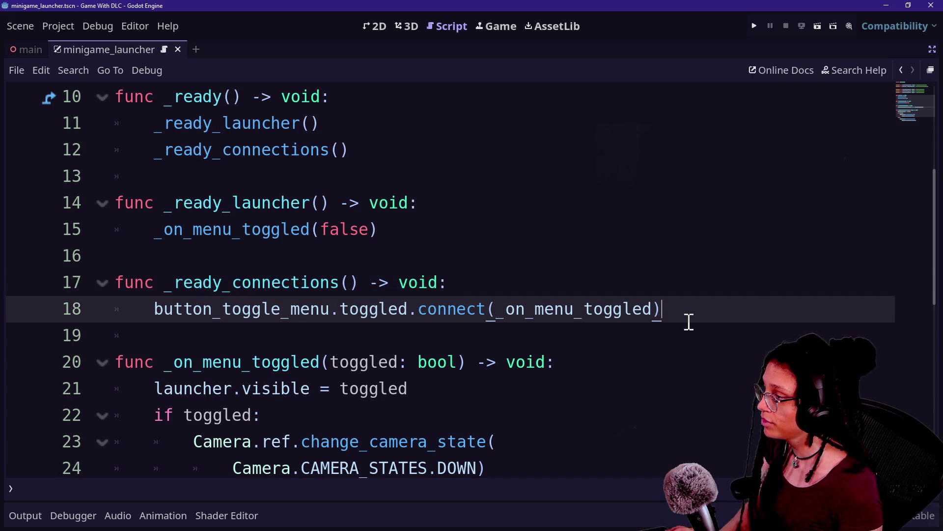
key(ctrl+v)
key(ctrl+v)
key(ctrl+v)
click(685, 305)
key(Return)
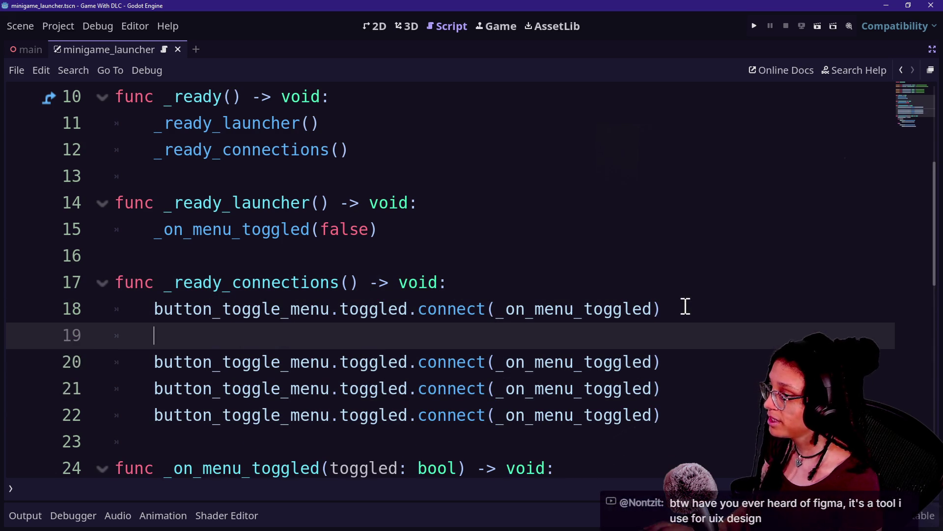
Change toggled to pressed on the three new connect lines
drag(341, 362, 407, 366)
key(ctrl+d)
key(ctrl+d)
key(ctrl+d)
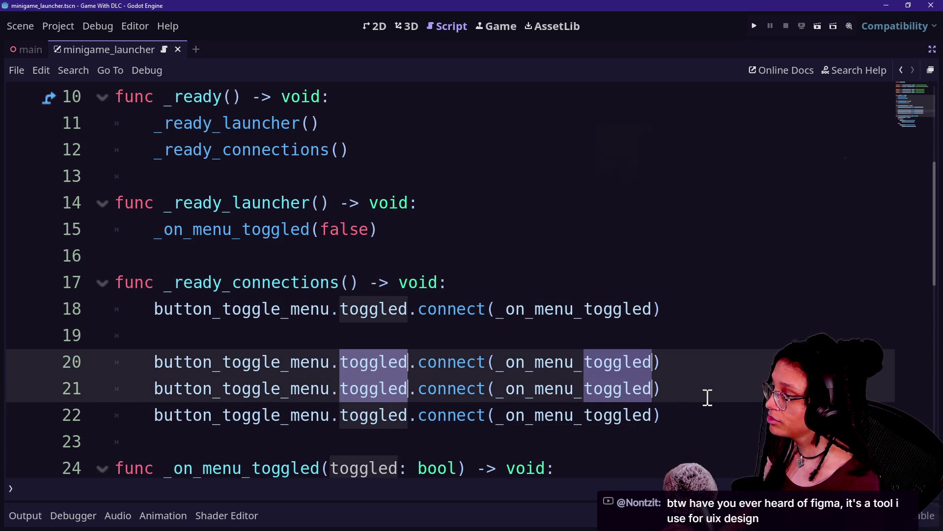
key(ctrl+d)
text(pressed)
click(506, 364)
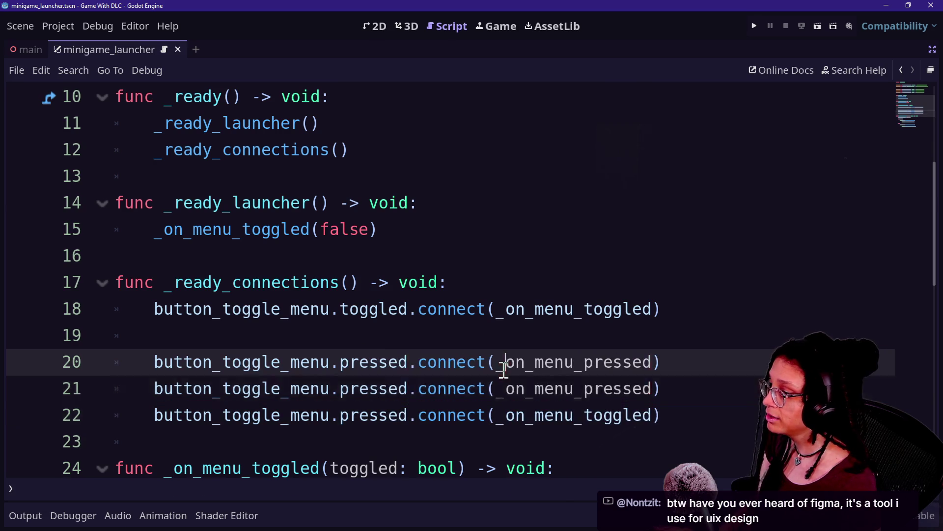
key(ctrl+space)
Rename the handlers from menu to minigame1, minigame2 and minigame3
drag(535, 364, 573, 364)
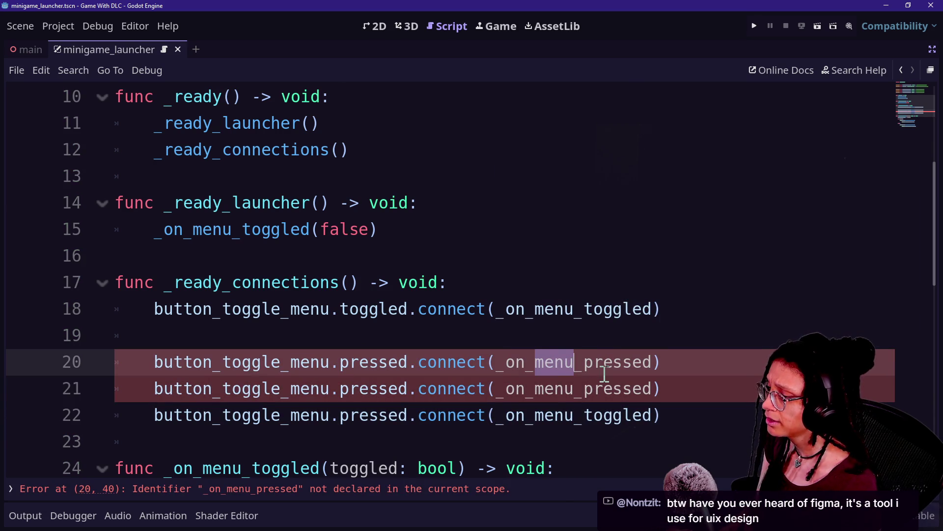
key(ctrl+d)
key(ctrl+d)
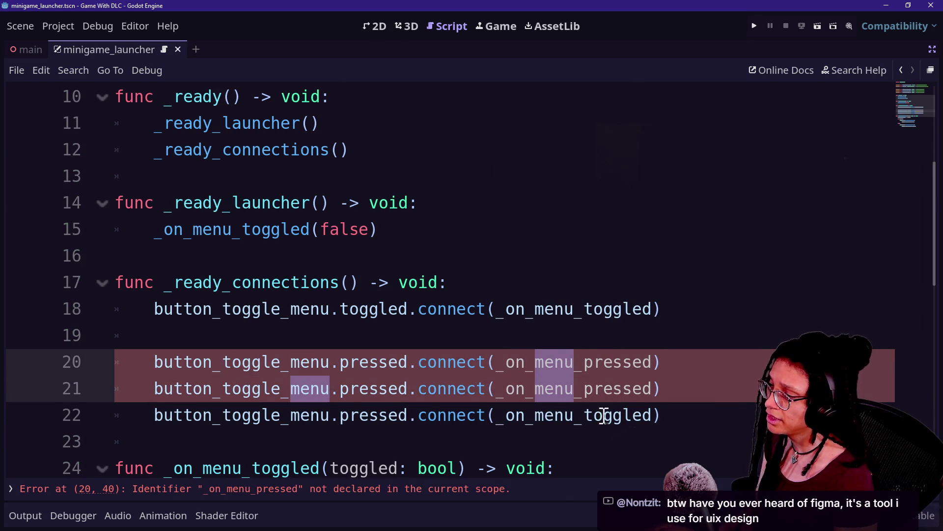
click(604, 415)
drag(533, 362, 573, 362)
key(ctrl+d)
key(ctrl+d)
key(ctrl+d)
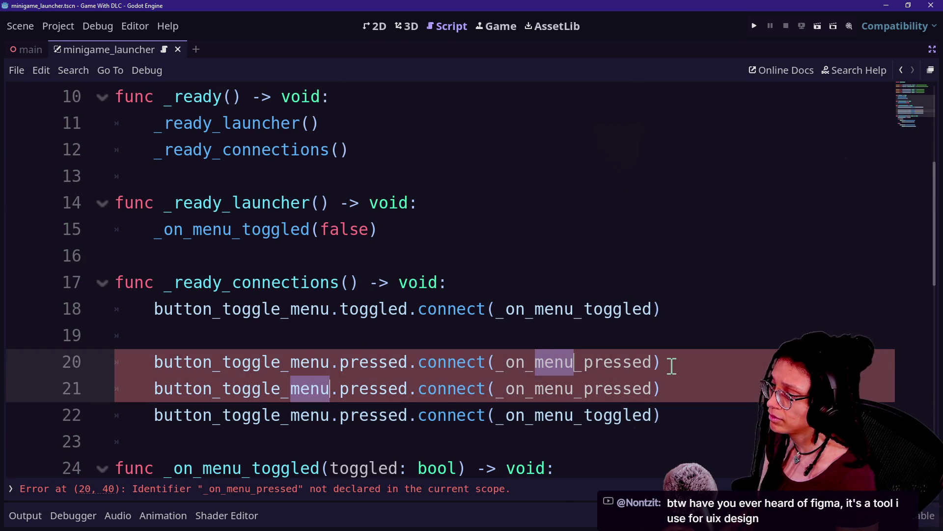
text(minigame)
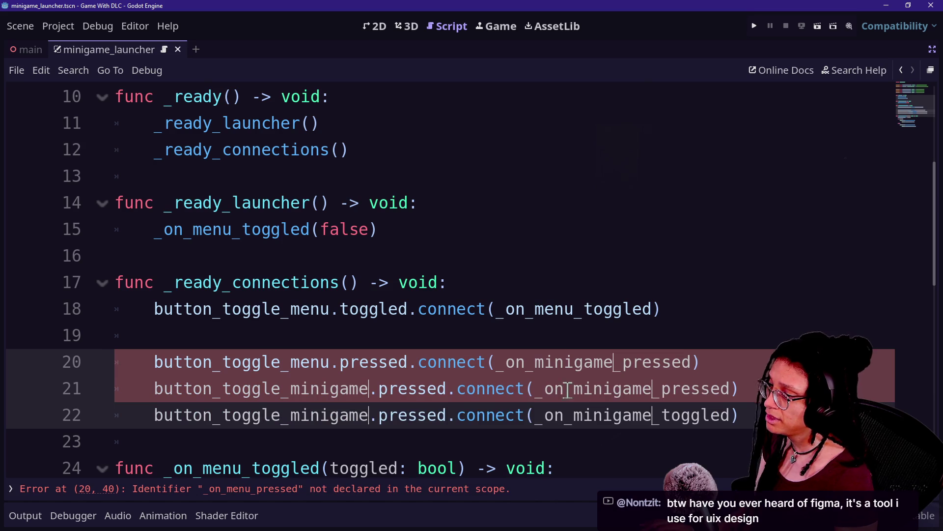
key(Escape)
text(1)
click(654, 389)
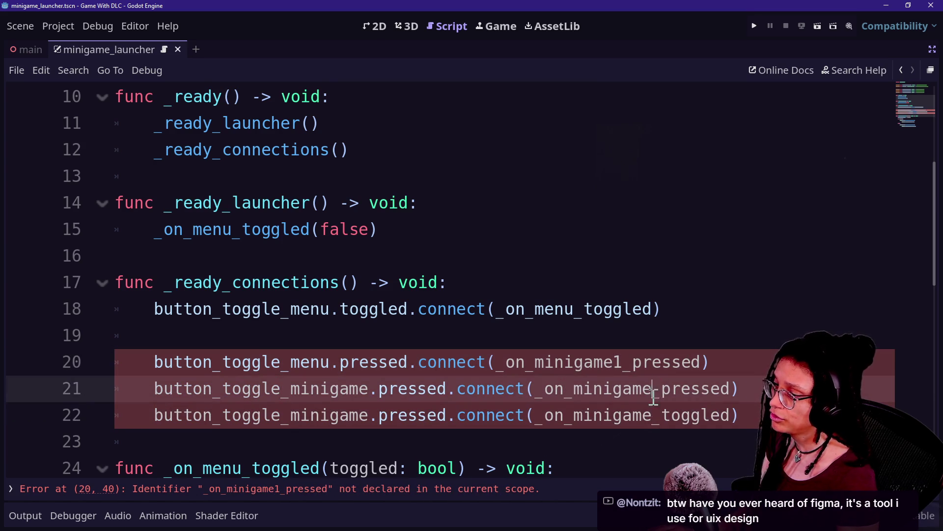
text(2)
click(653, 415)
text(3)
click(314, 378)
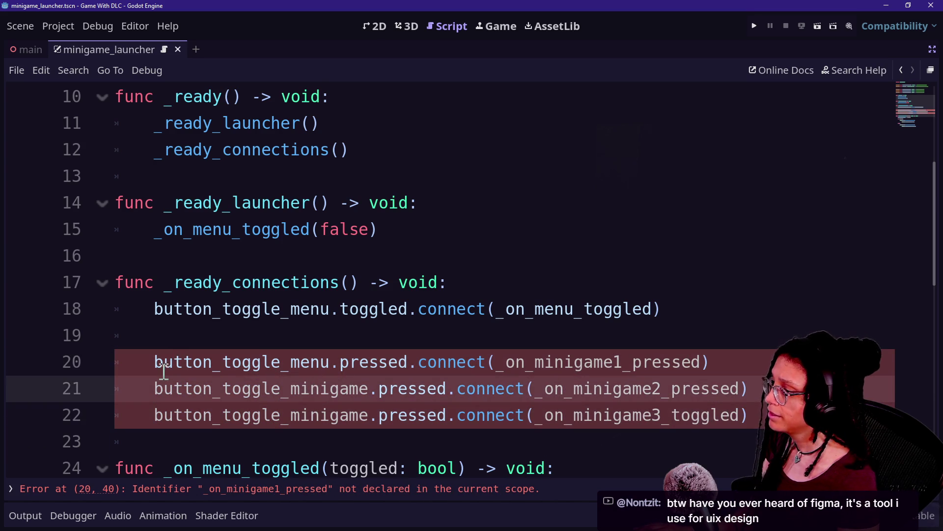
Remove _toggle from the three lines and point the first at button_minigame1
scroll(159, 383, up, 2)
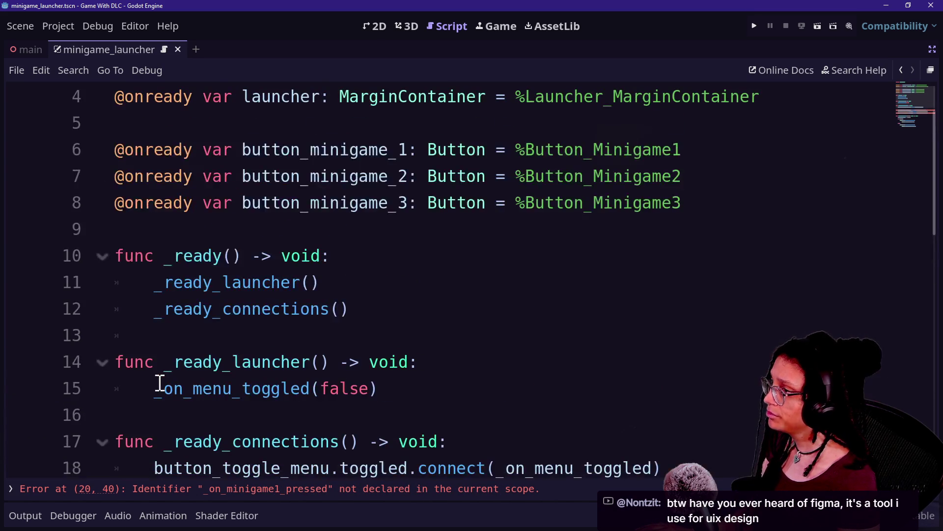
scroll(160, 383, down, 2)
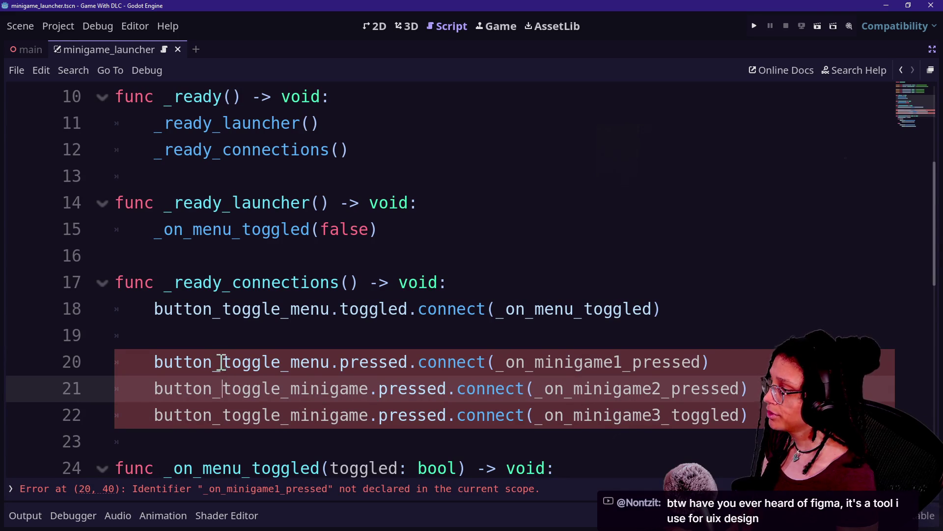
drag(212, 363, 280, 363)
key(ctrl+d)
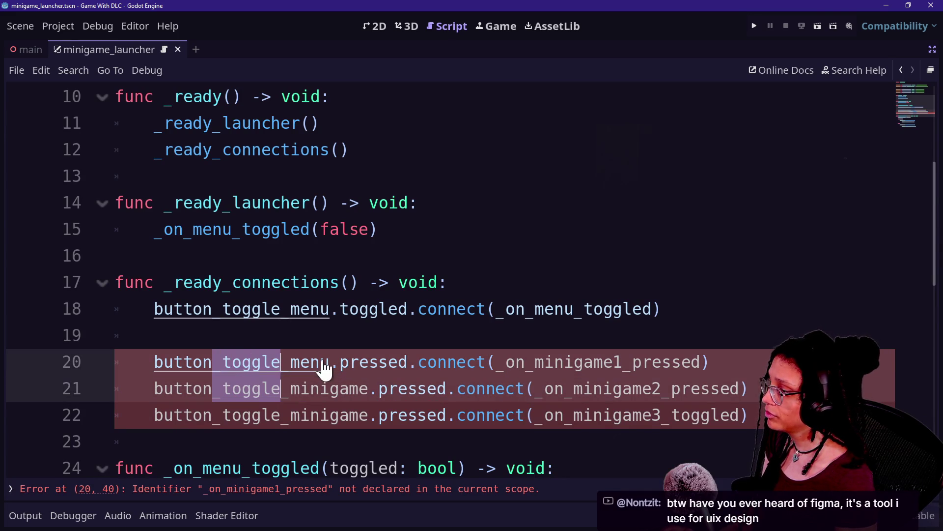
key(ctrl+d)
key(BackSpace)
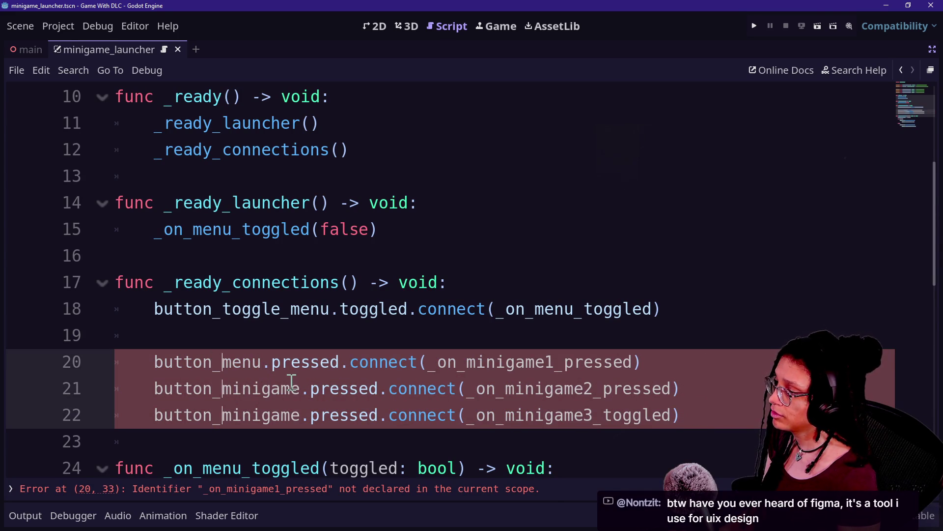
click(262, 362)
key(BackSpace)
key(BackSpace)
key(BackSpace)
text(inigame)
key(Up)
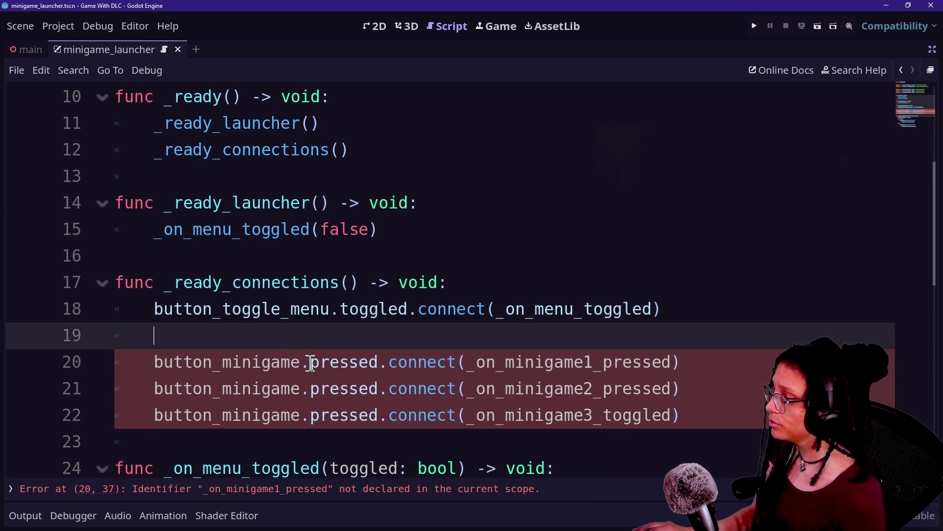
click(303, 364)
text(1)
click(302, 389)
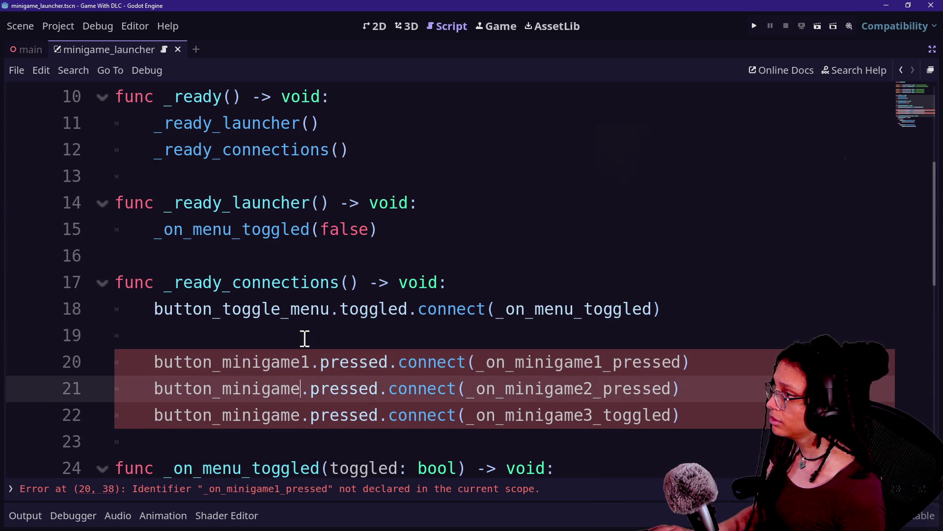
scroll(456, 385, up, 2)
scroll(456, 384, down, 1)
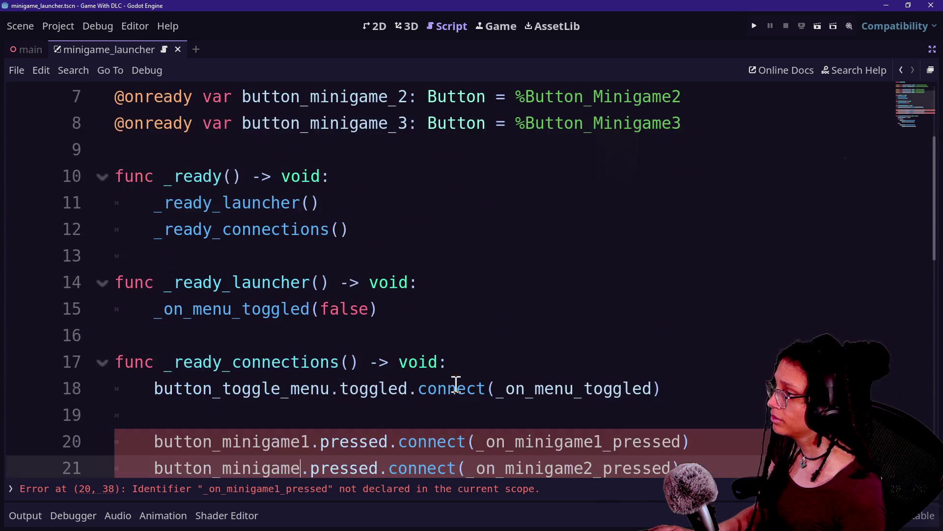
scroll(401, 409, down, 1)
scroll(299, 346, up, 3)
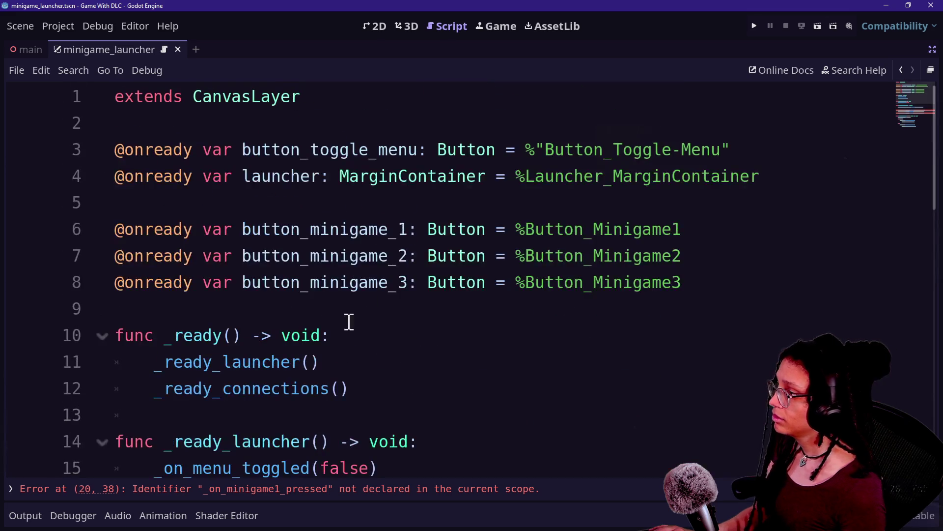
Remove the underscores on lines 6–8 so the variables read button_minigame1, button_minigame2 and button_minigame3
click(399, 229)
alt+click(399, 256)
alt+click(400, 283)
key(BackSpace)
Make the connect lines 21 and 22 use button_minigame2 and button_minigame3
click(301, 422)
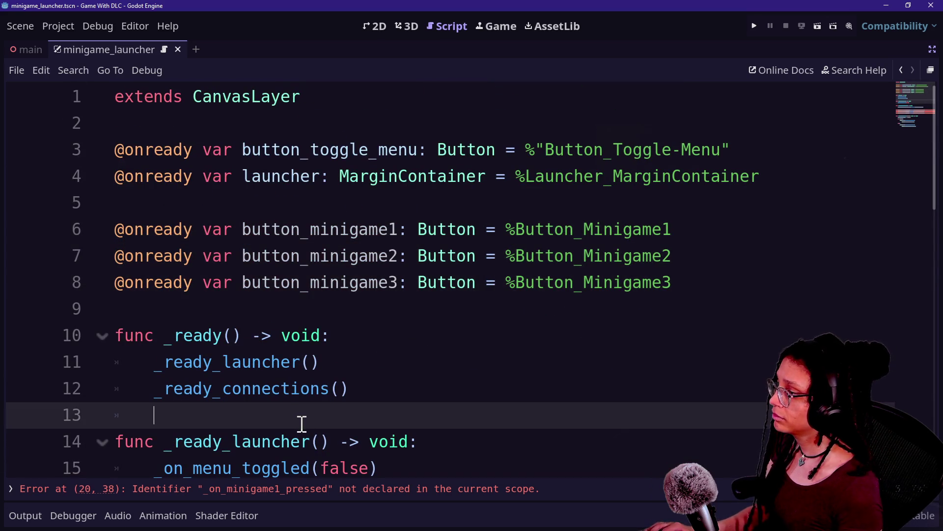
scroll(301, 424, down, 3)
click(302, 389)
text(2)
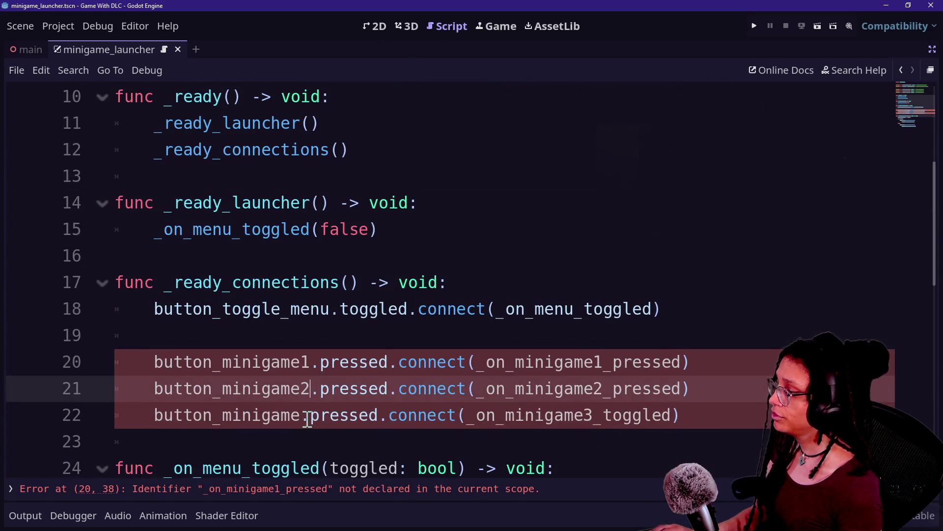
click(303, 415)
text(3)
click(386, 290)
Copy the name _on_minigame1_pressed and paste it onto a new last line of the script
right_click(583, 427)
click(393, 369)
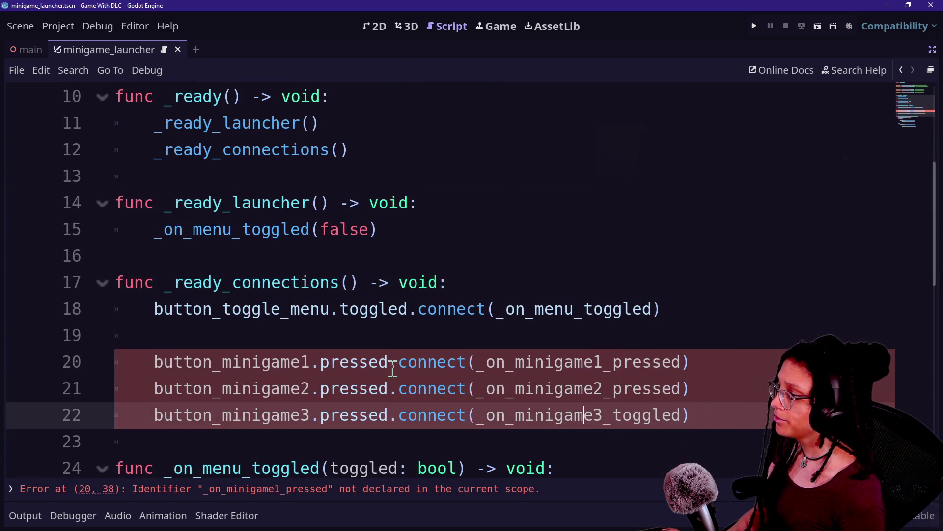
scroll(442, 400, down, 5)
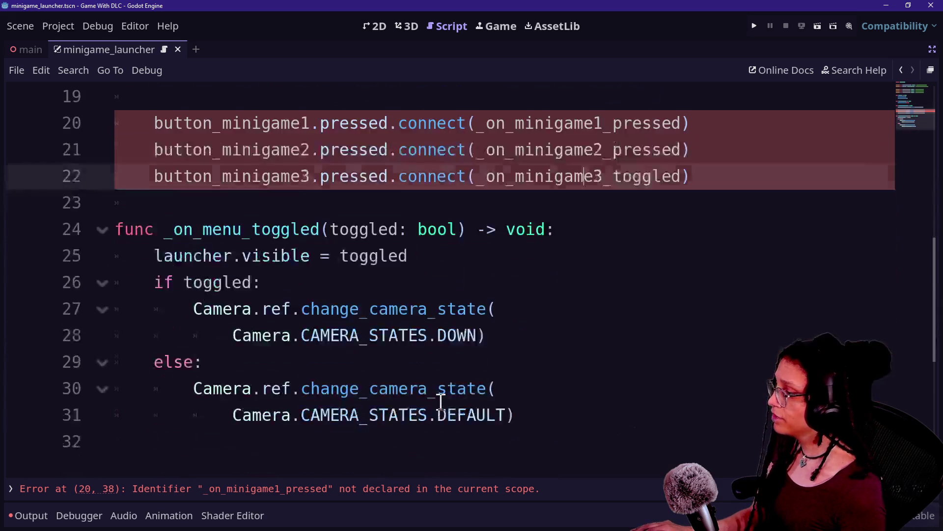
scroll(441, 402, up, 3)
mouse_move(610, 298)
mouse_down()
mouse_move(605, 307)
mouse_move(603, 285)
mouse_up()
click(540, 231)
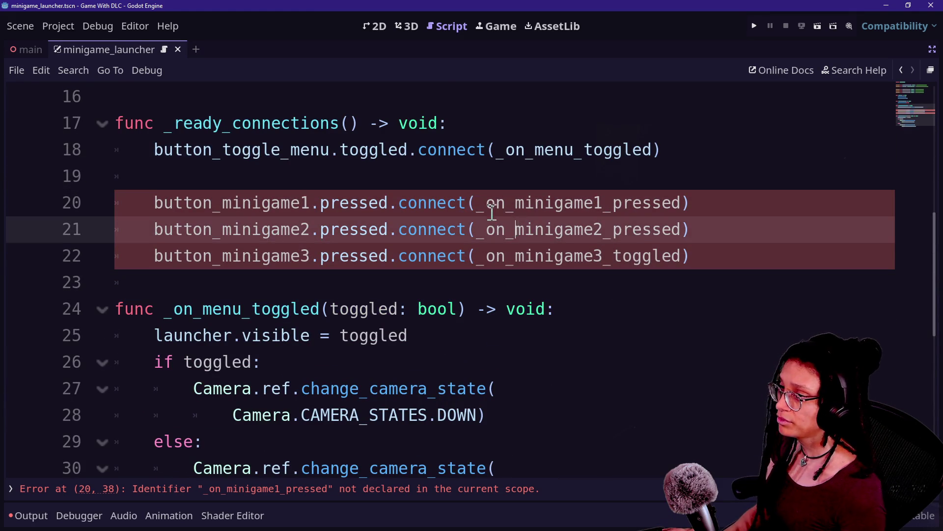
click(643, 203)
drag(477, 203, 681, 204)
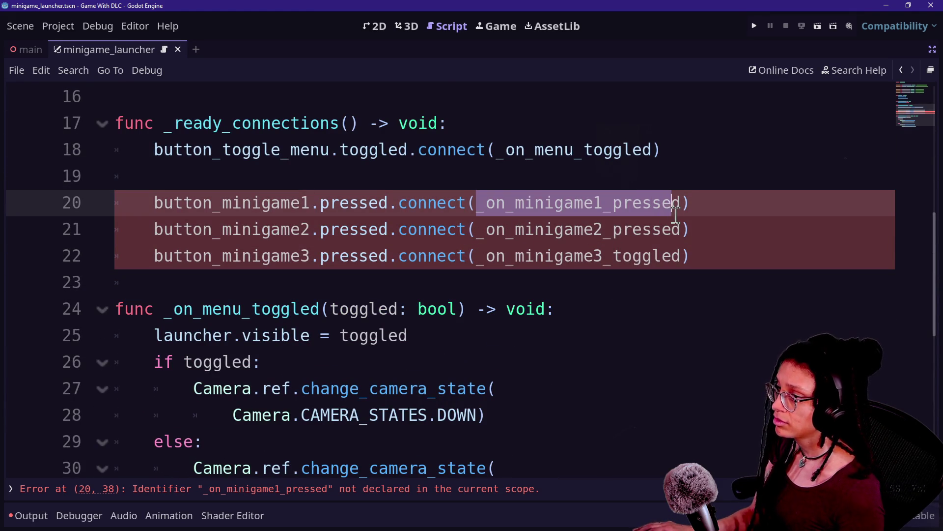
key(ctrl+c)
scroll(608, 330, down, 5)
key(ctrl+End)
key(Return)
key(ctrl+v)
Turn line 33 into func _on_minigame1_pressed() -> void: with a pass body
click(115, 150)
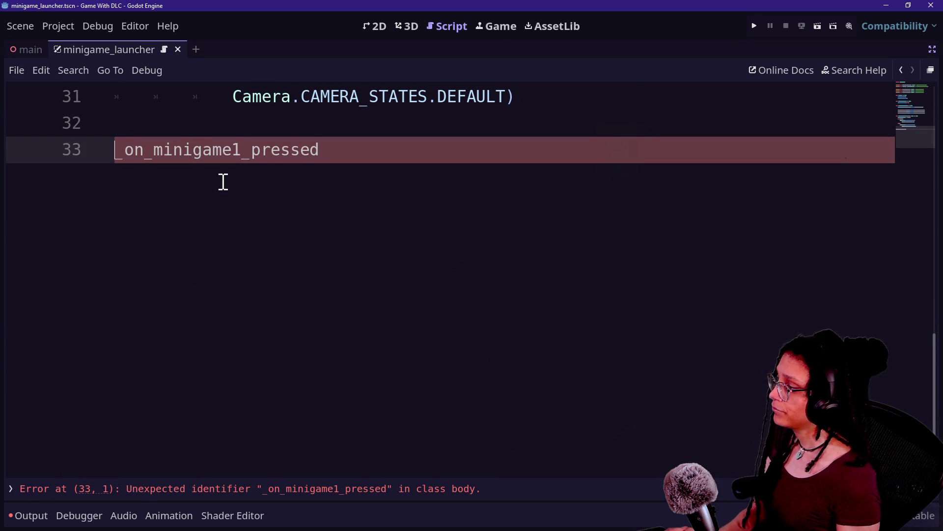
text(func)
click(524, 149)
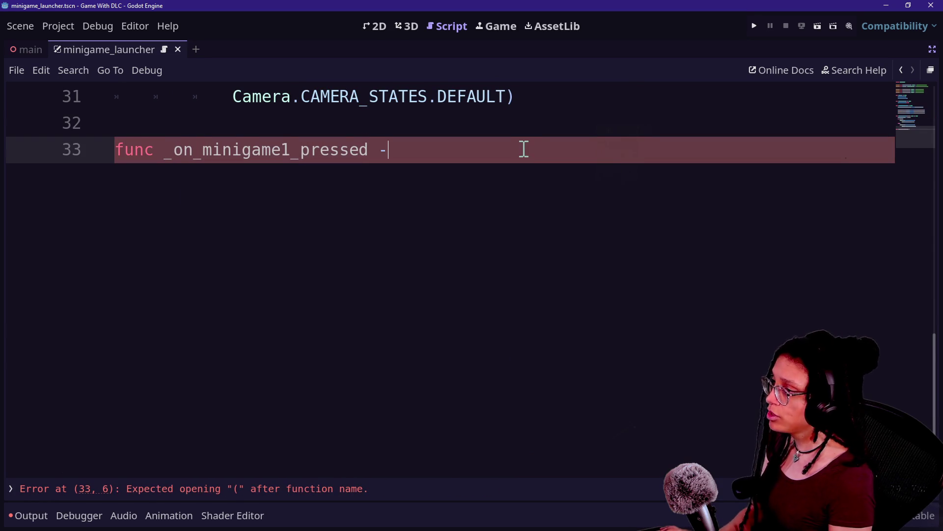
key(BackSpace)
key(BackSpace)
key(BackSpace)
text(void:)
key(Return)
text(pr)
key(BackSpace)
text(ass)
Duplicate the handler into _on_minigame2_pressed and _on_minigame3_pressed stubs
click(443, 196)
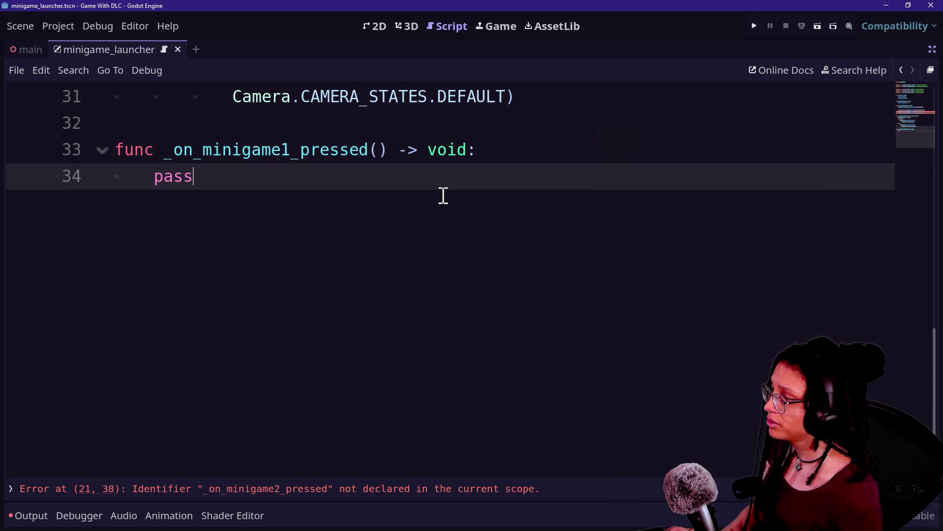
key(ctrl+v)
key(ctrl+v)
click(300, 202)
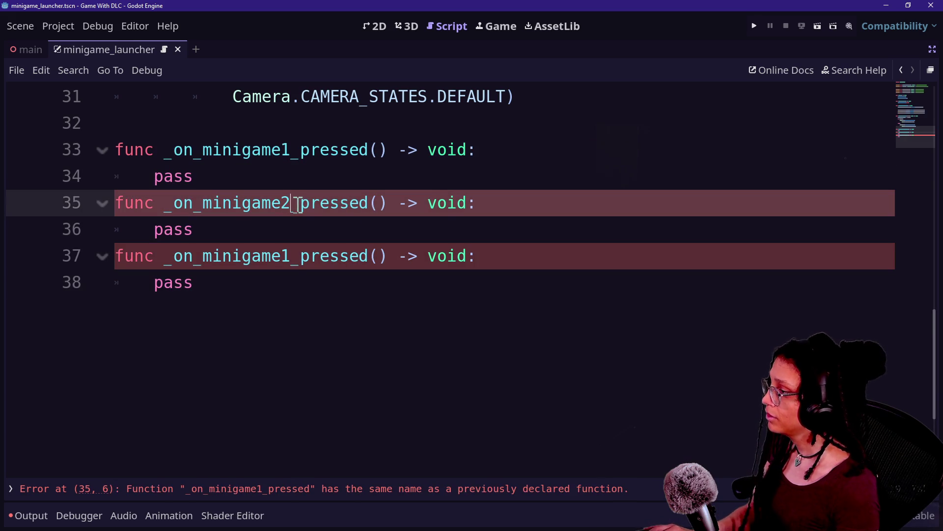
click(290, 255)
key(BackSpace)
text(3)
click(246, 150)
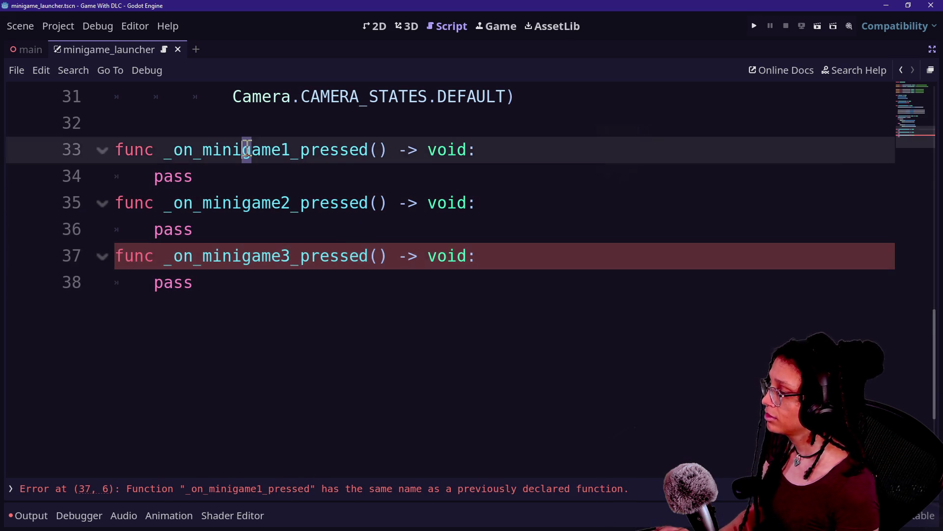
scroll(364, 347, up, 10)
scroll(364, 348, down, 5)
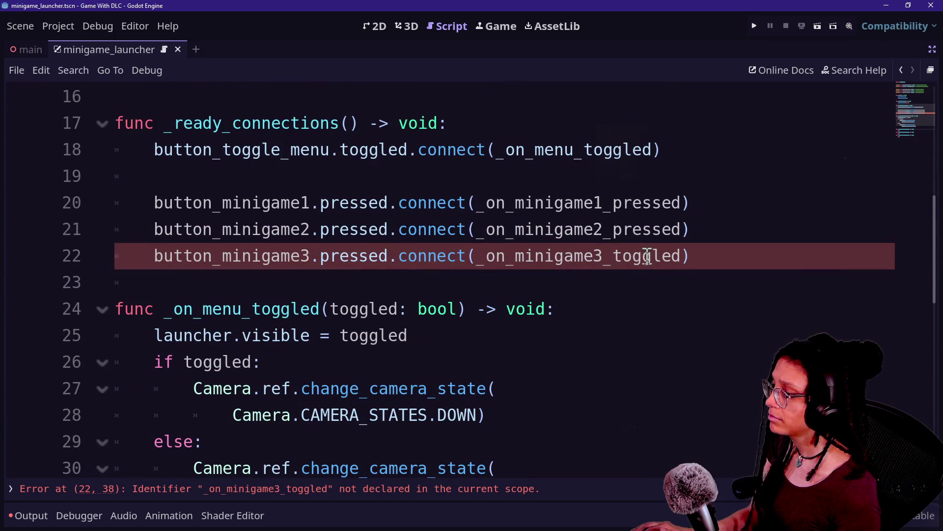
Correct line 22 to connect _on_minigame3_pressed and save the scene
drag(612, 255, 647, 258)
key(BackSpace)
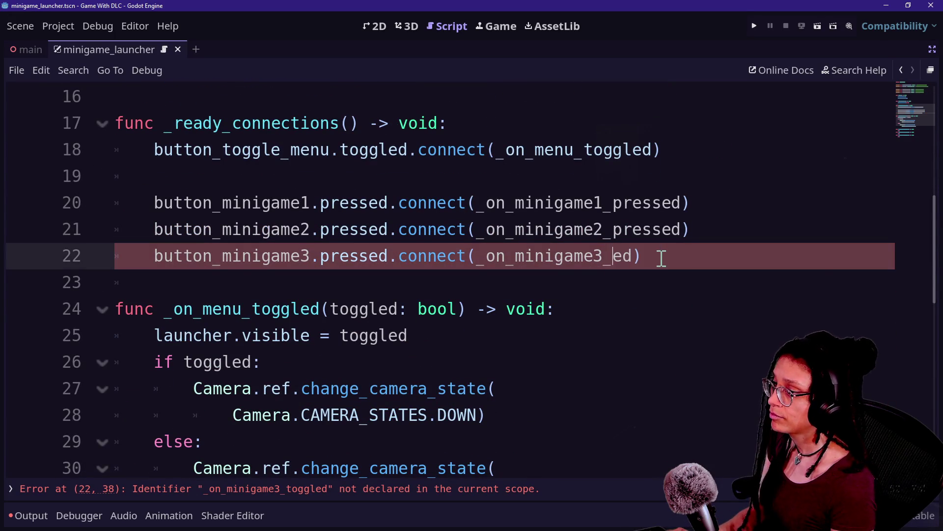
text(press)
click(352, 177)
key(ctrl+s)
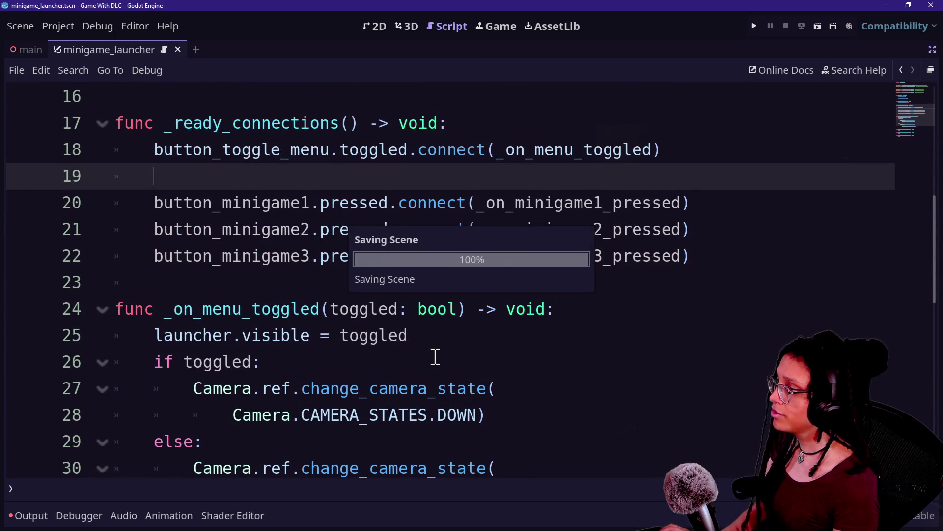
key(ctrl+minus)
key(ctrl+minus)
Switch from Godot to GitHub Desktop on cat-care-game and show the repository list
scroll(435, 356, up, 5)
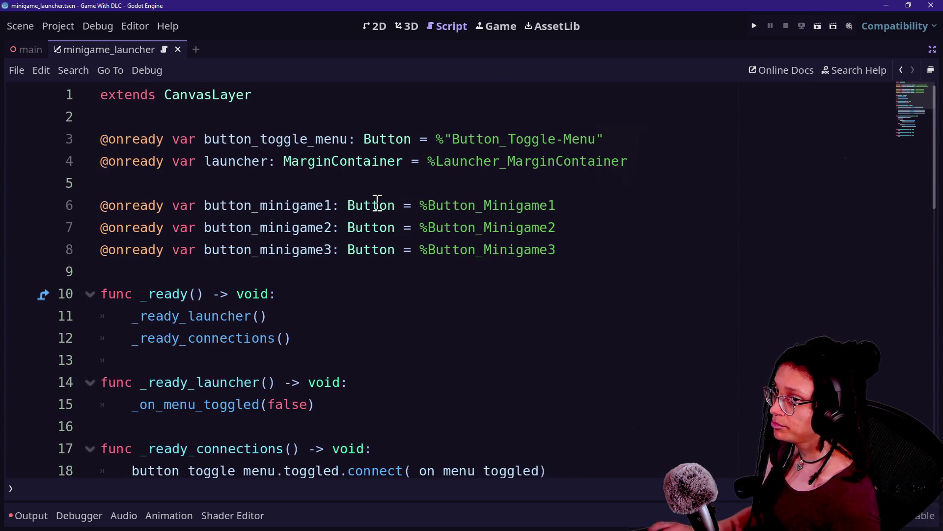
key(alt+Tab)
click(116, 44)
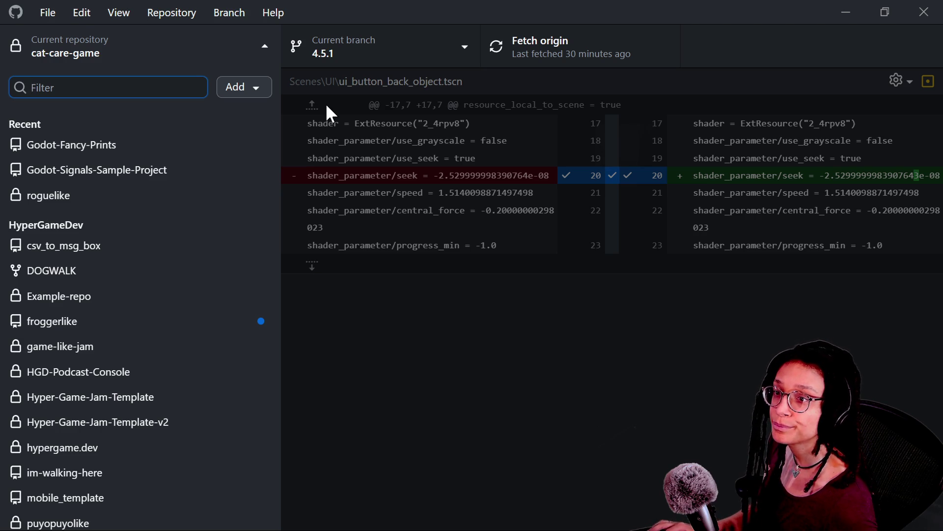
Begin a new repository named game-with-dlc with its local path in Documents
key(alt+Tab)
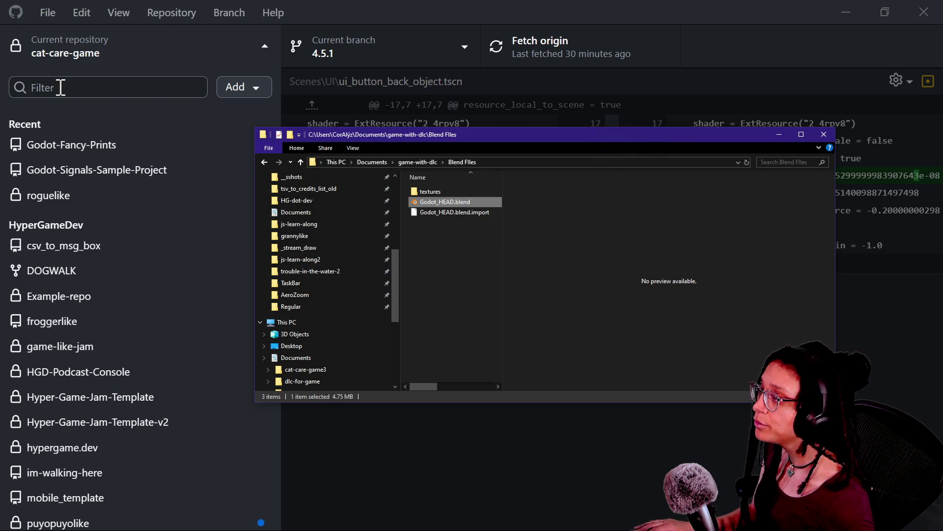
click(203, 88)
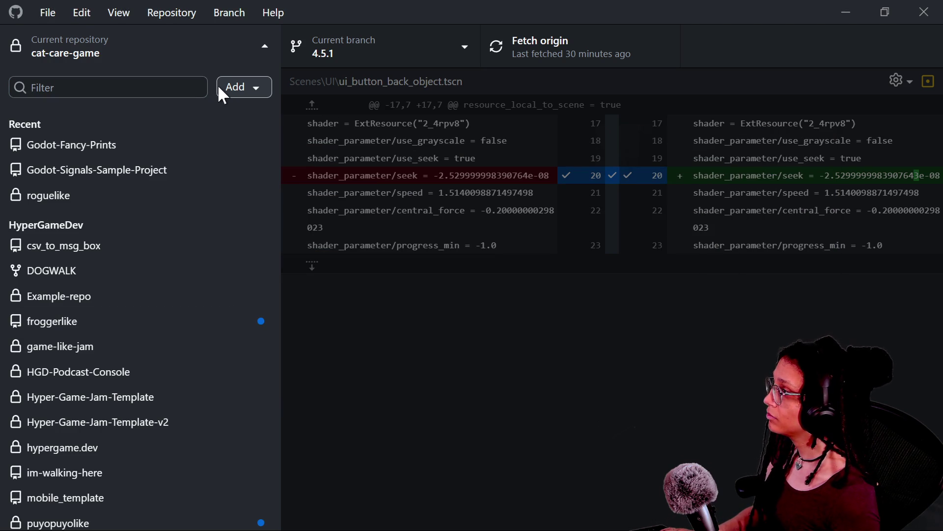
click(226, 86)
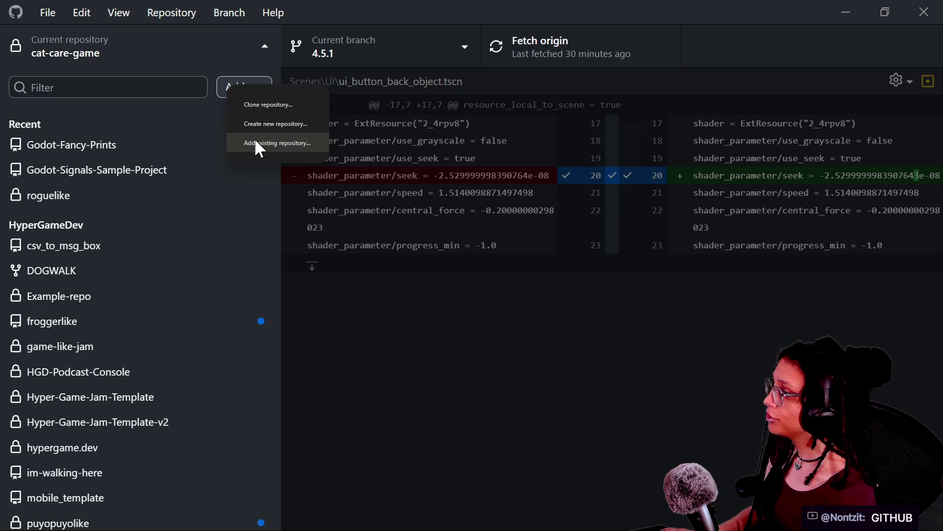
click(252, 120)
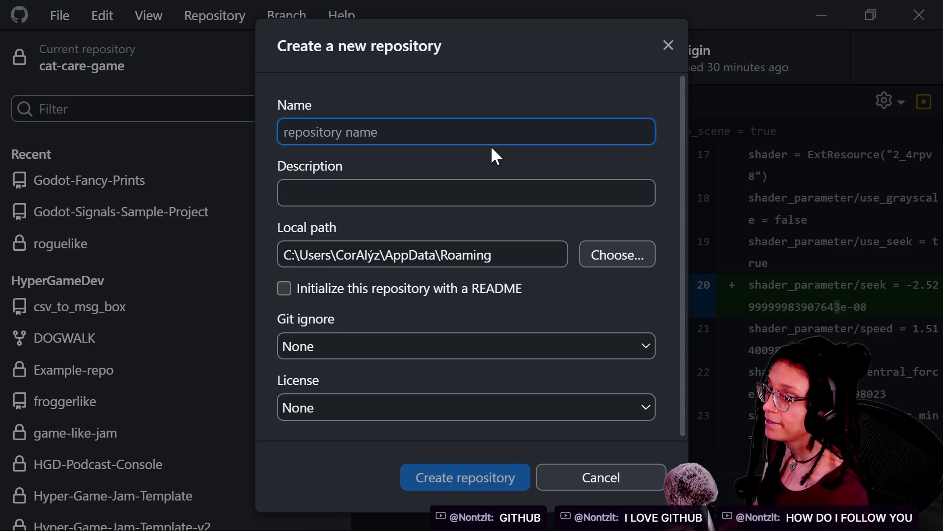
text(f)
key(BackSpace)
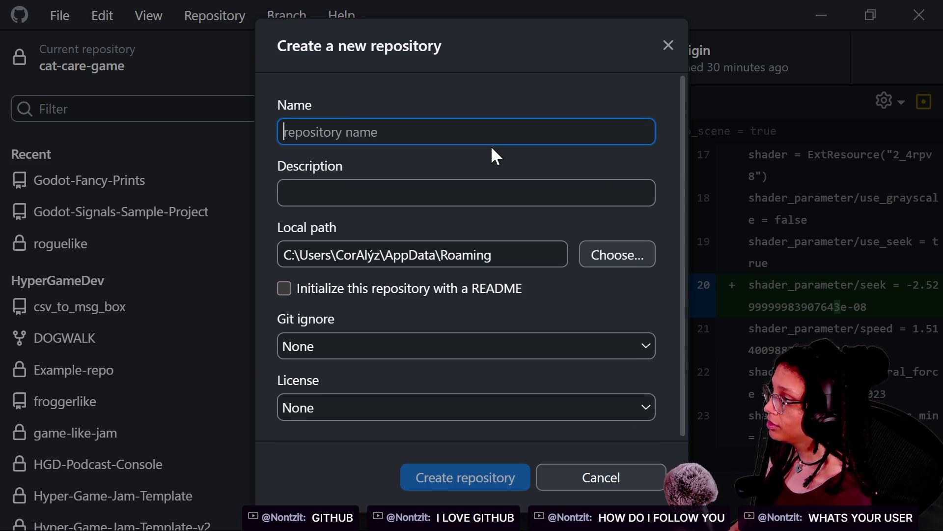
text(game-with-dlc)
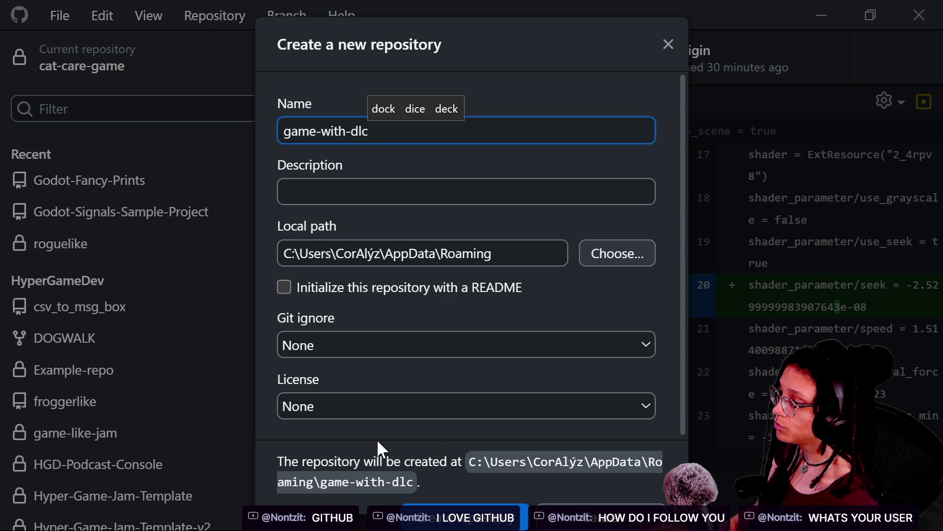
drag(392, 255, 653, 270)
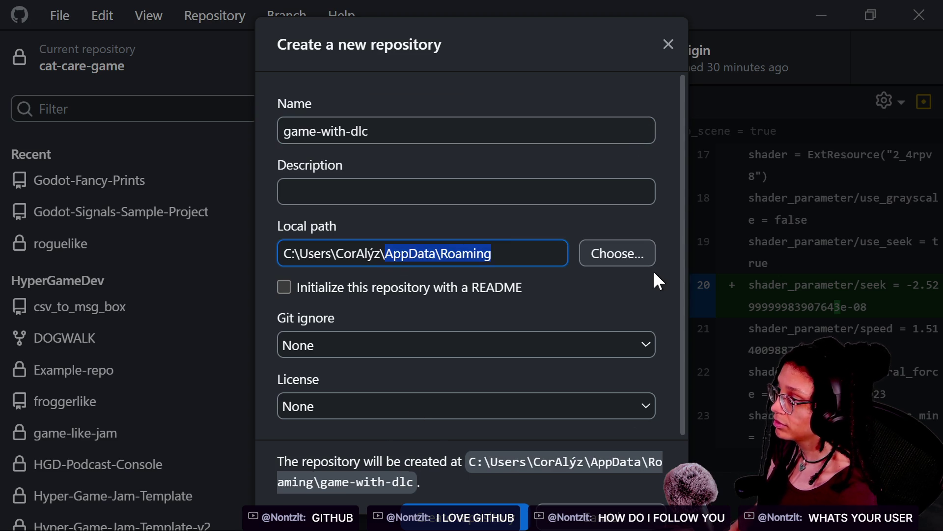
text(Documents)
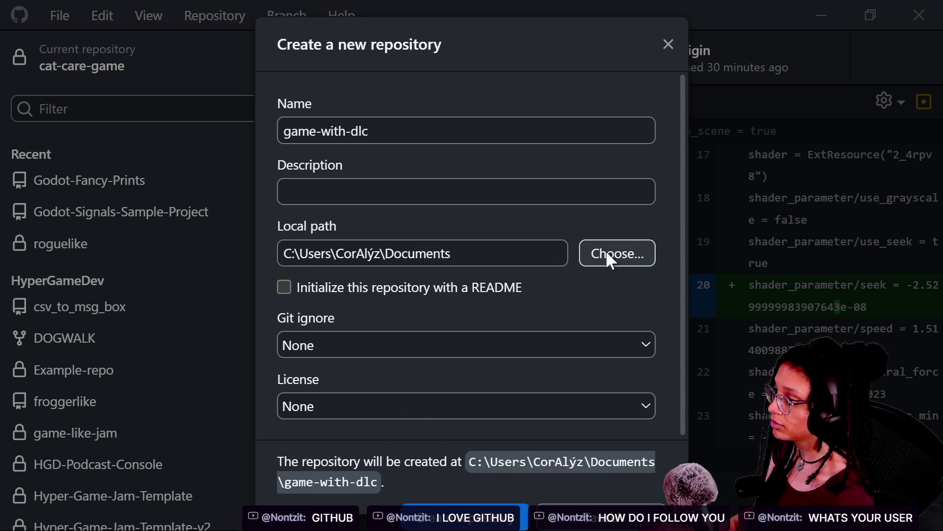
click(606, 250)
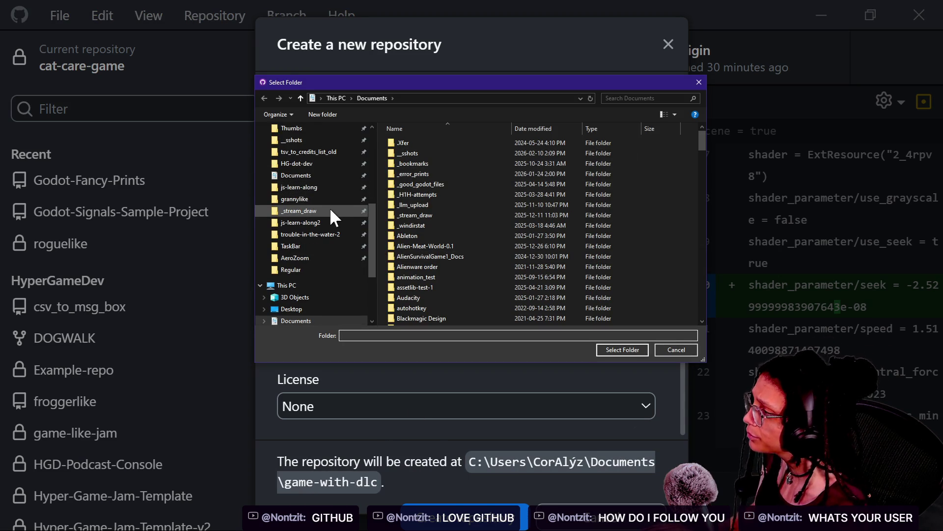
click(640, 350)
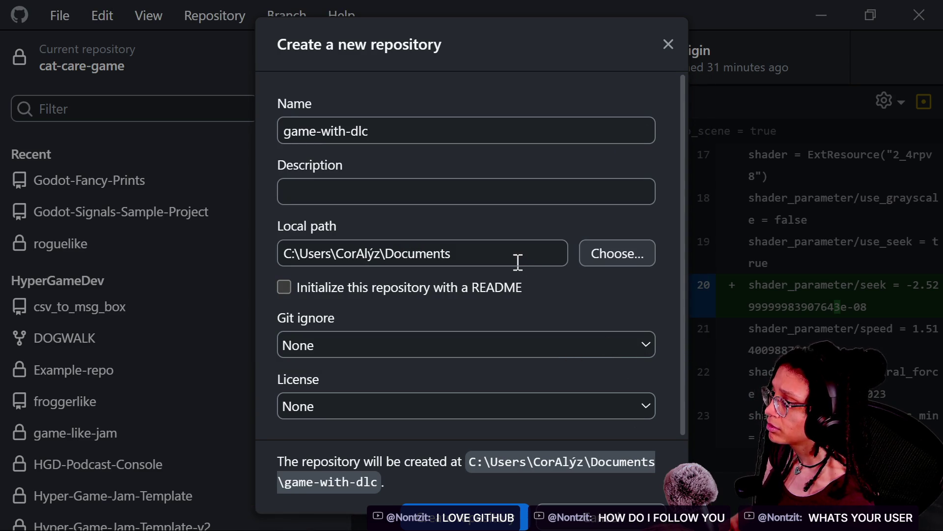
Include a README, the Godot gitignore template and the MIT License
click(363, 291)
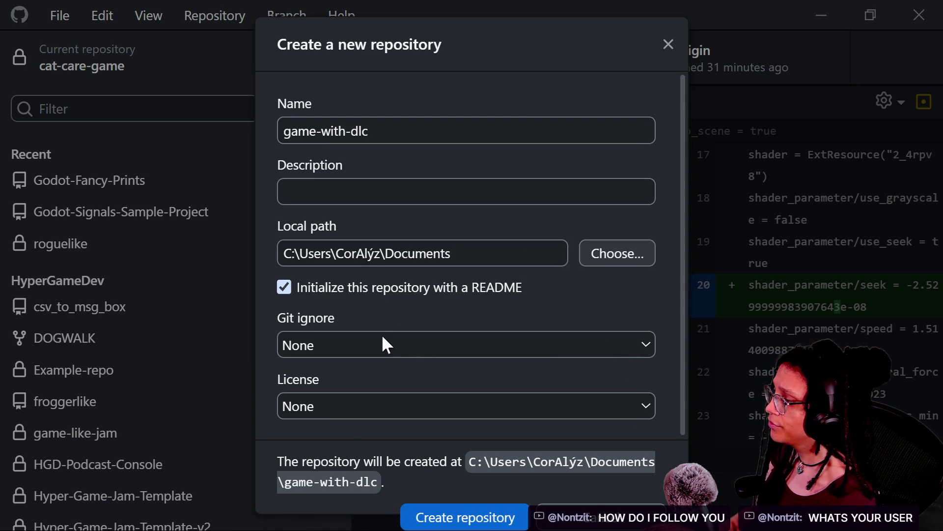
click(384, 344)
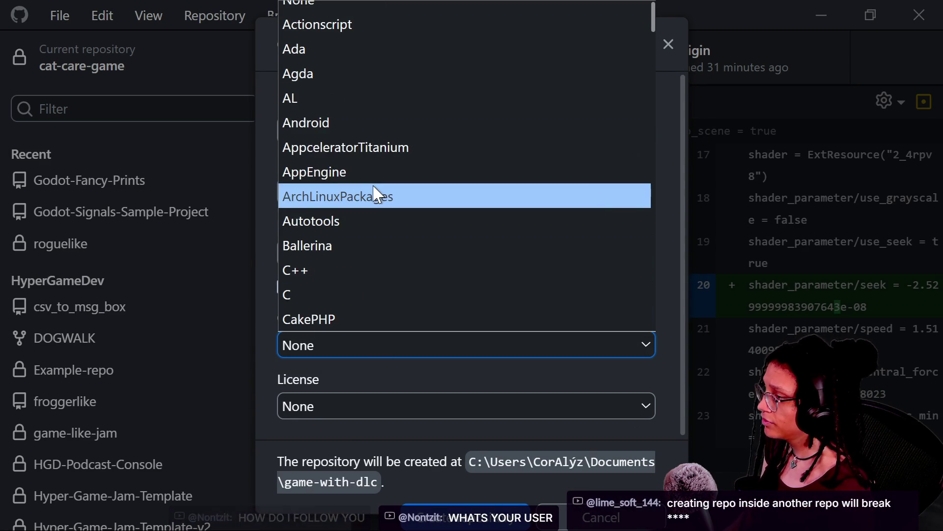
text(godot)
click(321, 311)
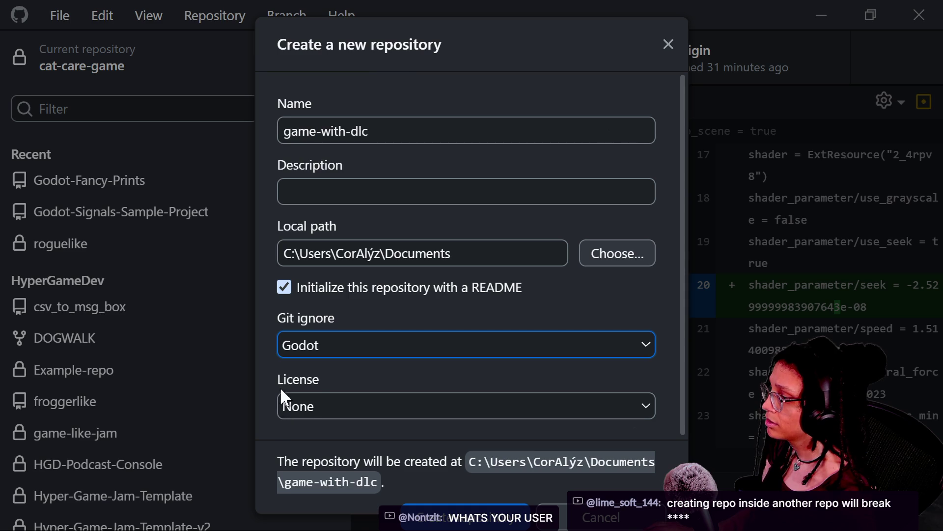
click(329, 406)
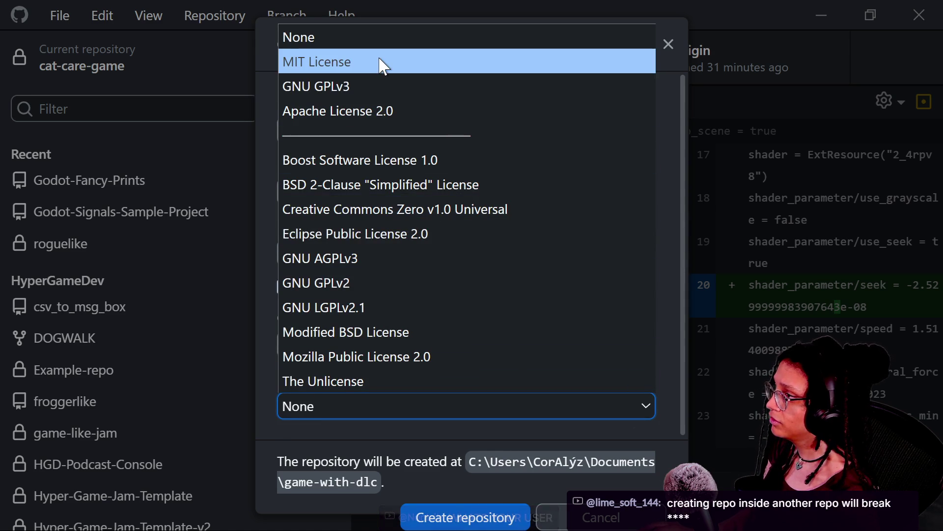
click(379, 59)
click(273, 229)
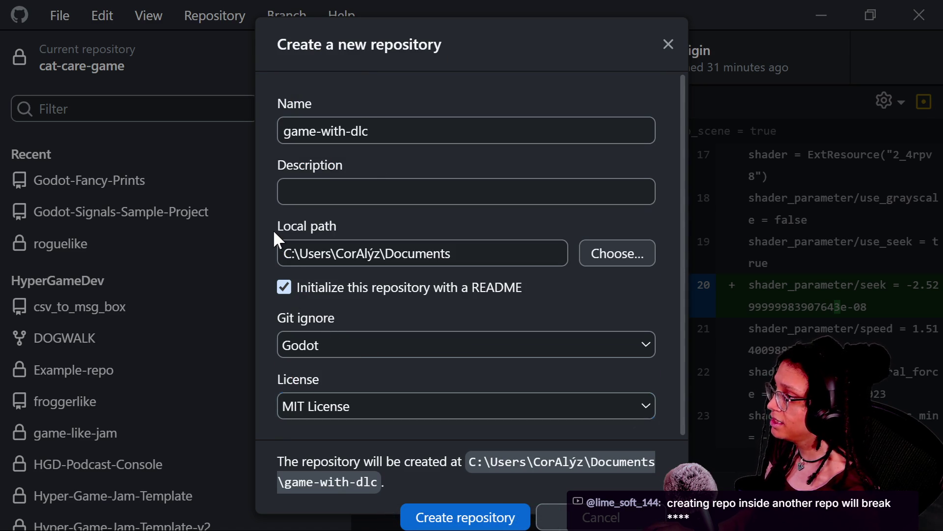
Describe it as a project for making external DLC files parseable by a main project, then create it
click(386, 200)
text(A)
text(n e)
key(BackSpace)
text(nta)
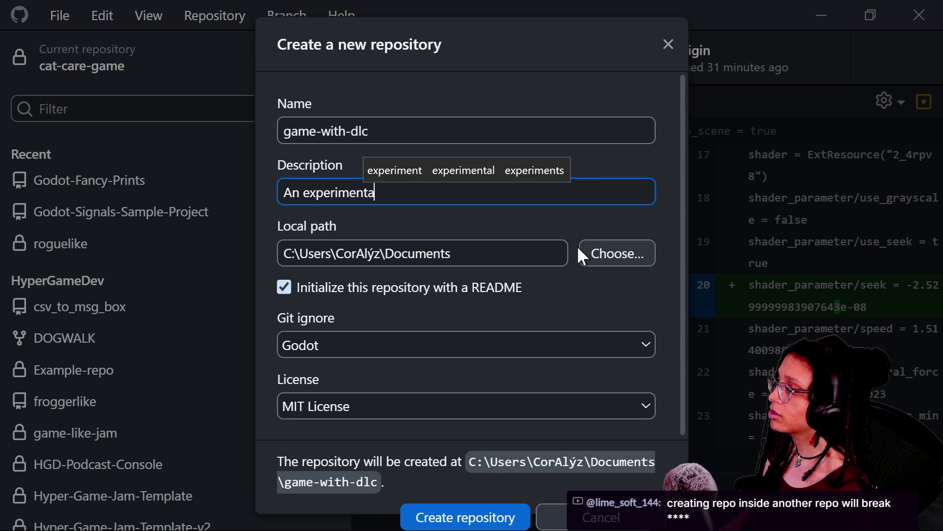
text(l project to learn )
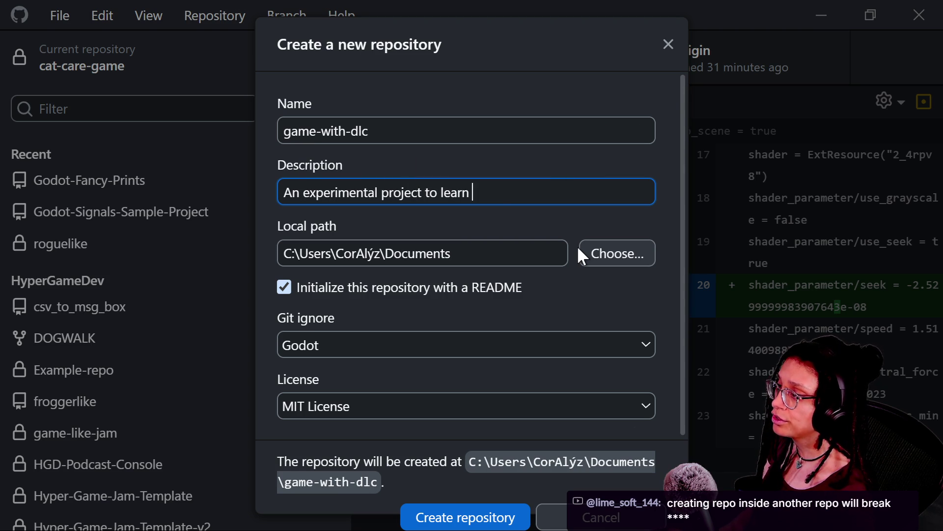
text(how to make external)
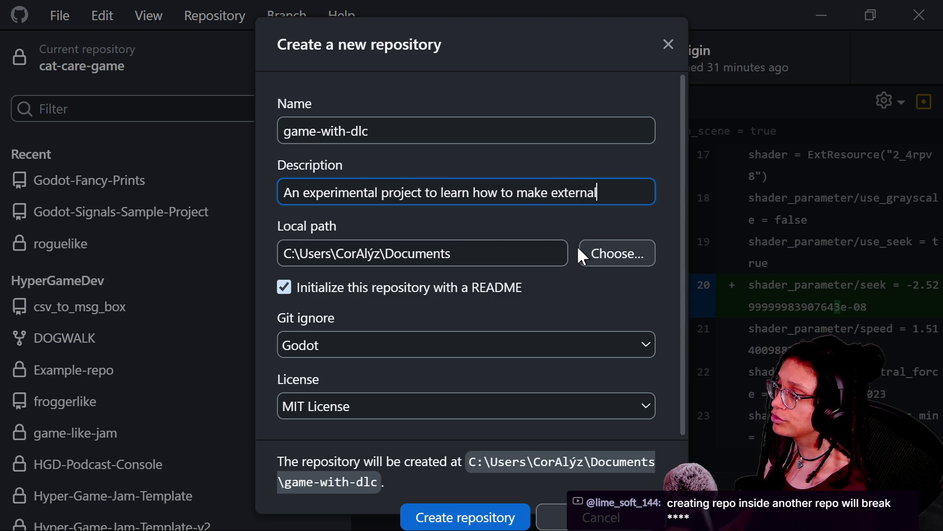
text( DLC files re)
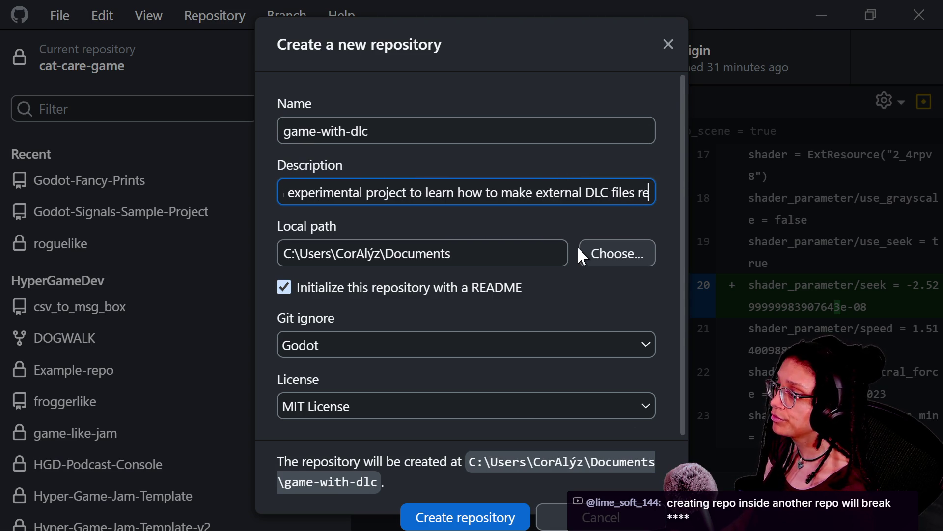
text(adable by a main proje)
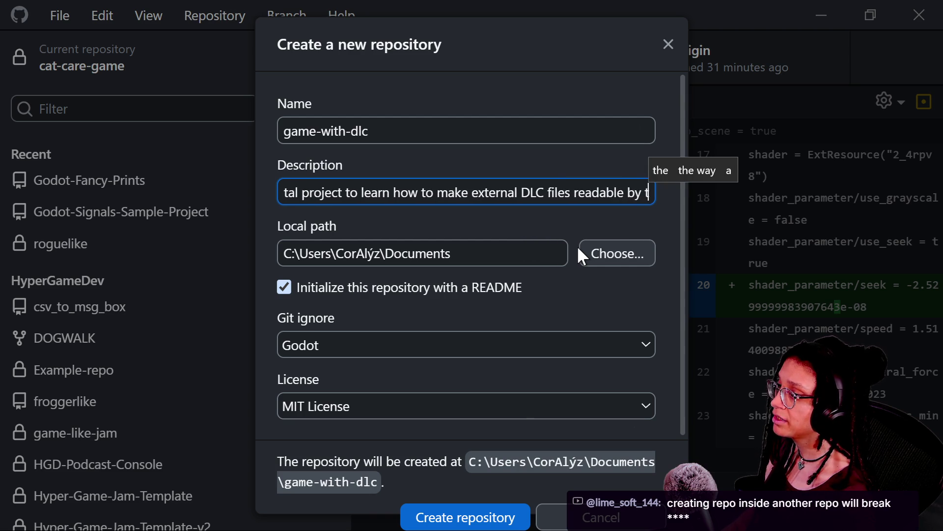
text(ct.)
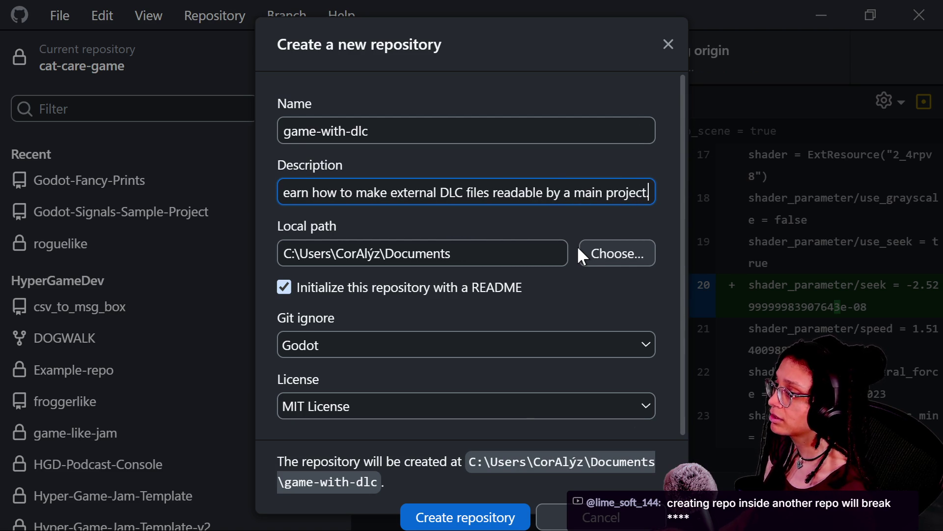
double_click(504, 189)
text(parseable)
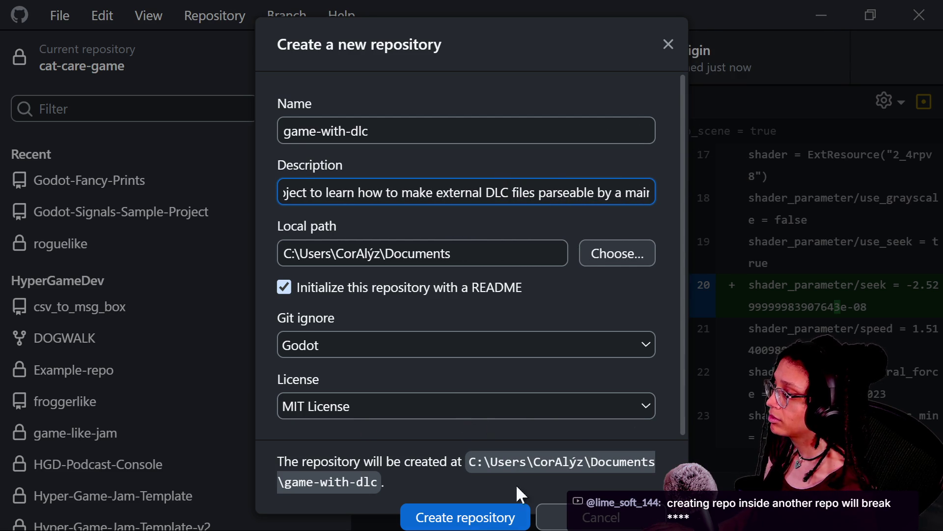
click(473, 521)
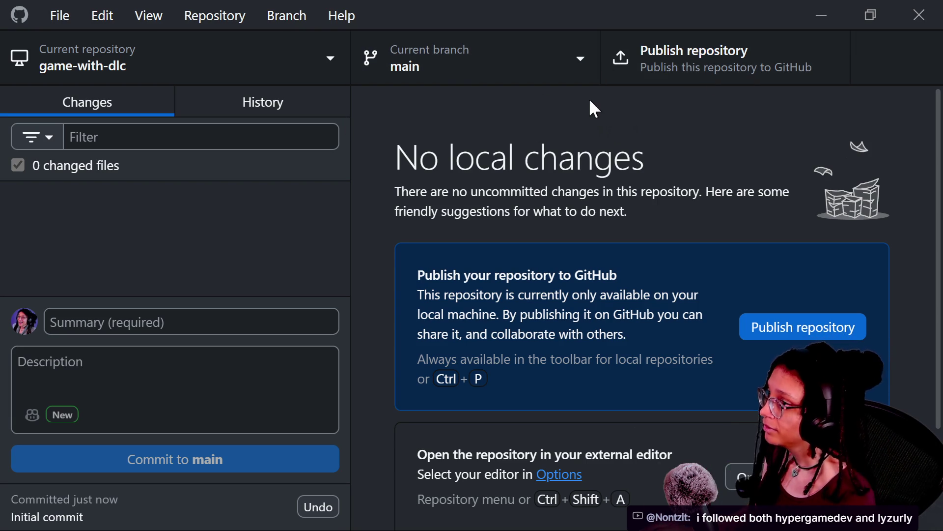
Publish game-with-dlc to GitHub as a public repository with no organization
click(673, 75)
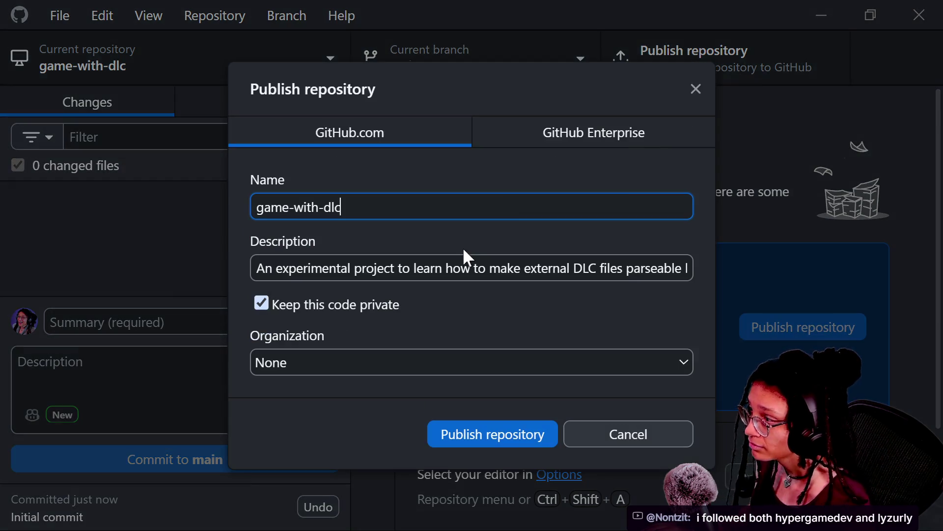
click(313, 306)
click(345, 362)
click(345, 362)
click(535, 441)
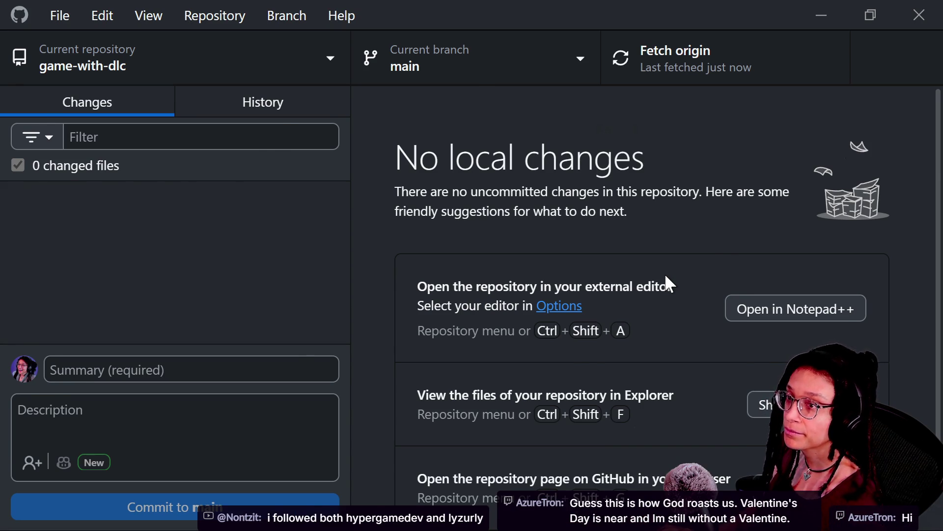
key(alt+Tab)
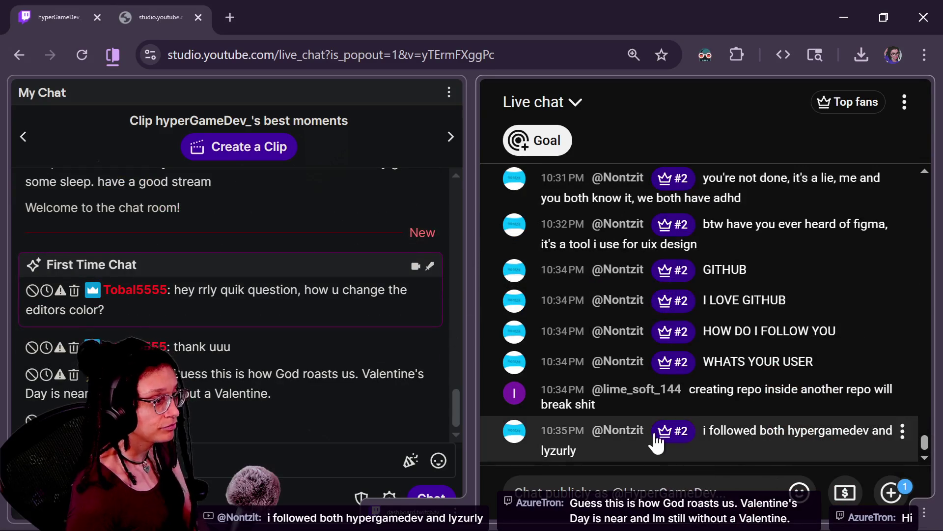
scroll(658, 438, up, 15)
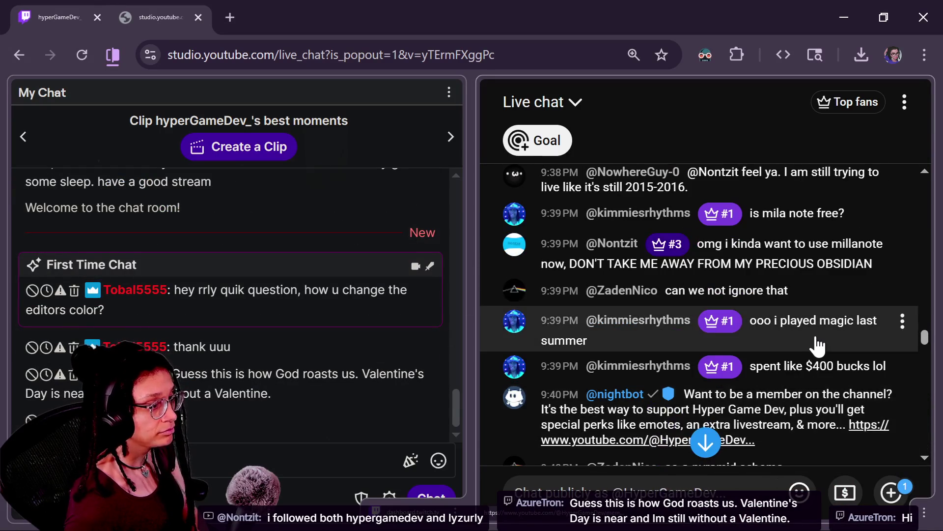
scroll(819, 343, down, 4)
mouse_move(925, 343)
mouse_down()
mouse_move(912, 438)
mouse_move(917, 328)
mouse_up()
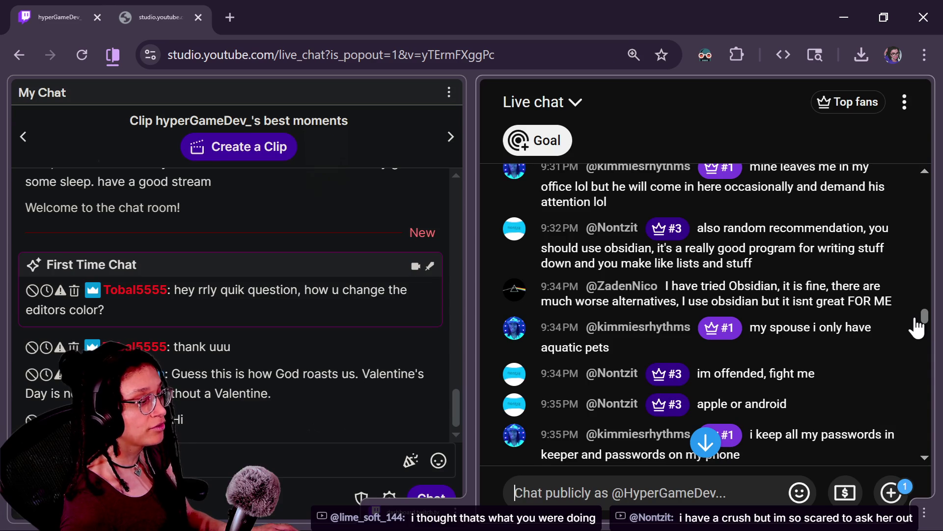
drag(917, 327, 916, 328)
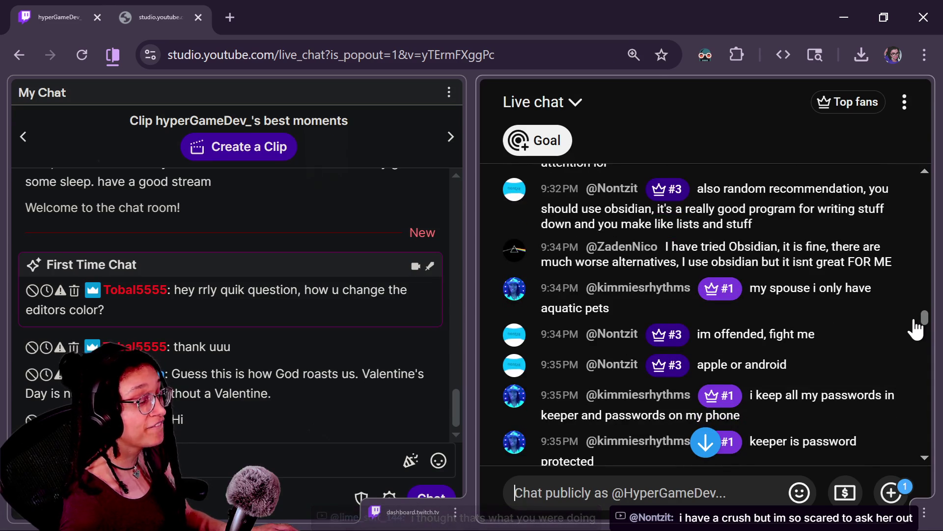
mouse_move(917, 329)
mouse_down()
mouse_move(894, 442)
mouse_move(901, 468)
mouse_up()
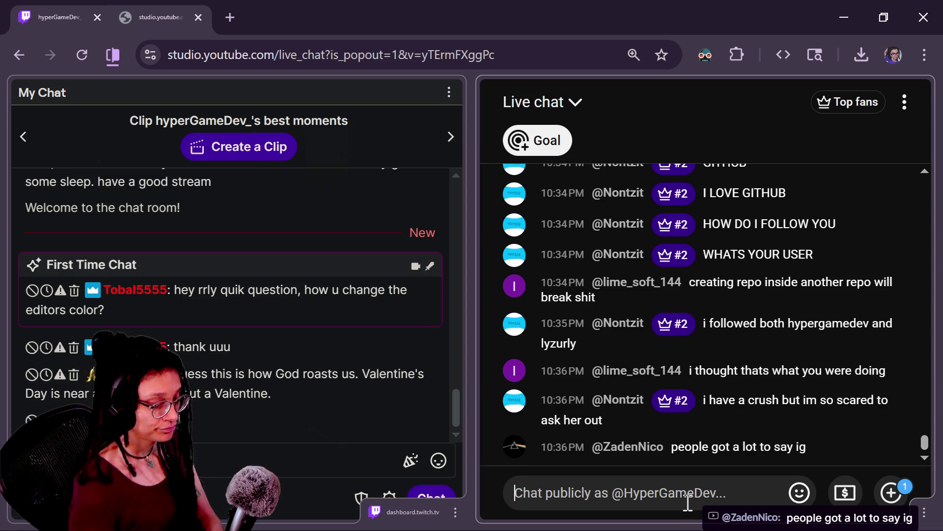
mouse_move(236, 370)
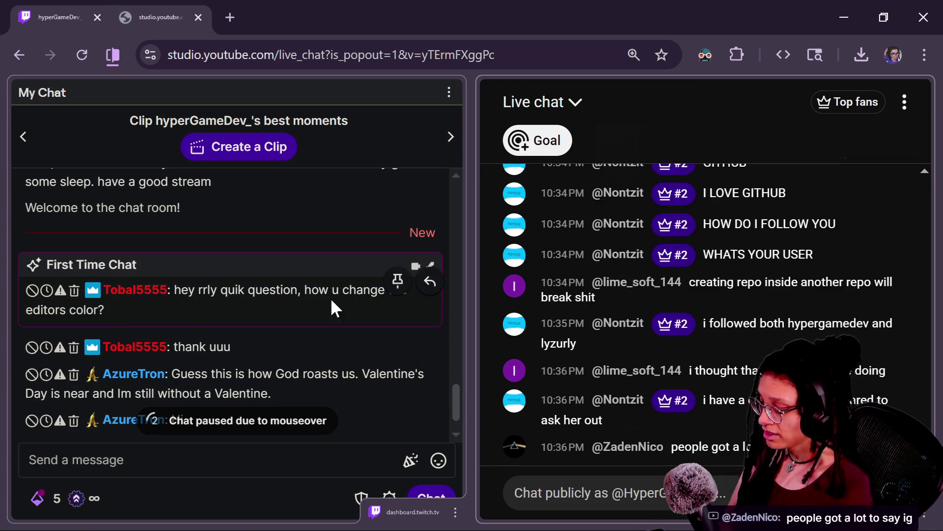
scroll(727, 348, up, 3)
scroll(727, 348, up, 3)
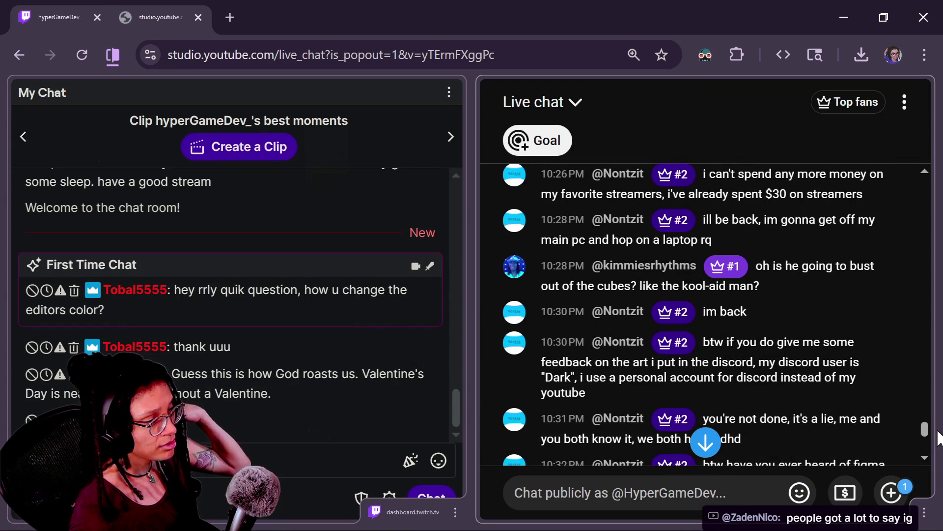
mouse_move(923, 427)
mouse_down()
mouse_move(919, 387)
mouse_move(922, 408)
mouse_up()
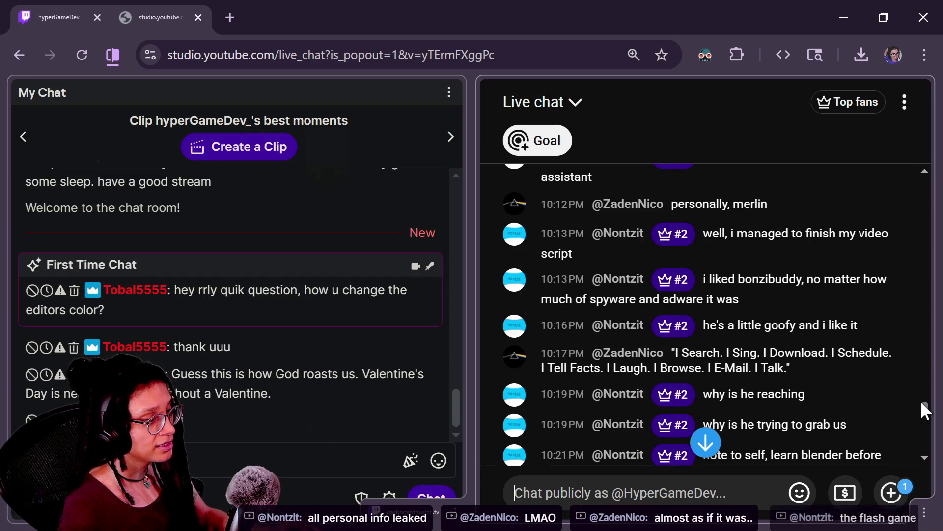
Scroll the live chat to the newest messages, then return to GitHub Desktop
drag(923, 404, 923, 417)
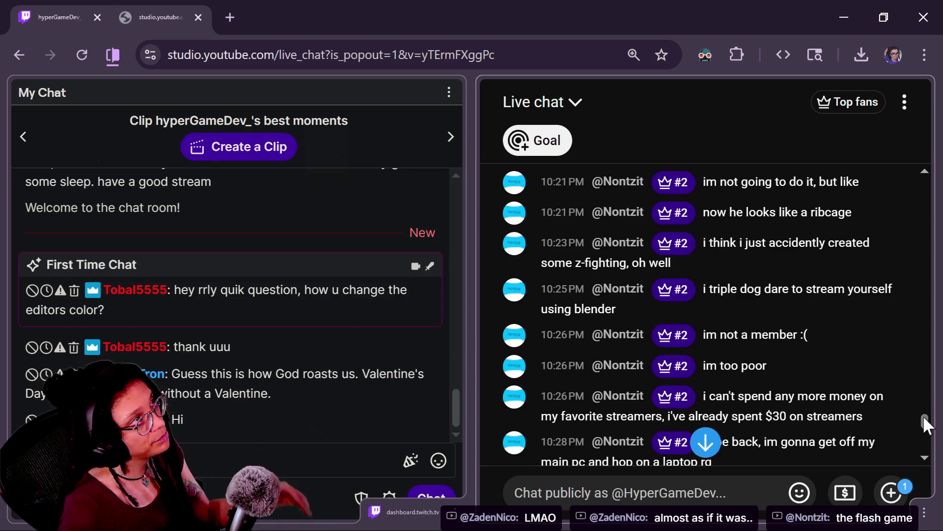
drag(923, 415, 920, 465)
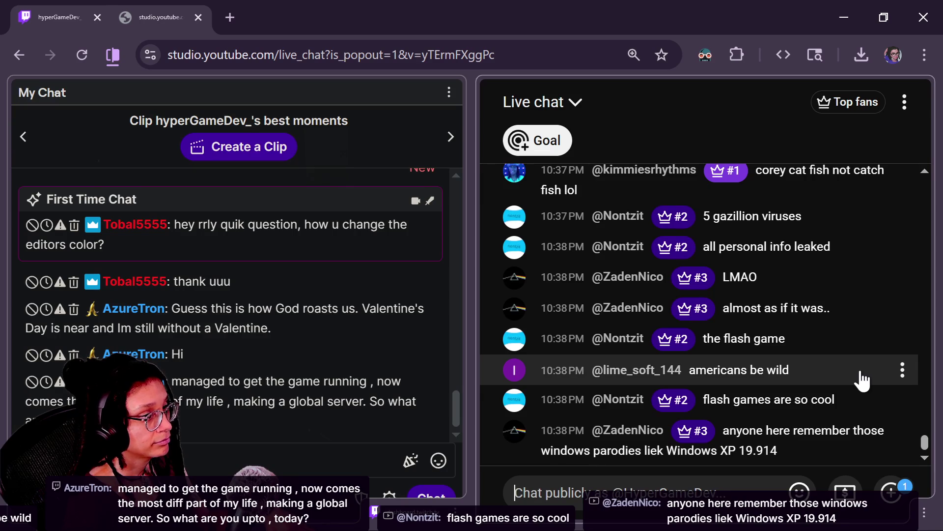
scroll(770, 243, up, 4)
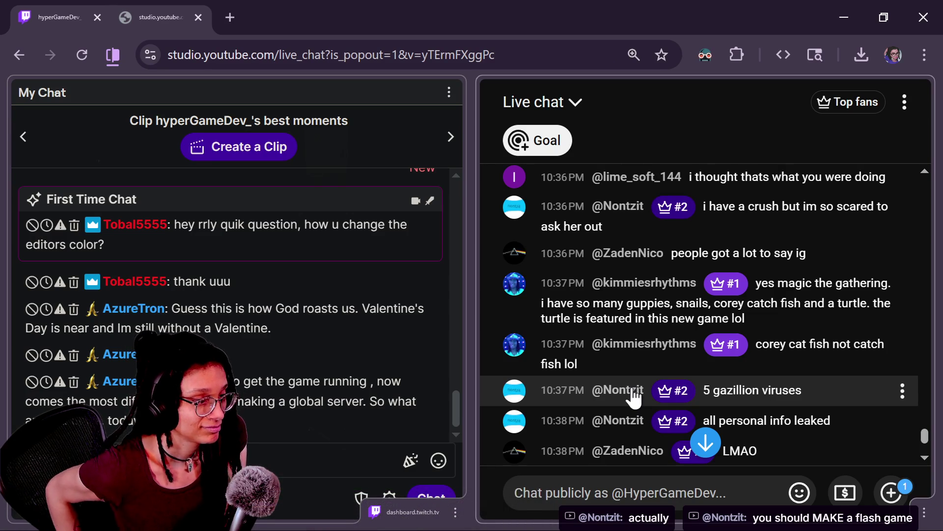
scroll(727, 233, down, 5)
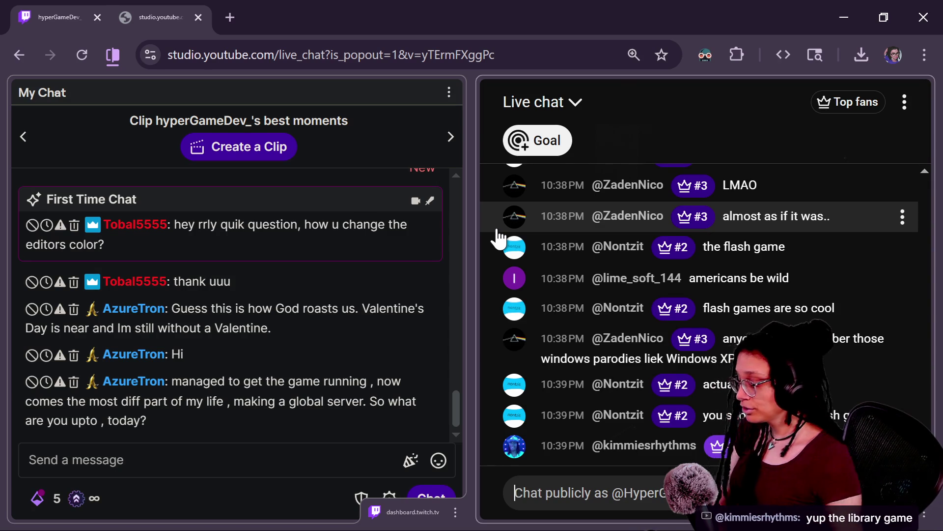
key(alt+Tab)
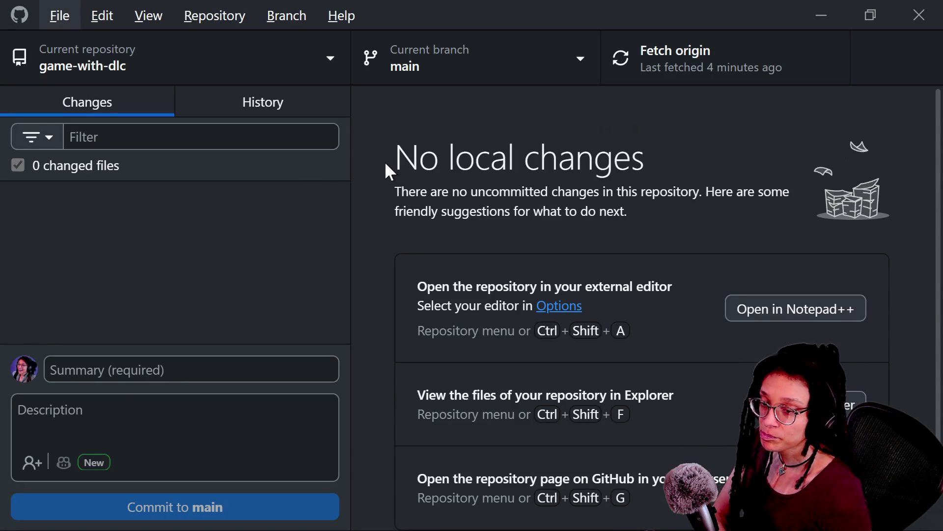
Restore the Game With DLC editor out of full screen alongside the DLC For Game window
key(alt+Tab)
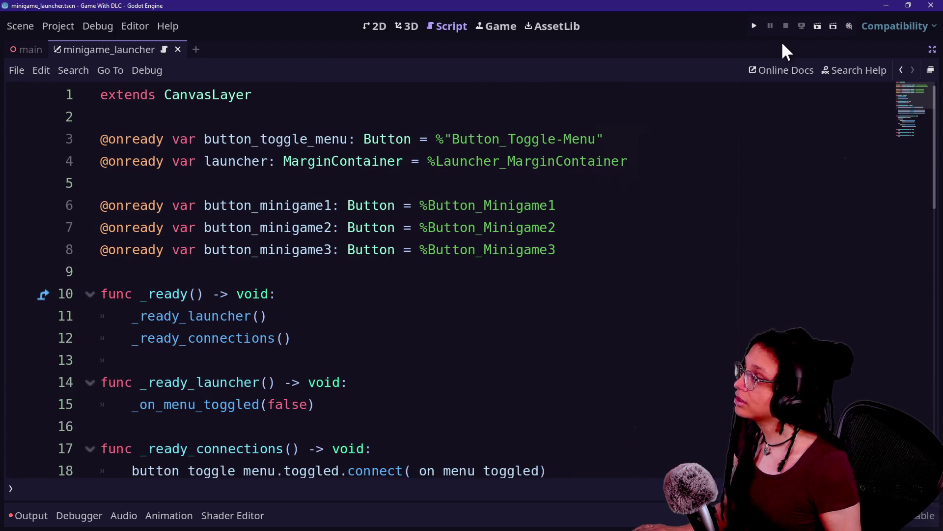
click(908, 6)
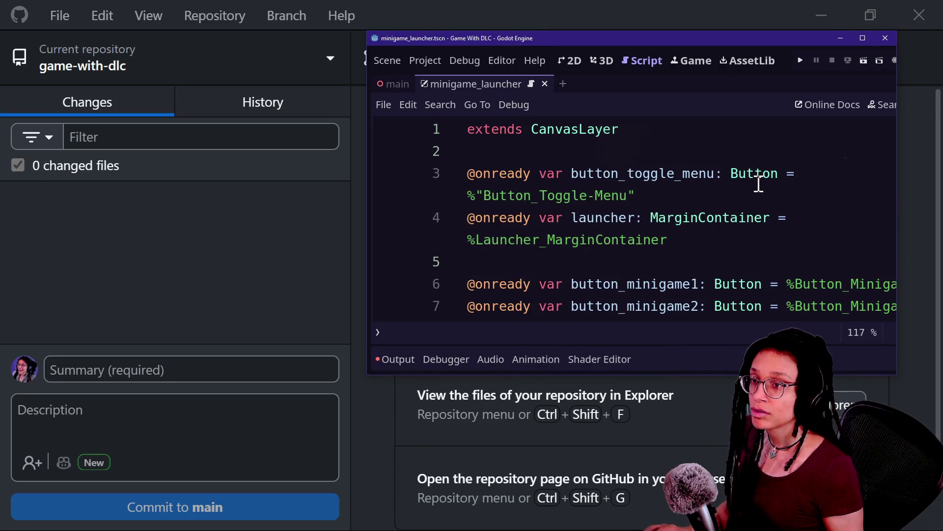
key(alt+Tab)
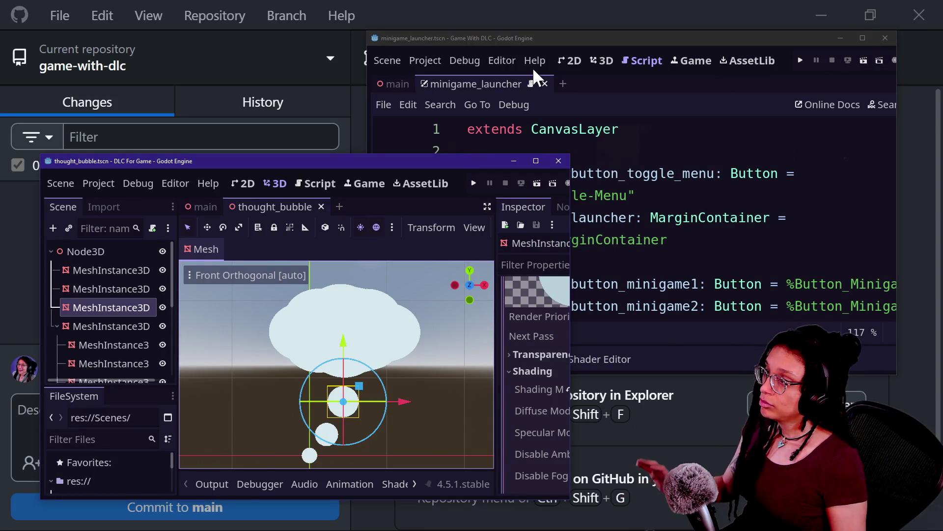
click(602, 60)
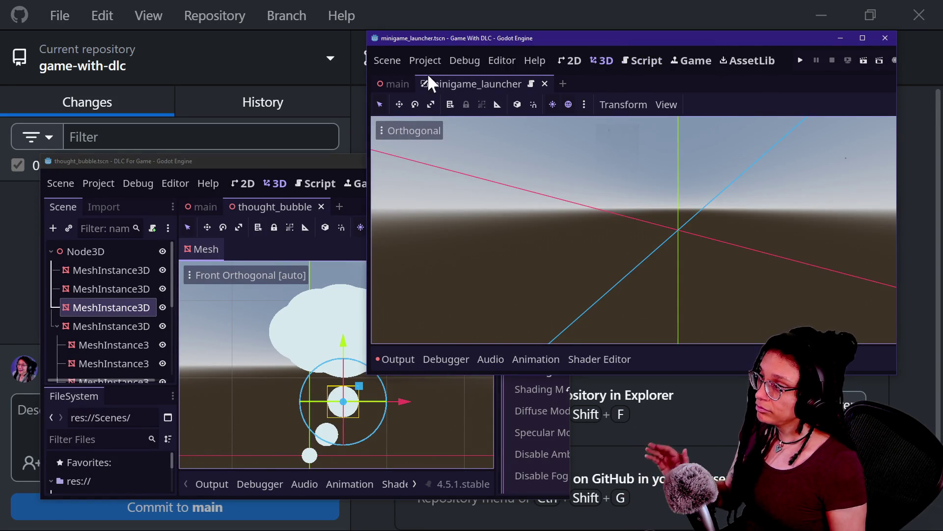
Show Game With DLC's main scene framed in Front view with panels restored, beside DLC For Game
click(396, 84)
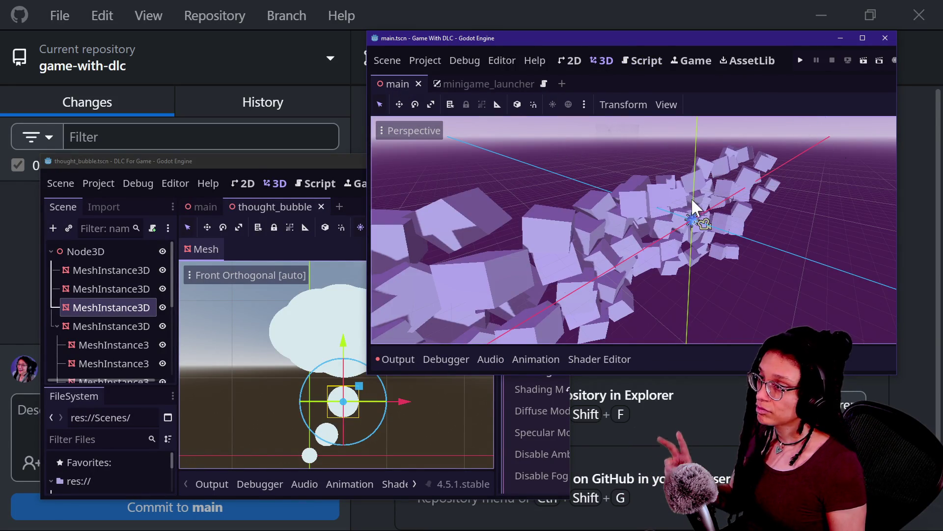
key(f)
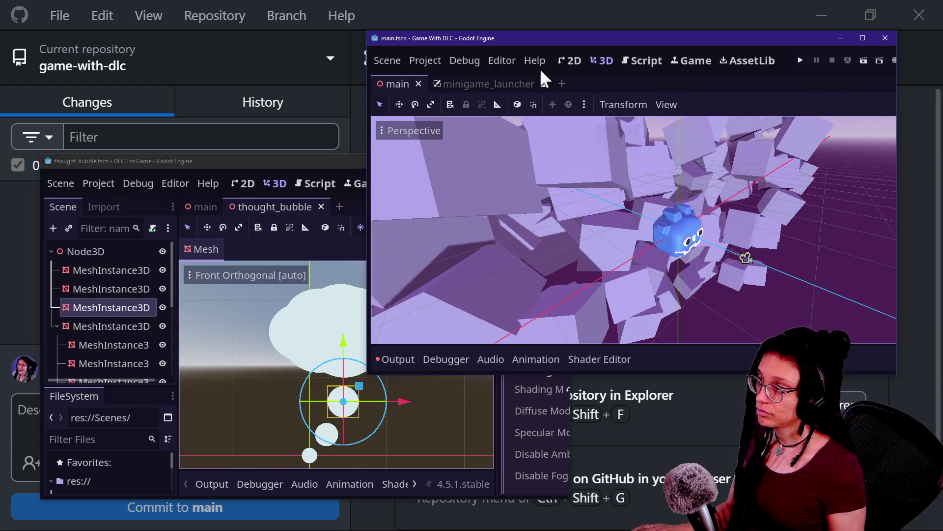
key(ctrl+shift+F11)
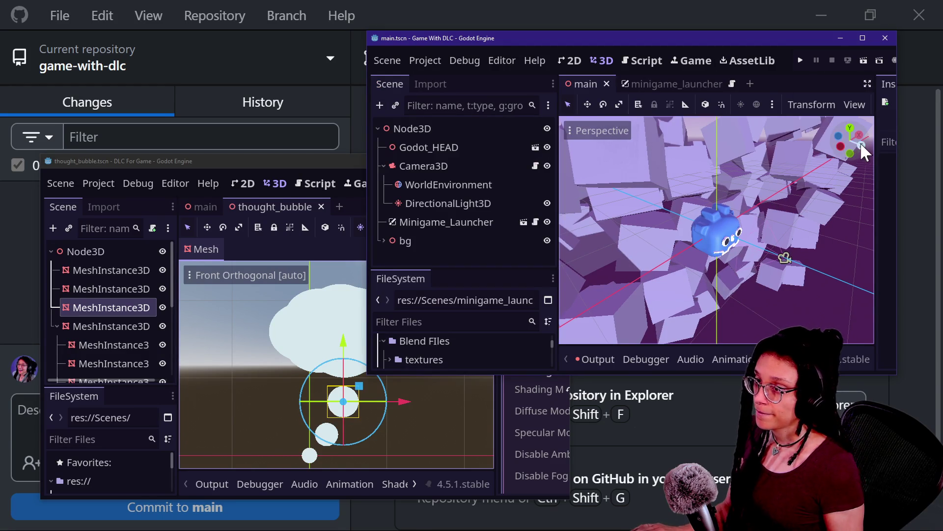
click(862, 141)
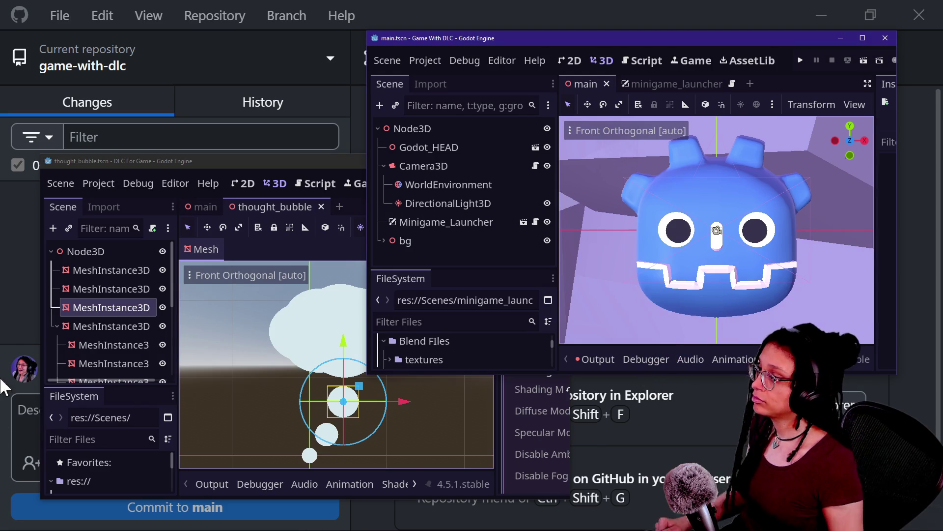
click(135, 478)
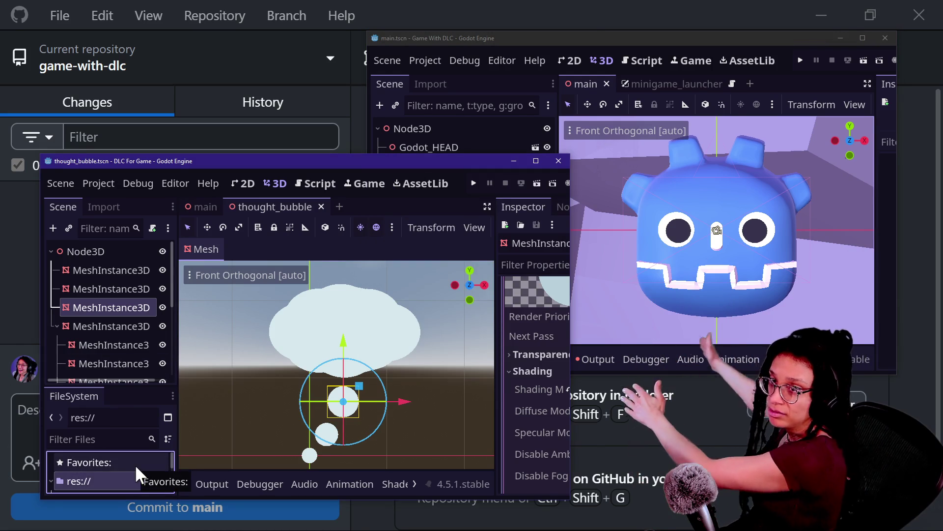
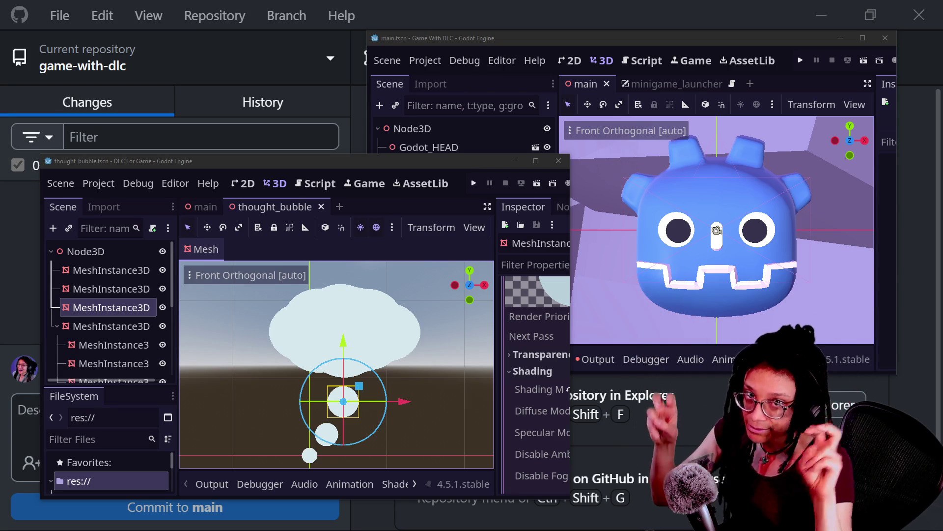
Maximize the main Game With DLC editor window and run the project in the Game view
click(696, 42)
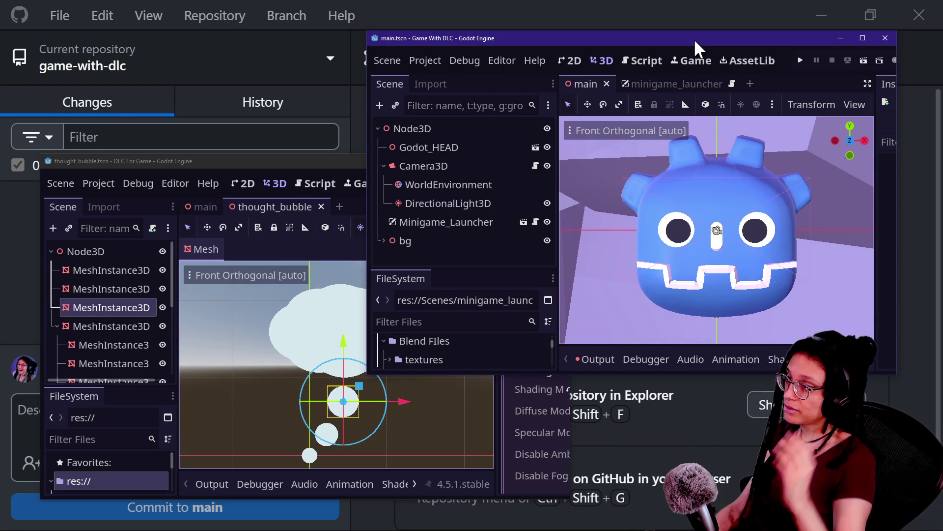
click(862, 40)
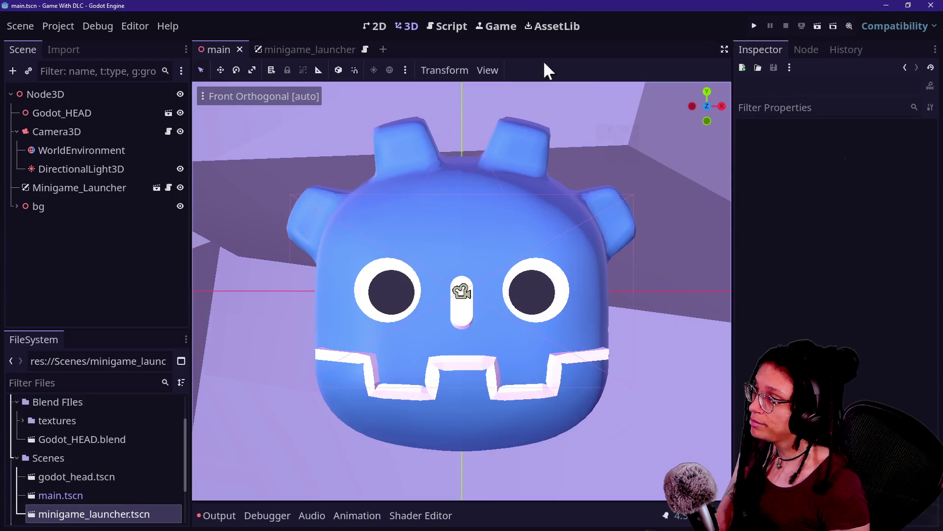
click(486, 30)
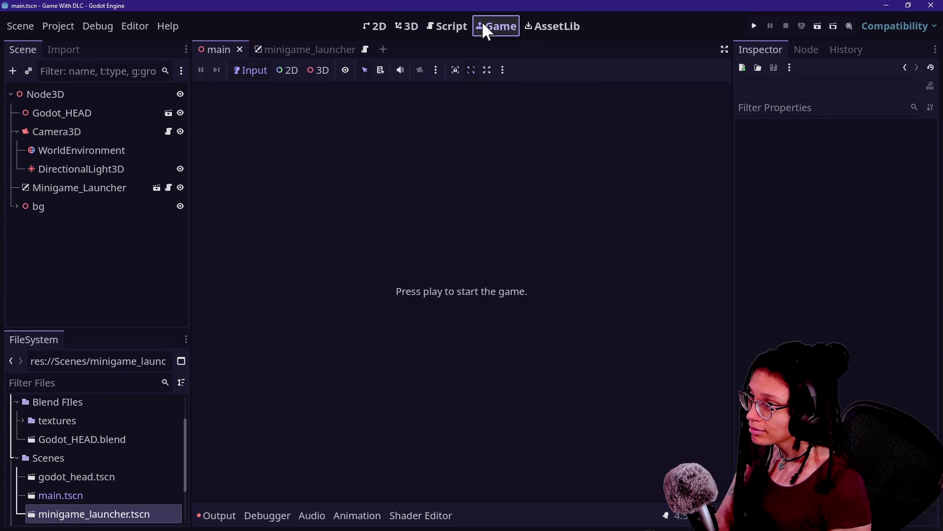
click(754, 25)
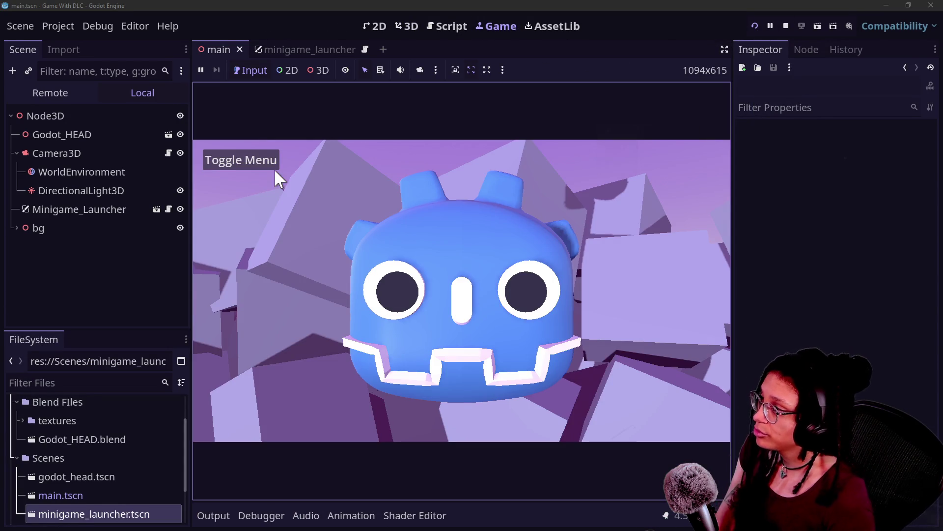
Test the Minigame 1, 2 and 3 menu buttons, then stop the run and save the scene
click(273, 168)
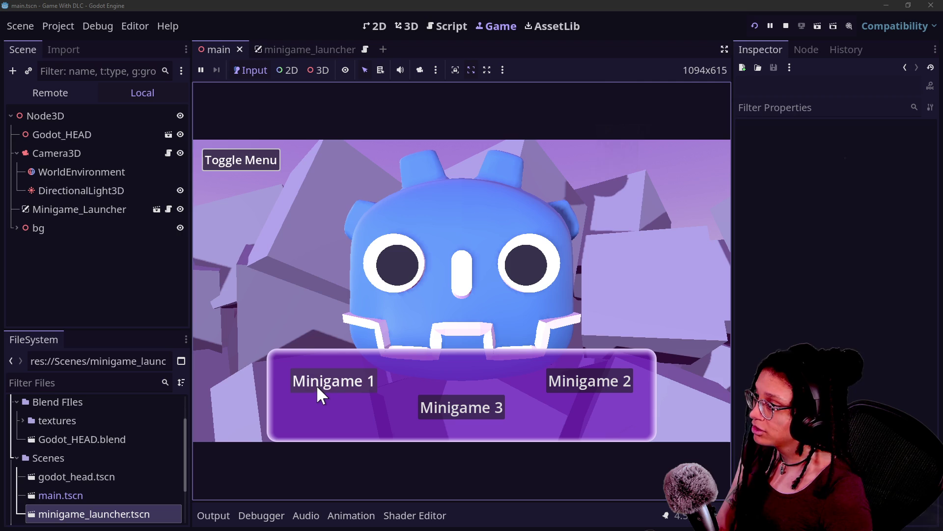
click(612, 374)
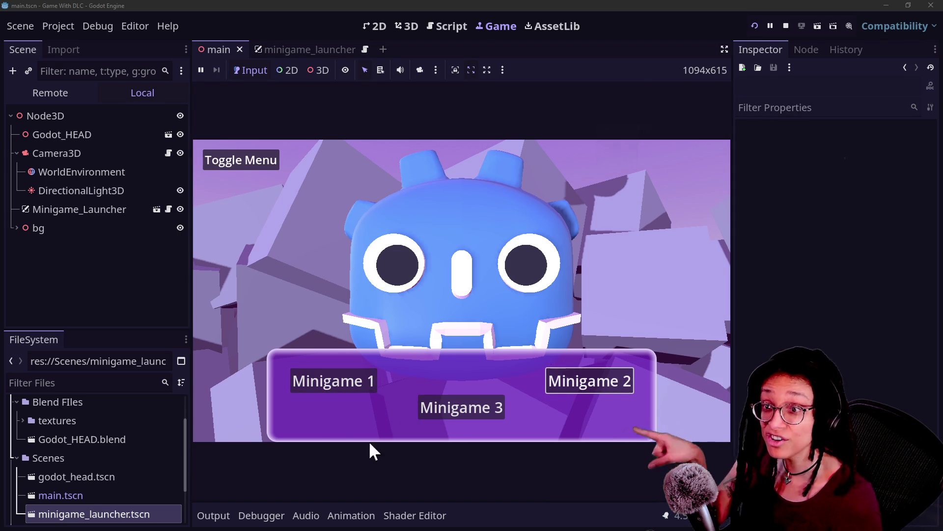
click(517, 394)
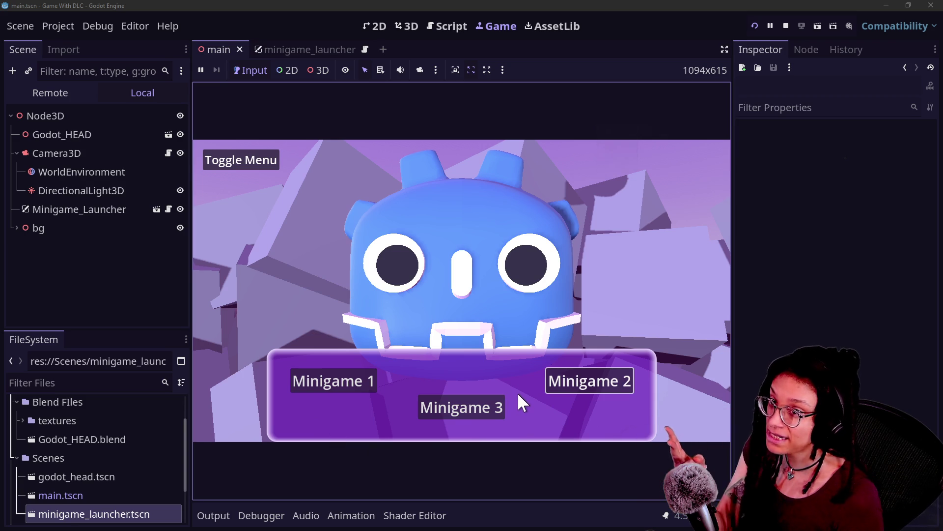
click(331, 376)
click(476, 416)
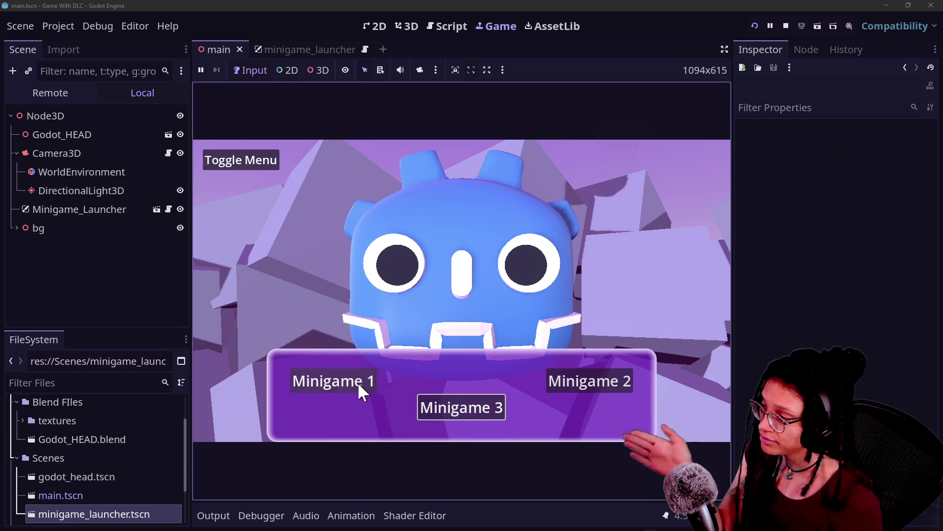
click(565, 381)
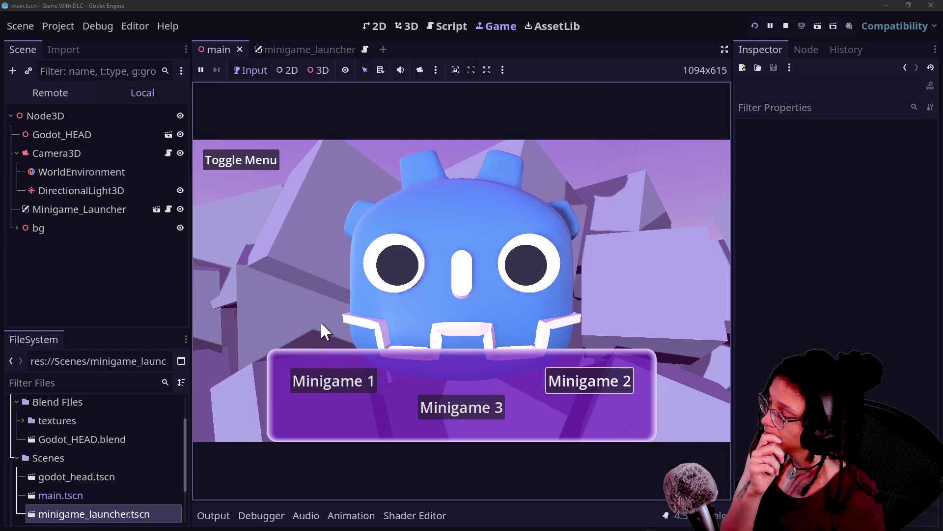
click(338, 386)
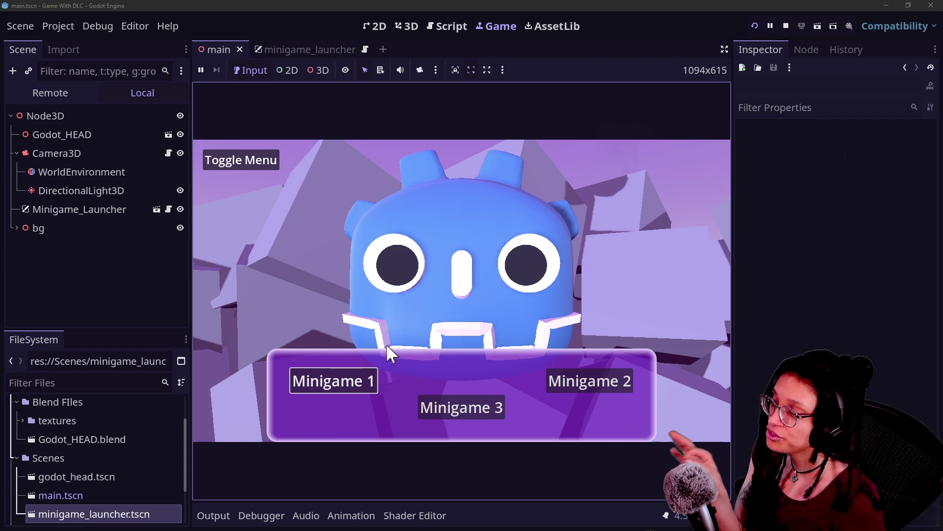
click(277, 158)
click(781, 28)
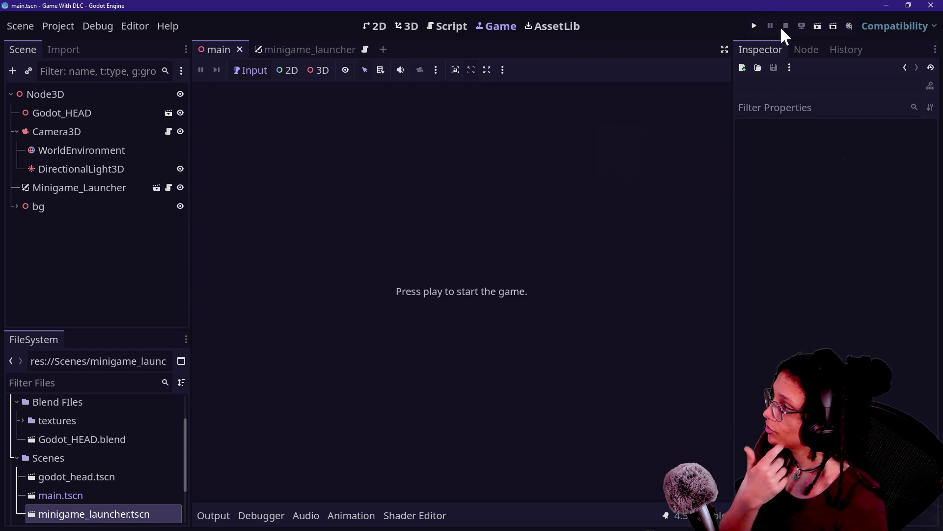
key(ctrl+s)
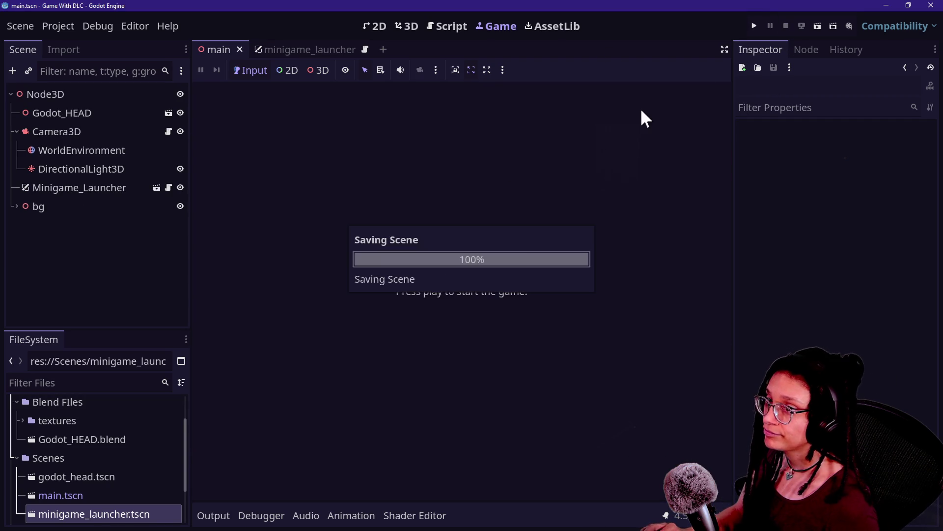
Maximize the DLC project's thought_bubble window, deselect the mesh, and switch to the stream chat
click(536, 161)
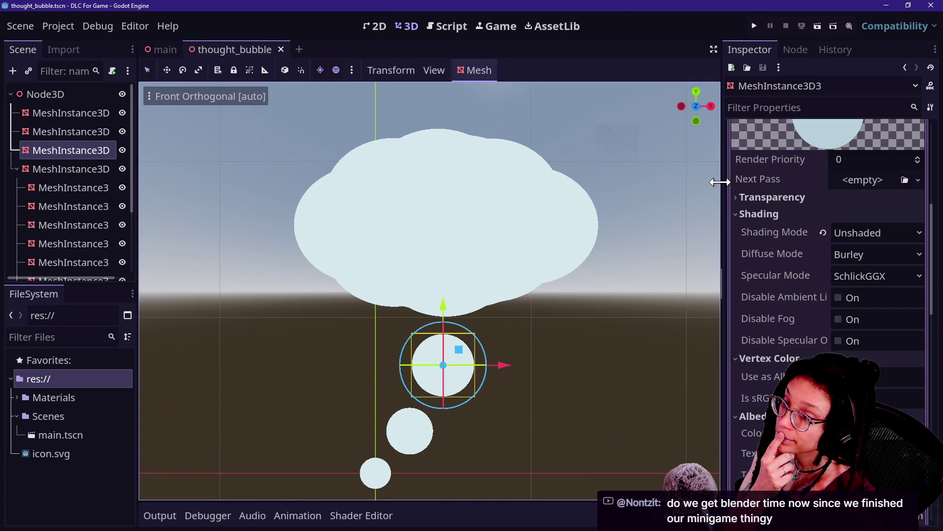
click(632, 180)
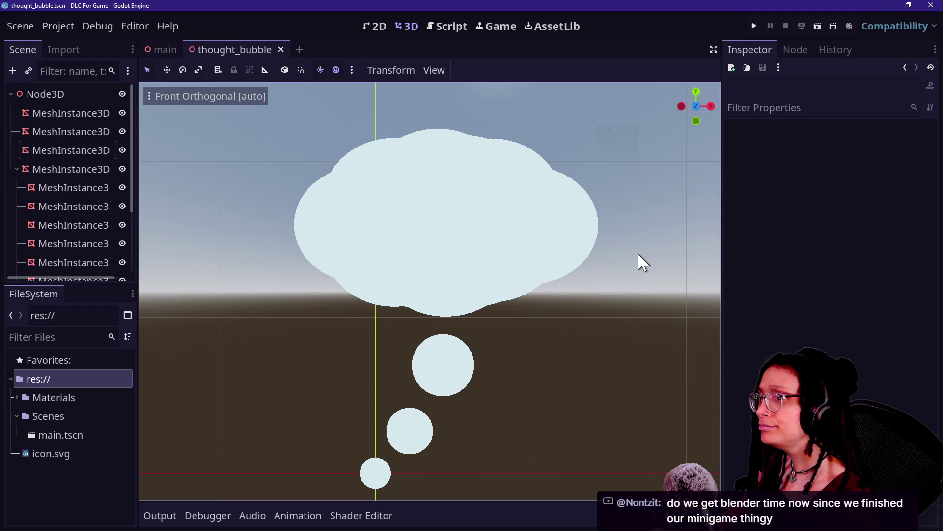
key(alt+Tab)
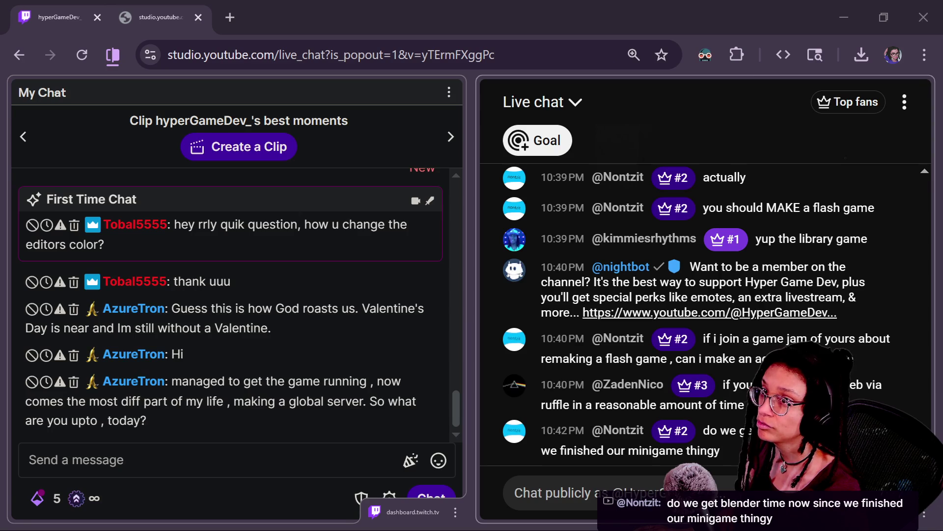
Open the Game-like Jam 8 page from itch.io and select its full web address
double_click(497, 47)
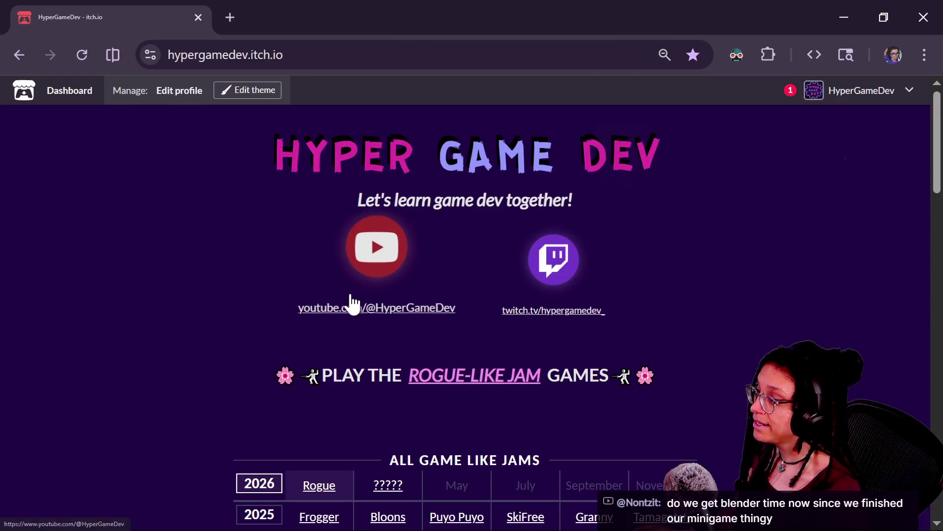
scroll(373, 335, down, 2)
click(399, 402)
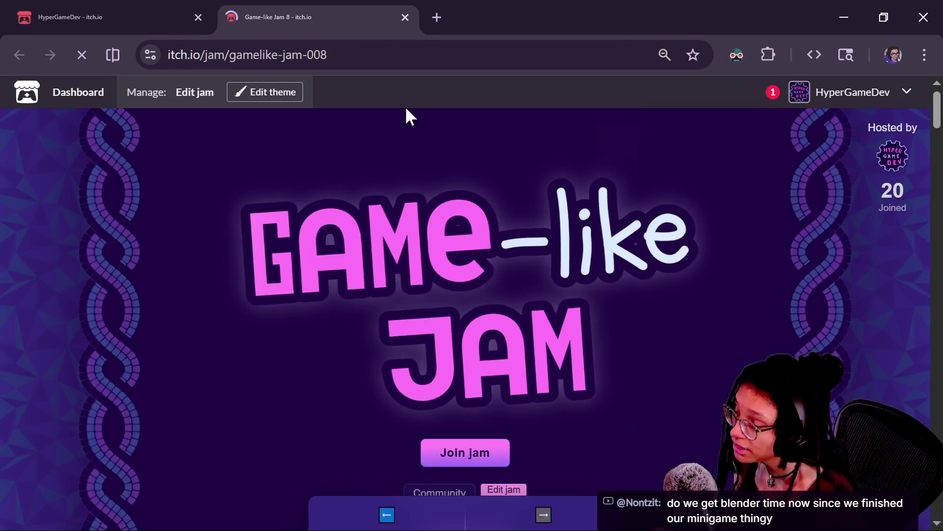
click(368, 49)
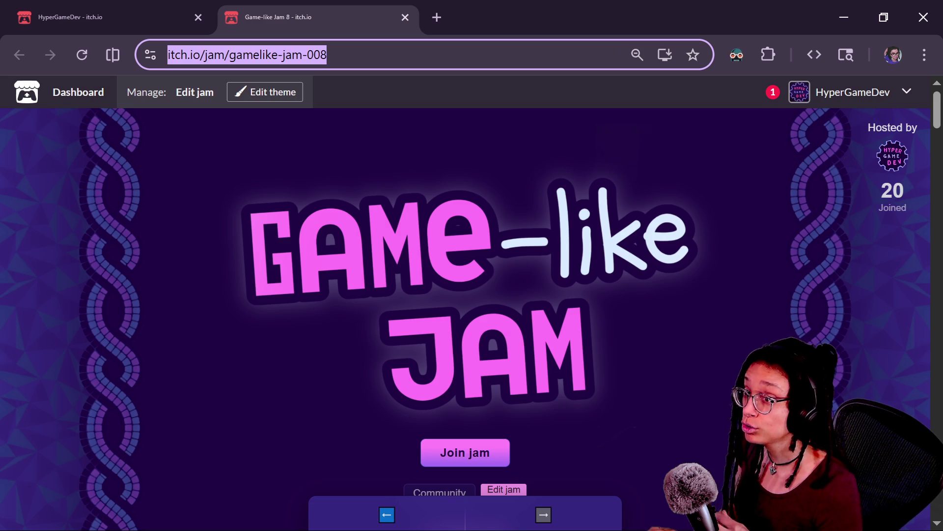
Post the Game-like Jam 8 link in the stream chat, then return to the jam page
key(alt+Tab)
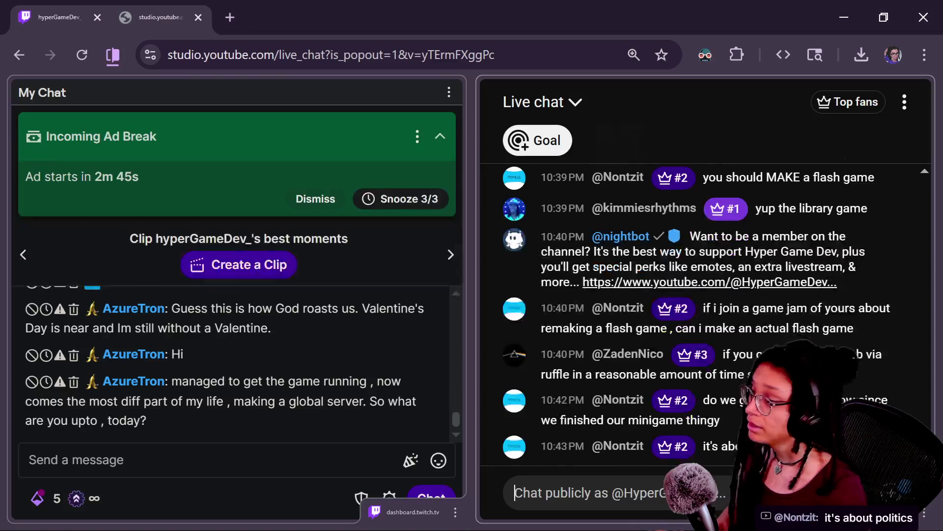
click(144, 459)
text(https://itch.io/jam/gamelike-jam-008)
key(Return)
click(607, 492)
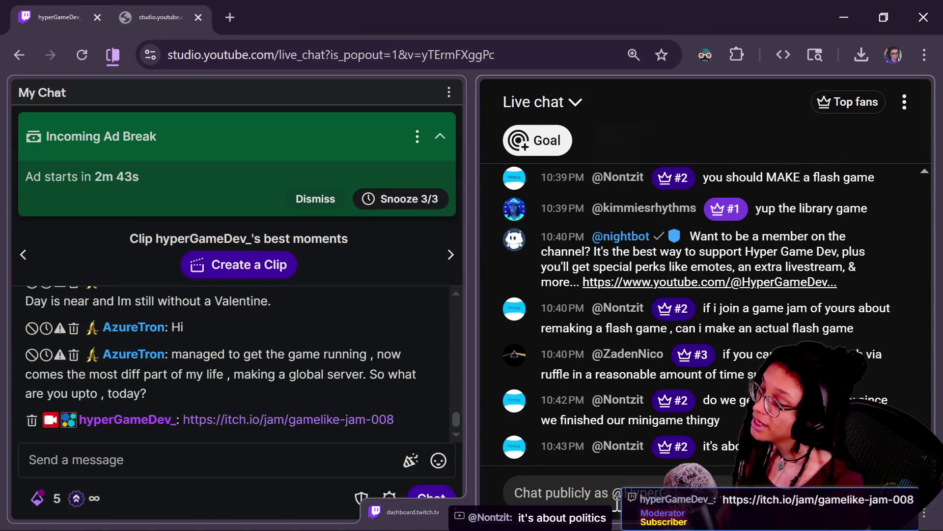
key(alt+Tab)
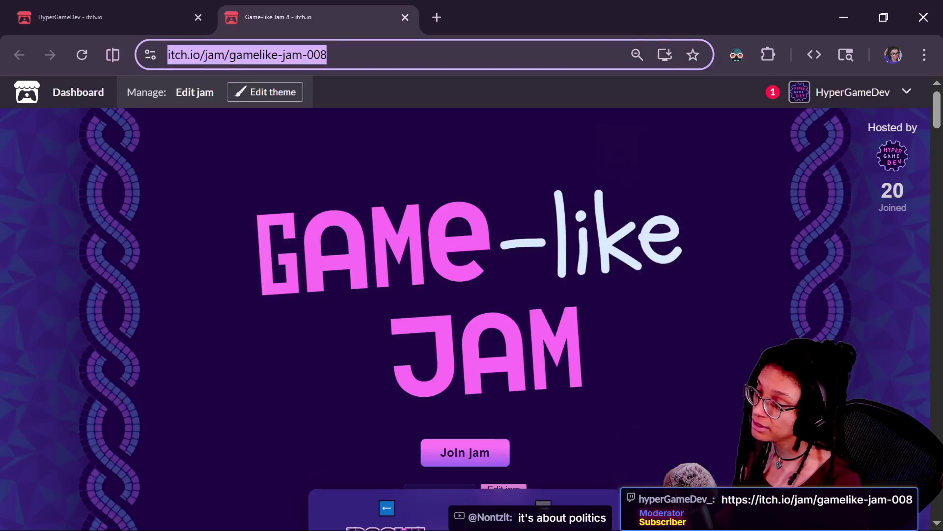
scroll(887, 345, down, 1)
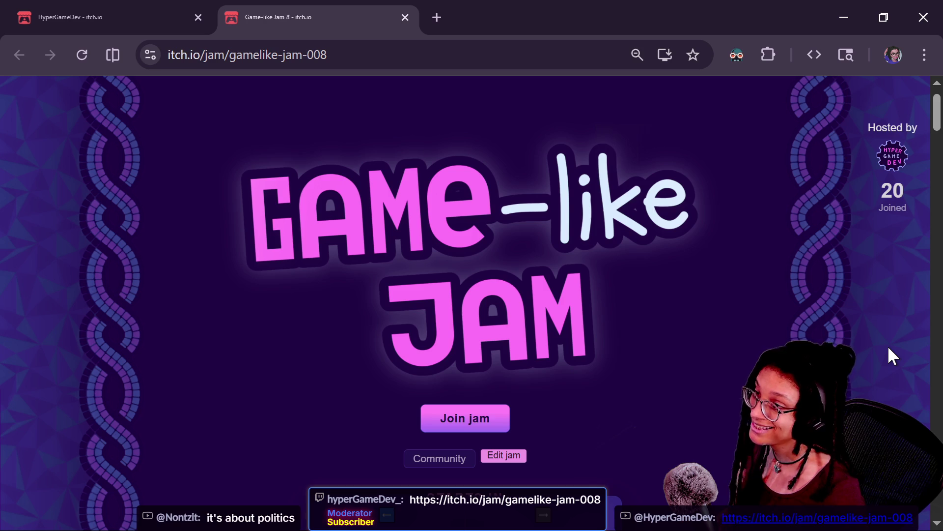
scroll(875, 350, down, 1)
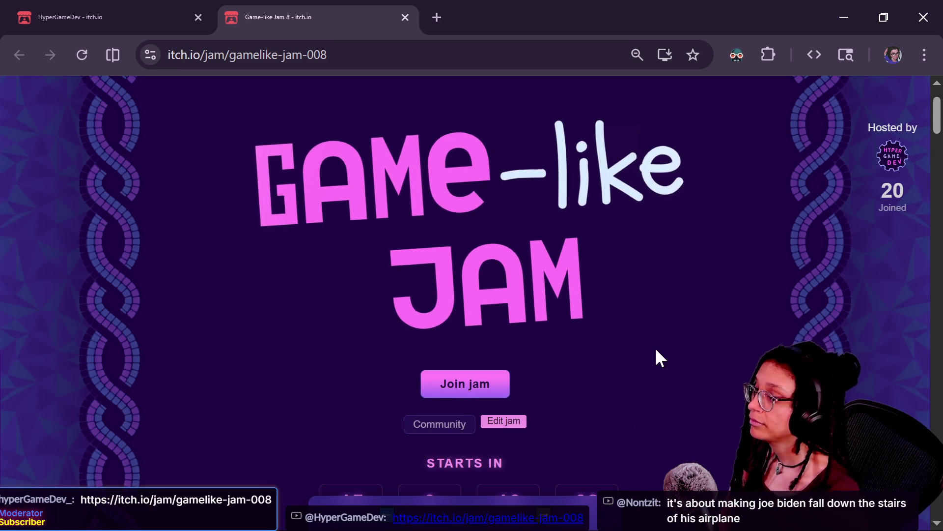
scroll(655, 346, down, 3)
scroll(655, 346, up, 1)
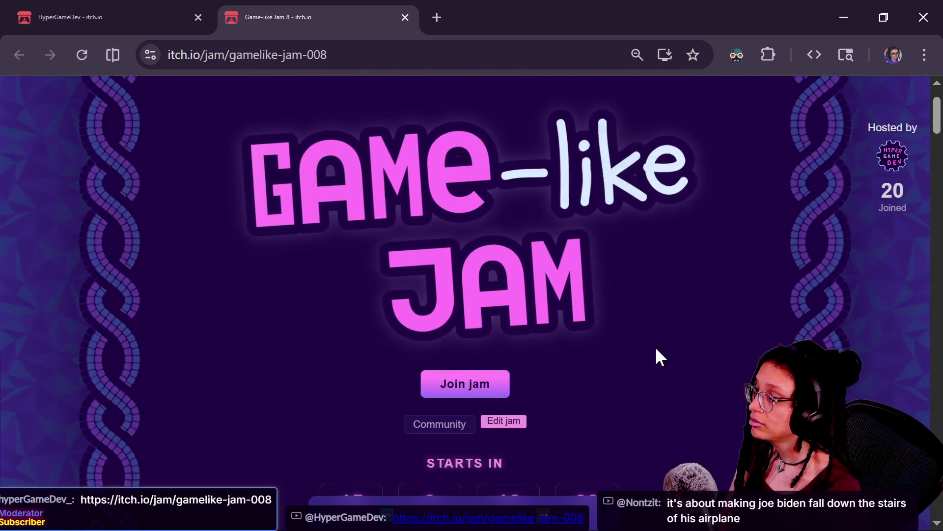
scroll(656, 350, down, 15)
scroll(657, 350, down, 20)
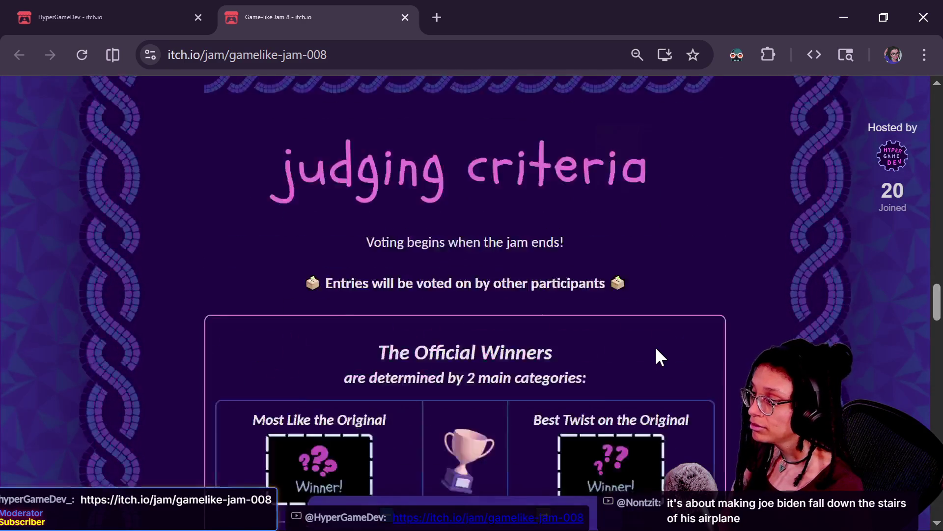
scroll(656, 350, up, 3)
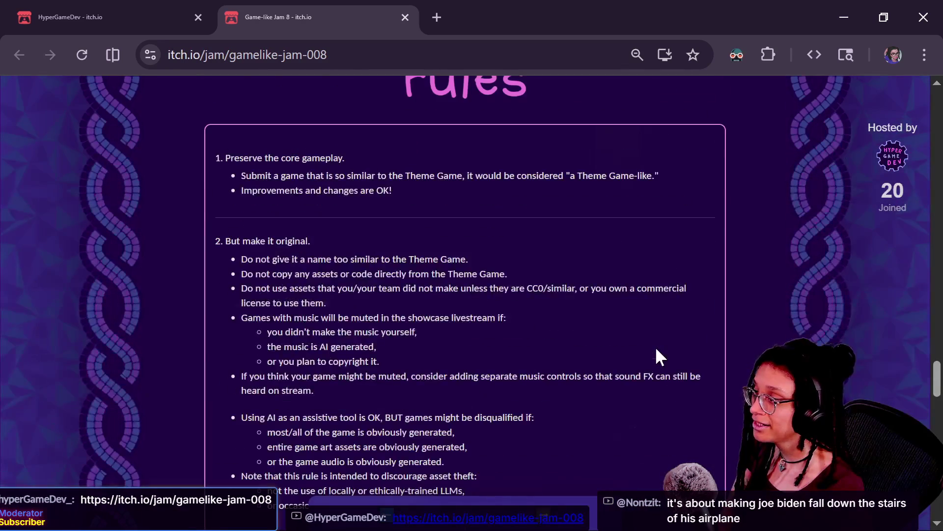
scroll(280, 271, down, 7)
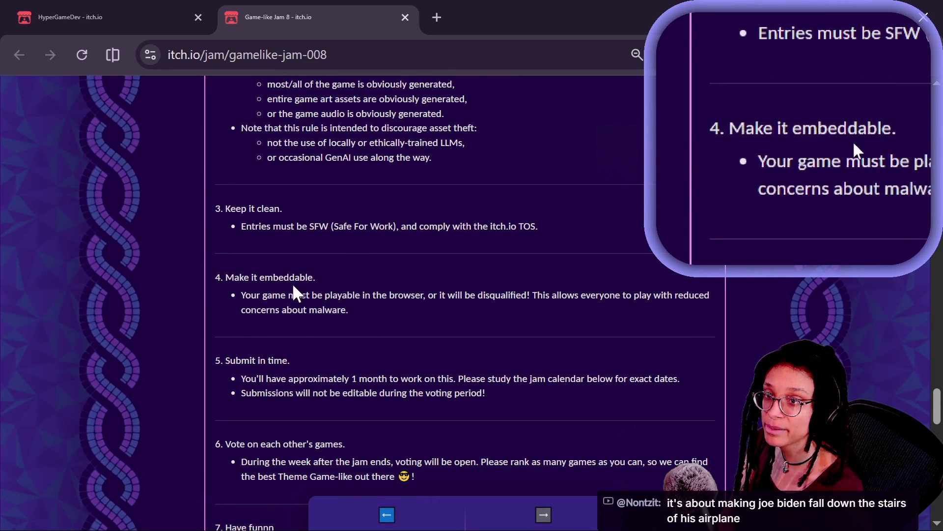
drag(235, 278, 307, 280)
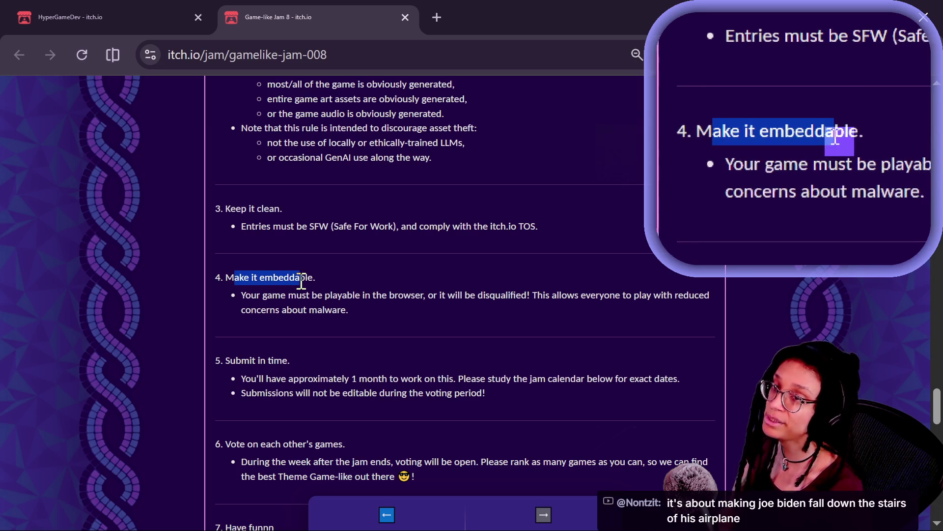
click(307, 281)
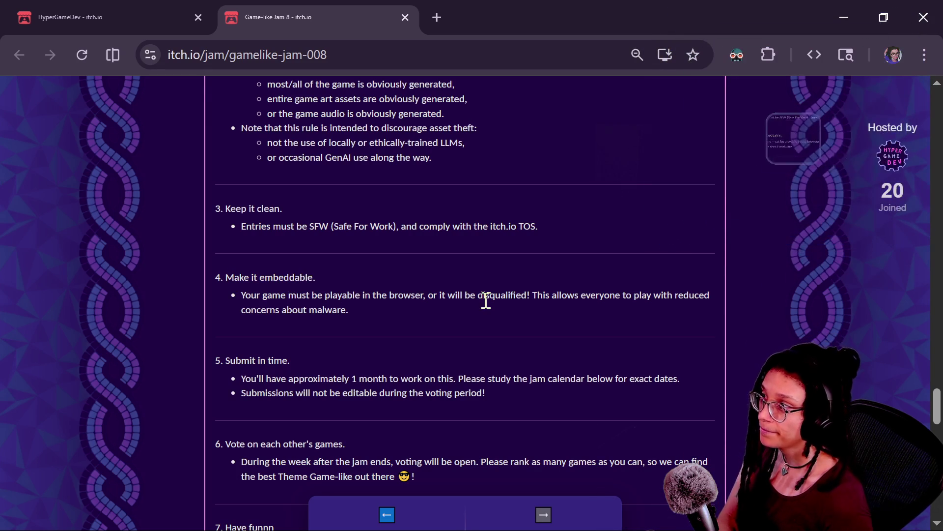
scroll(485, 301, up, 15)
scroll(485, 301, up, 20)
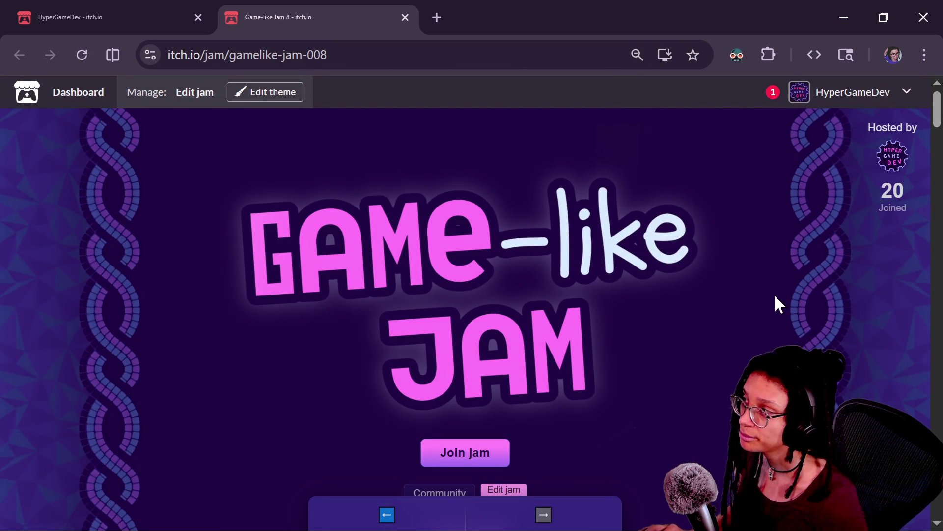
key(alt+Tab)
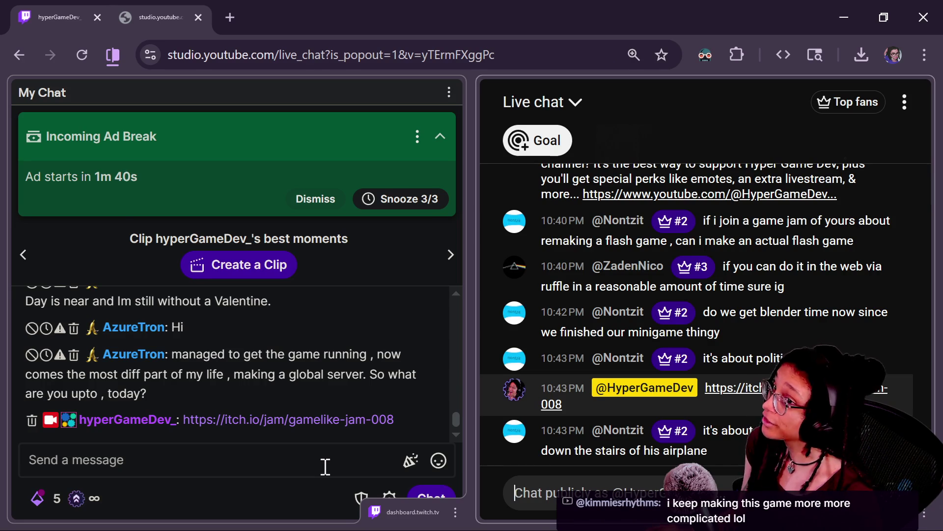
click(373, 419)
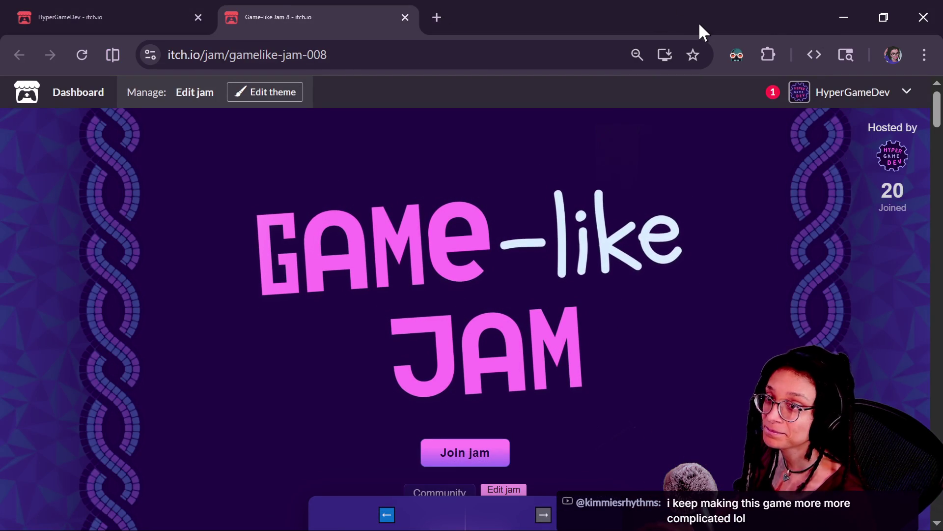
key(alt+Tab)
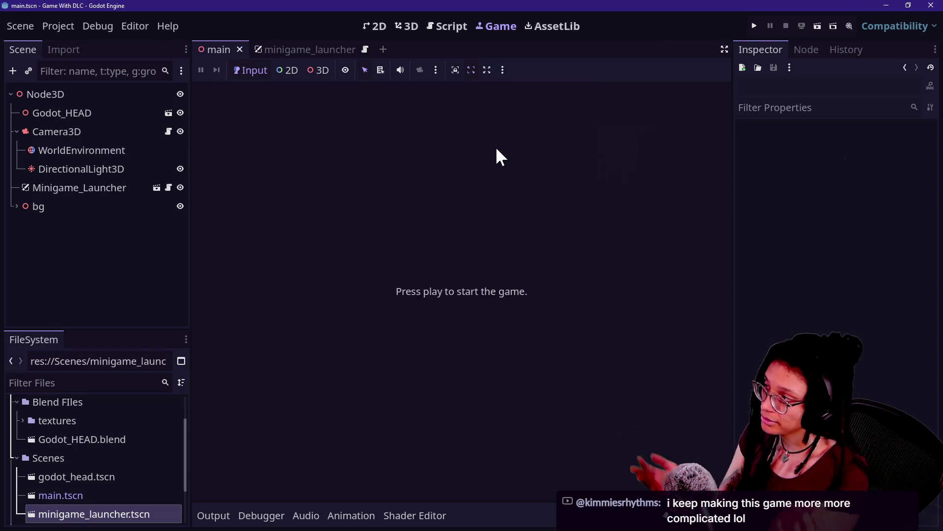
Switch the Godot editor to the 3D workspace showing the thought_bubble scene
click(412, 25)
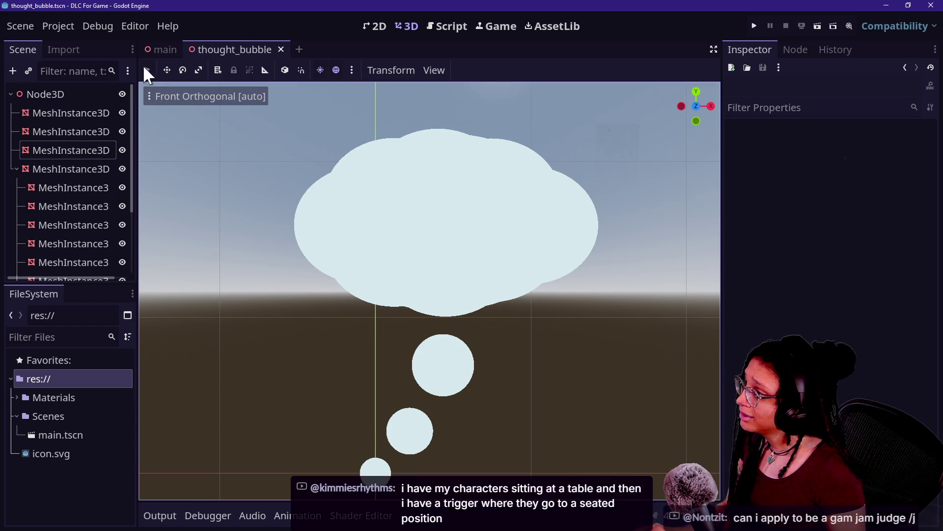
Move thought_bubble.tscn from the Materials folder into the Scenes folder
click(155, 53)
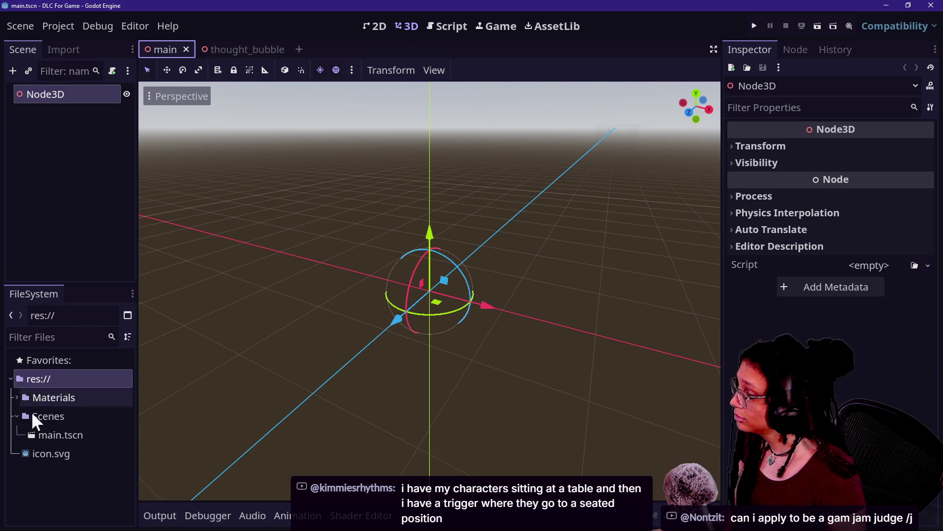
click(226, 50)
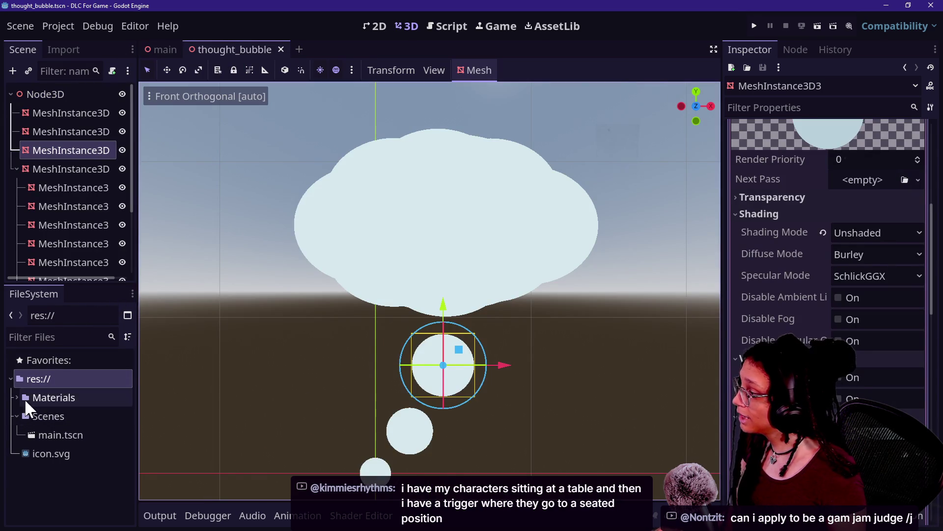
click(17, 397)
mouse_move(54, 435)
mouse_down()
mouse_move(48, 491)
mouse_move(72, 270)
mouse_move(55, 471)
mouse_move(41, 476)
mouse_move(86, 111)
mouse_move(69, 96)
mouse_up()
Instance thought_bubble under the main scene's Node3D and save the main scene
click(154, 53)
key(ctrl+s)
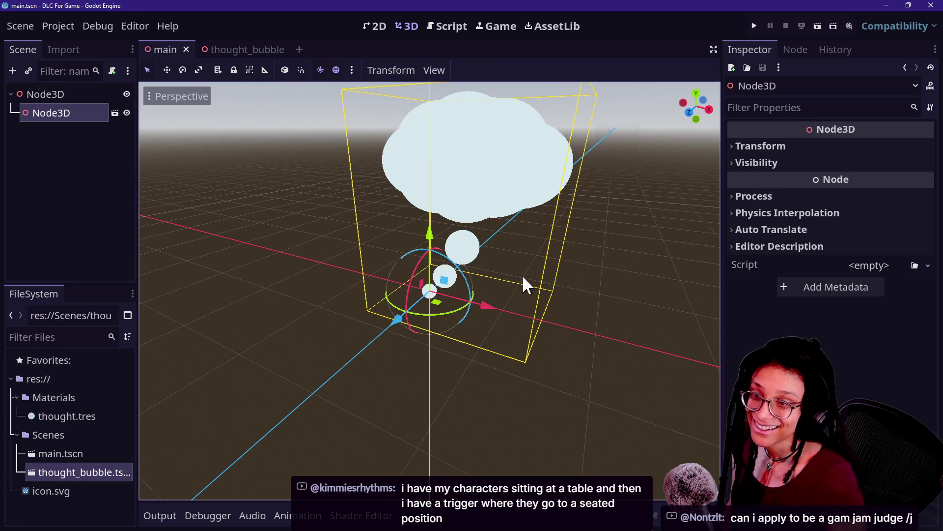
drag(558, 260, 492, 268)
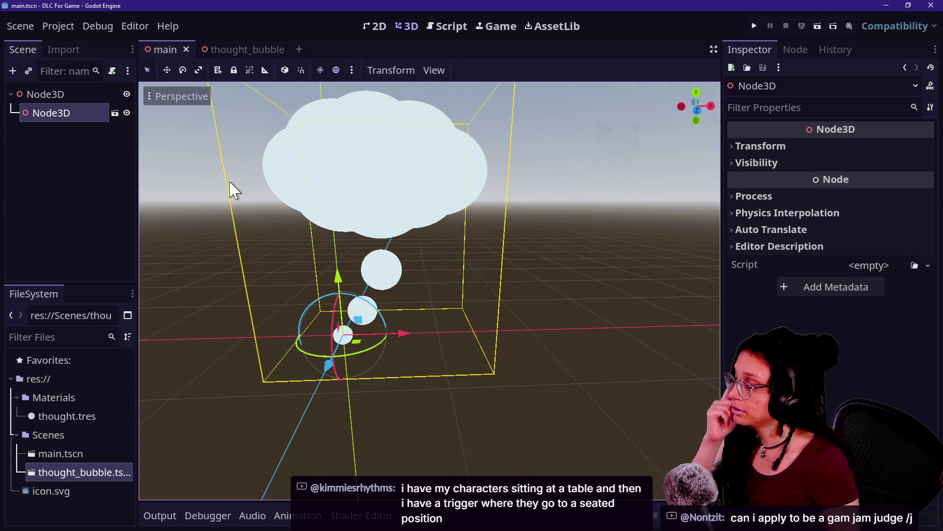
click(47, 22)
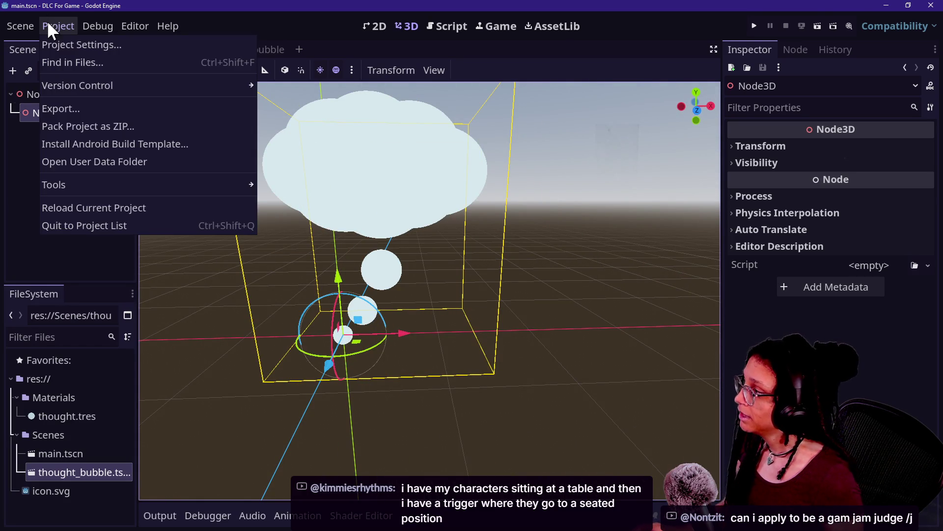
Rename the bubble instance in the main scene to thought_bubble
click(35, 113)
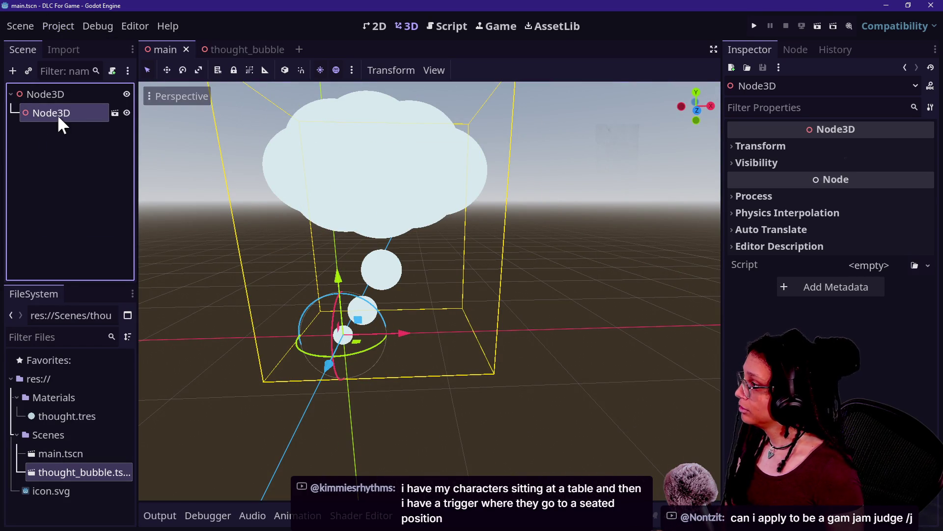
click(58, 114)
text(thought_bu)
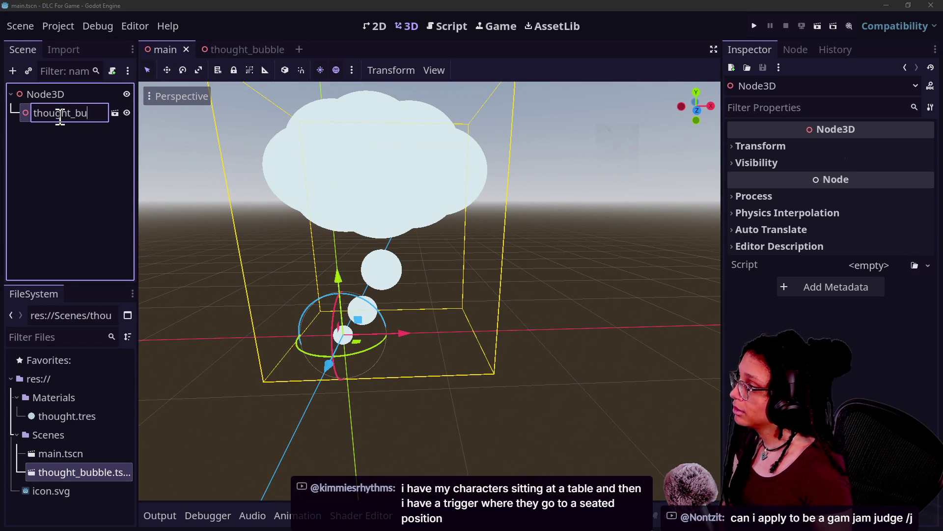
text(bble)
key(Return)
Rename the thought_bubble scene's root Node3D to thought_bubble, without attaching a script
click(254, 45)
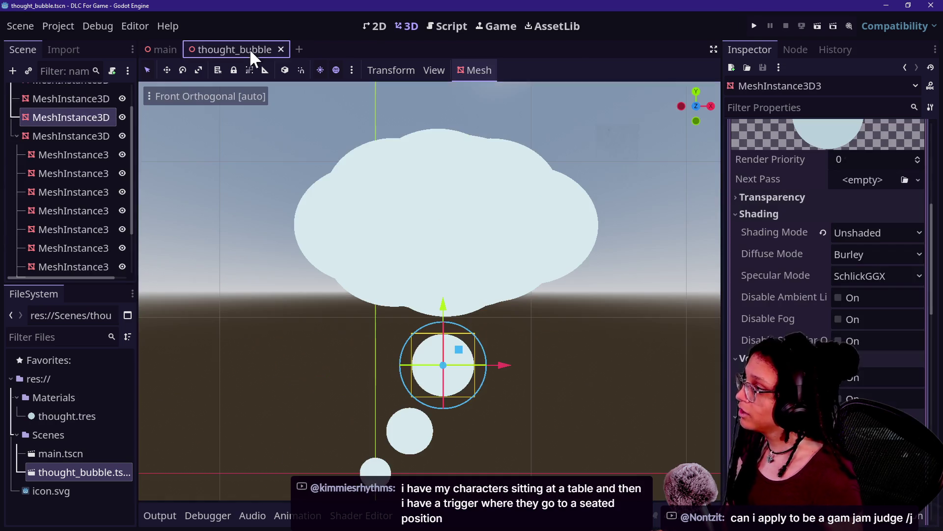
scroll(81, 96, up, 2)
right_click(81, 96)
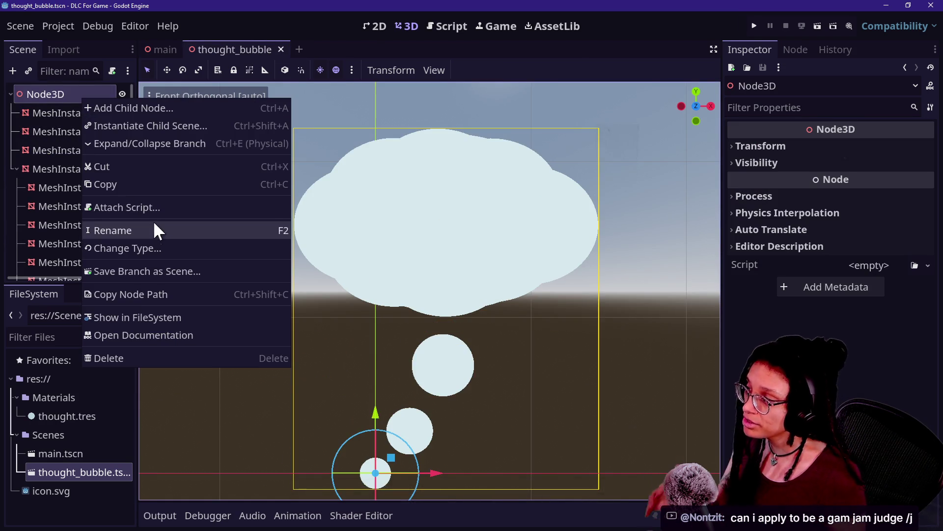
click(149, 209)
text(thou)
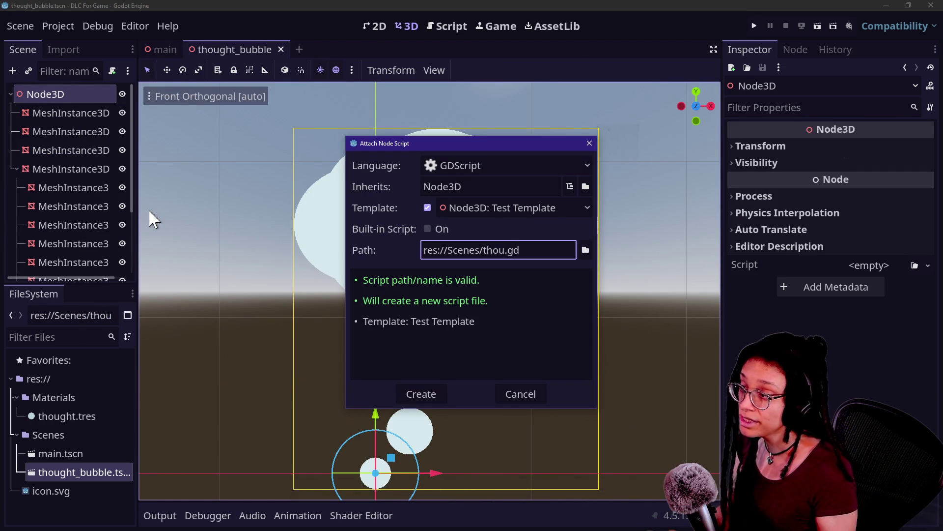
key(Escape)
double_click(60, 95)
text(thou)
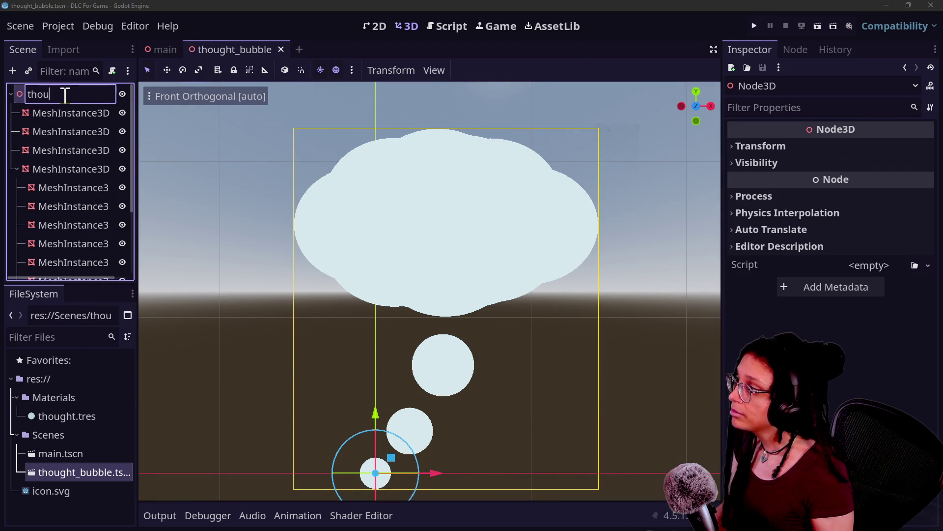
text(ght_bubble)
key(Return)
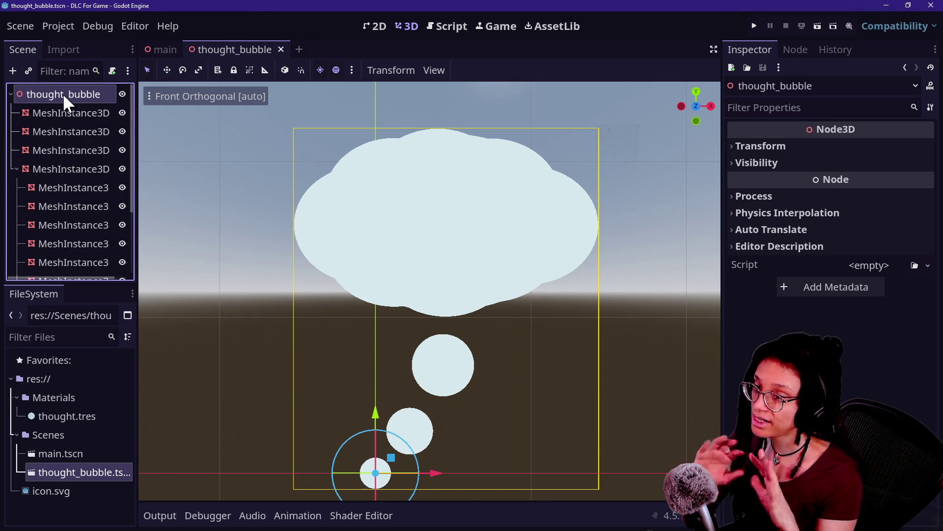
click(99, 24)
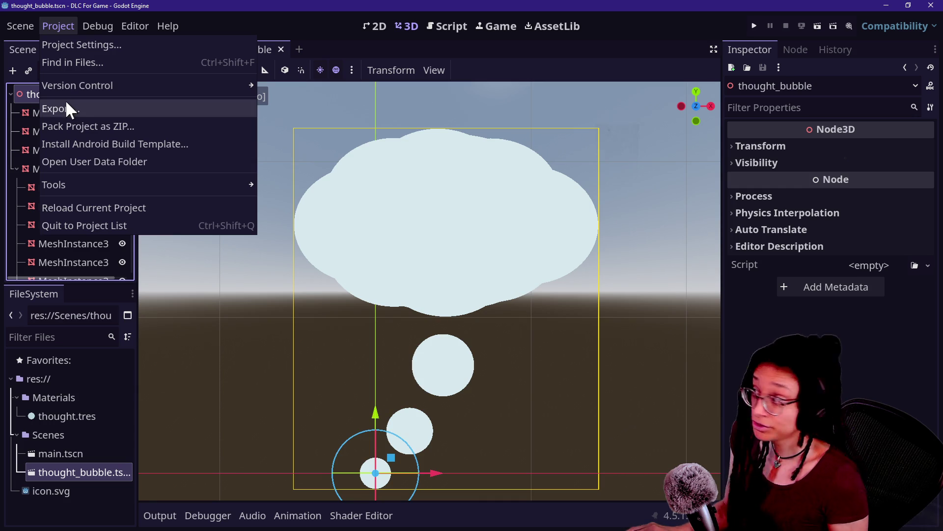
Add a Windows Desktop export preset and make the Export dialog taller
click(66, 106)
click(432, 155)
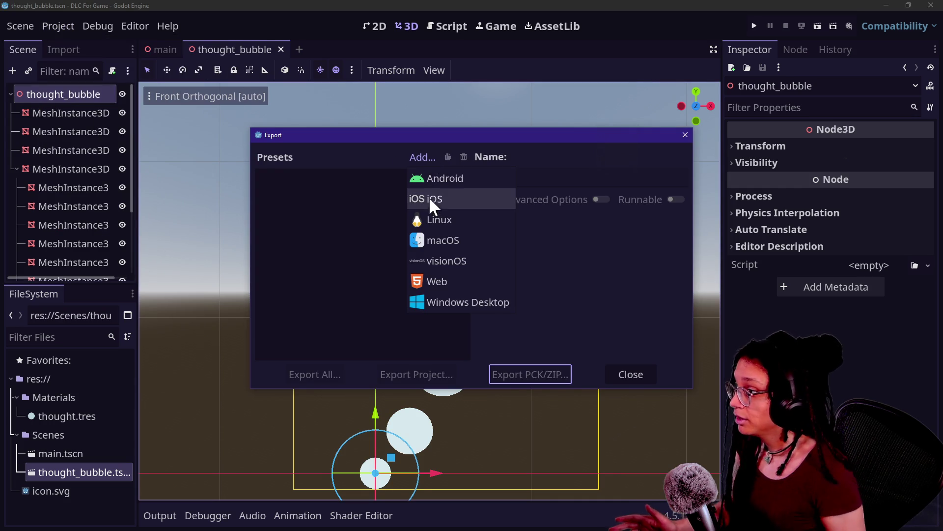
click(446, 304)
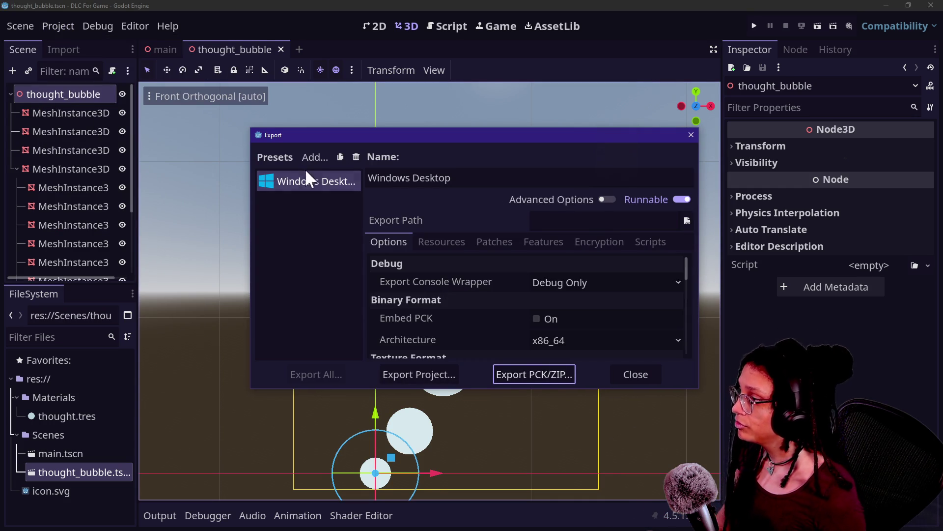
scroll(471, 281, down, 1)
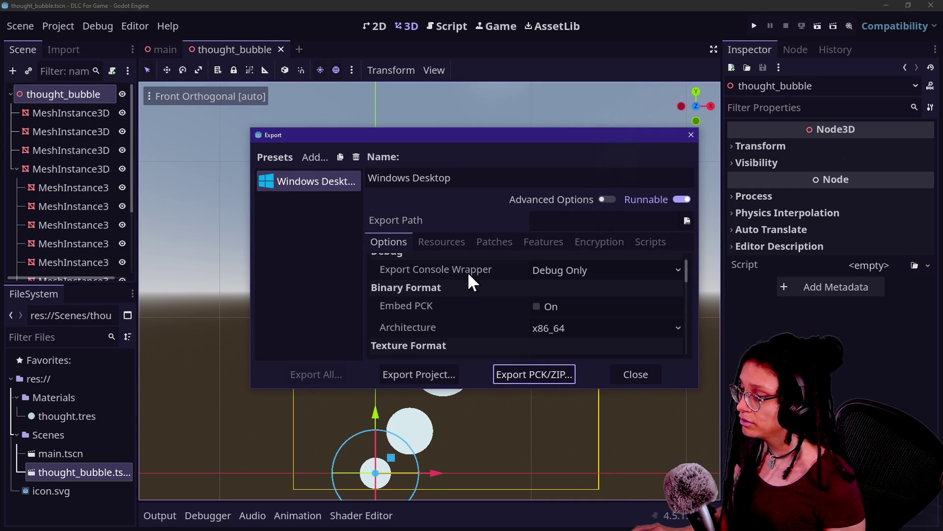
drag(484, 388, 449, 505)
mouse_move(462, 304)
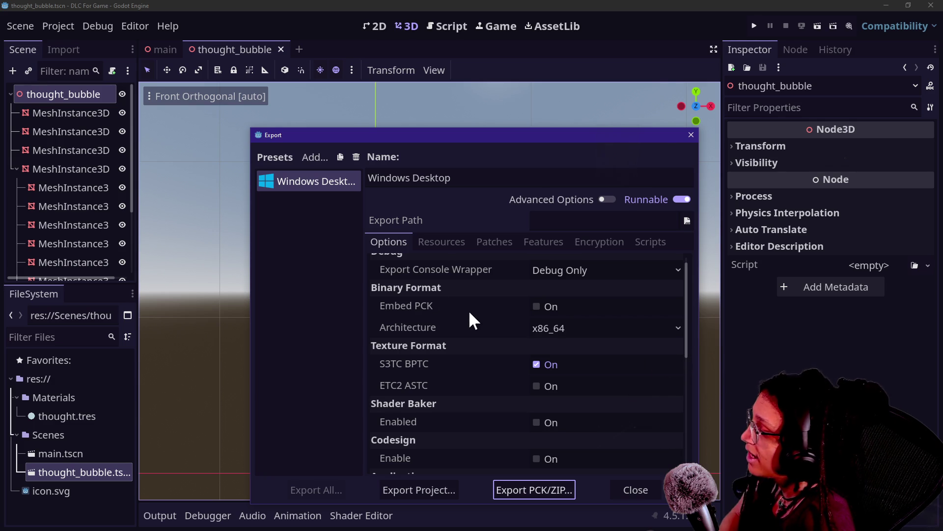
Review the preset's Resources, Patches, Features, Encryption and Scripts pages, then return to Options
scroll(474, 345, up, 1)
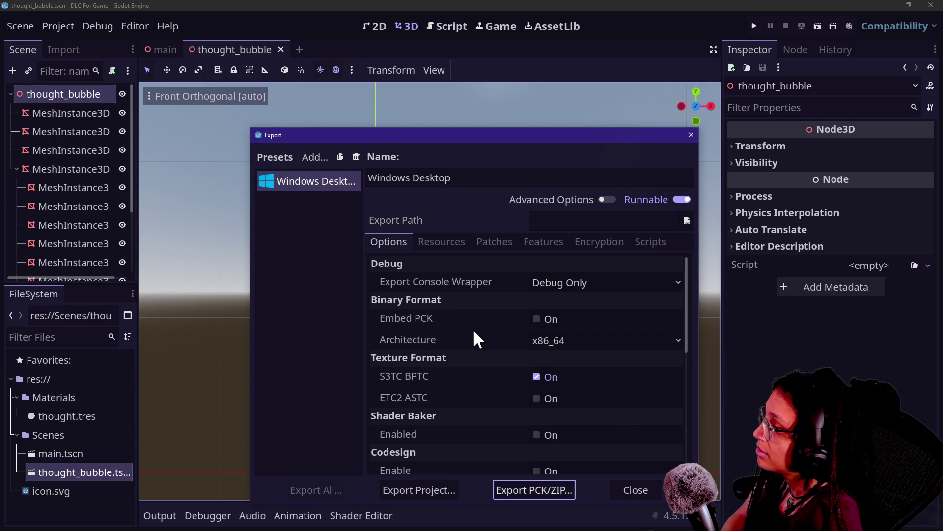
scroll(475, 330, down, 5)
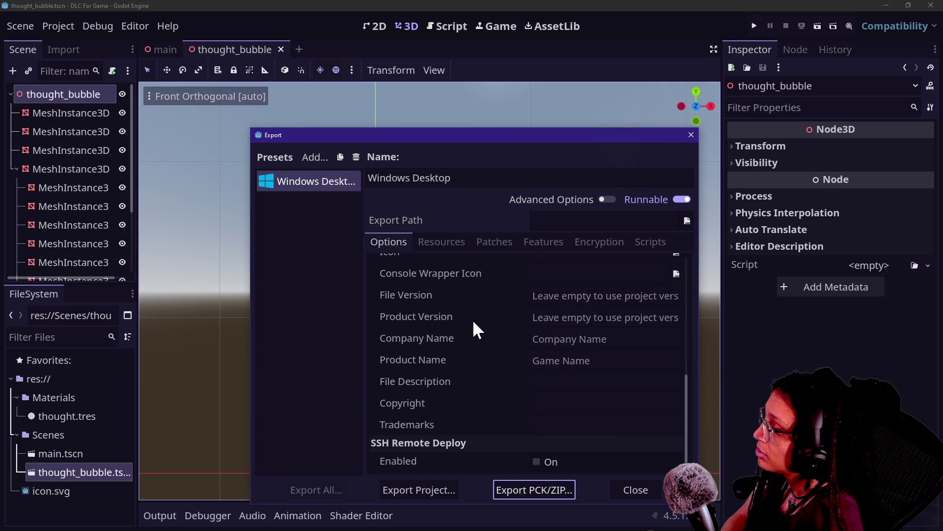
scroll(472, 327, up, 5)
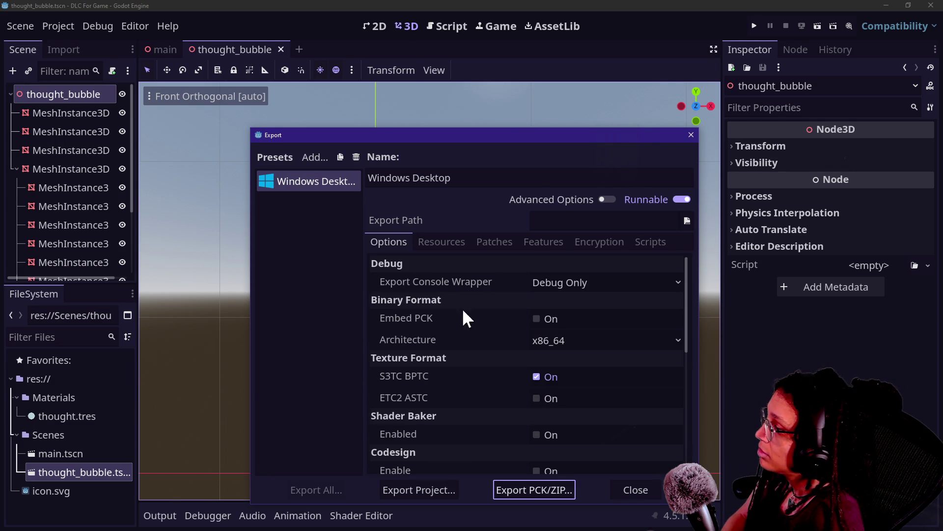
click(466, 241)
click(502, 240)
click(538, 241)
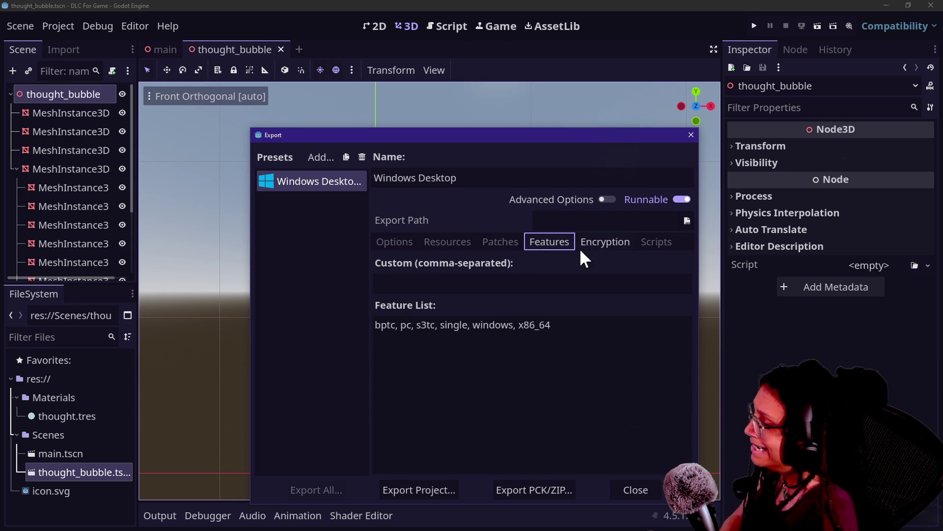
click(589, 251)
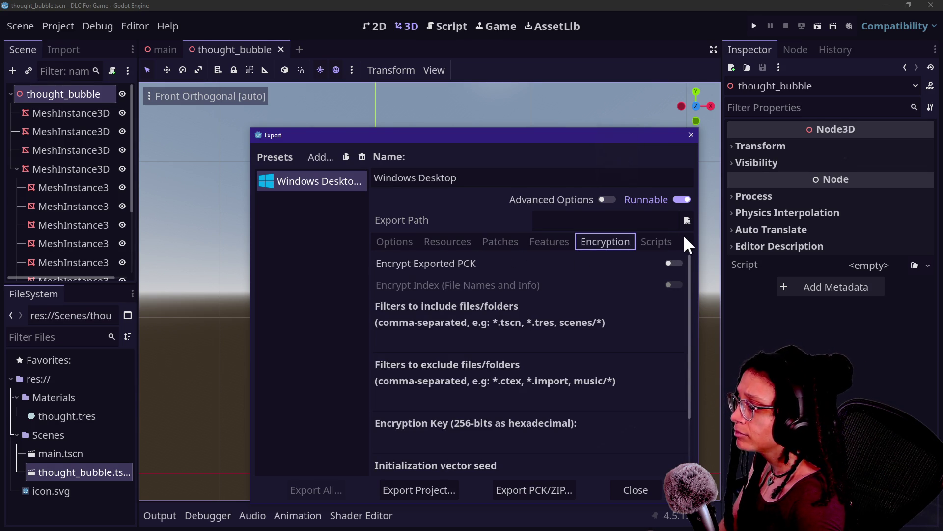
click(671, 241)
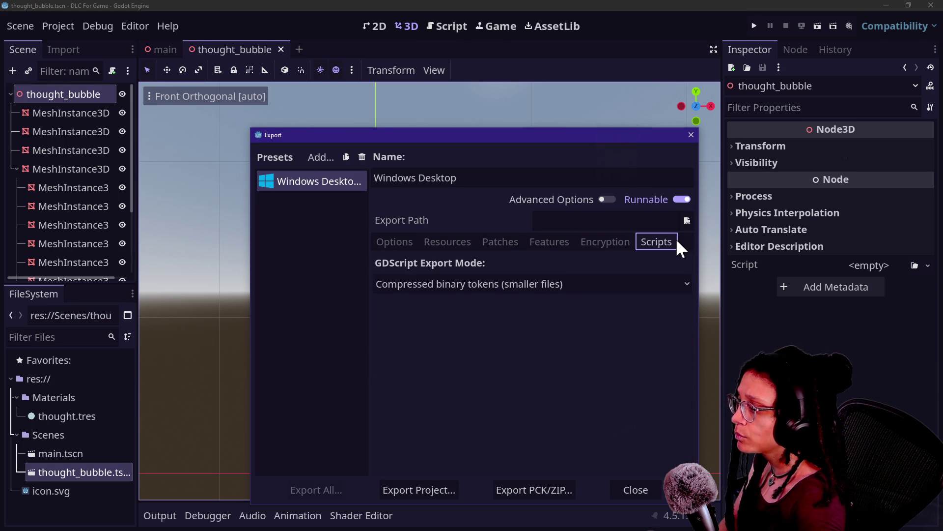
click(398, 243)
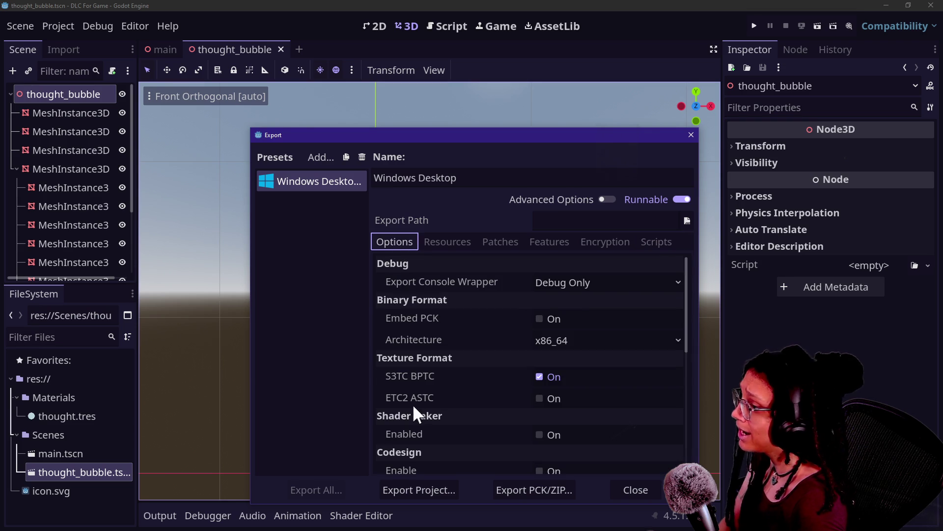
click(606, 198)
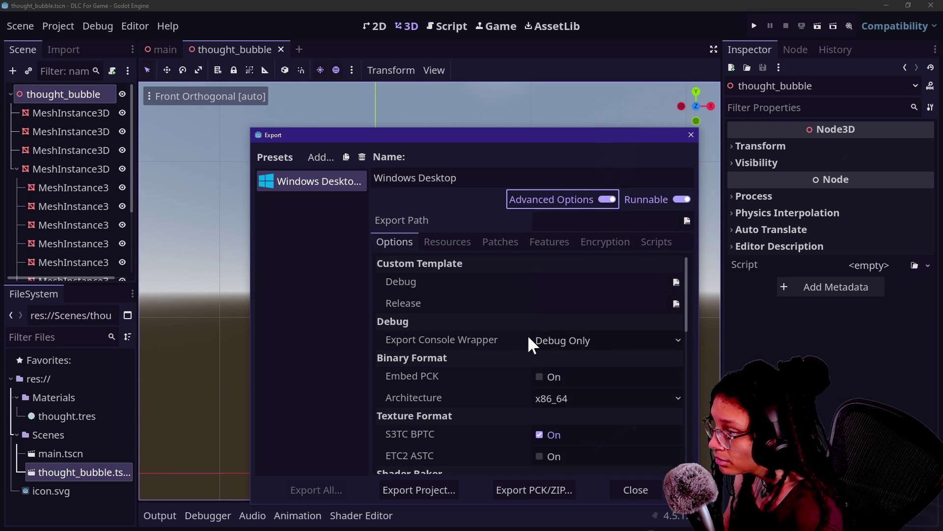
Set the Windows preset's Export Console Wrapper option to Debug and Release
click(542, 344)
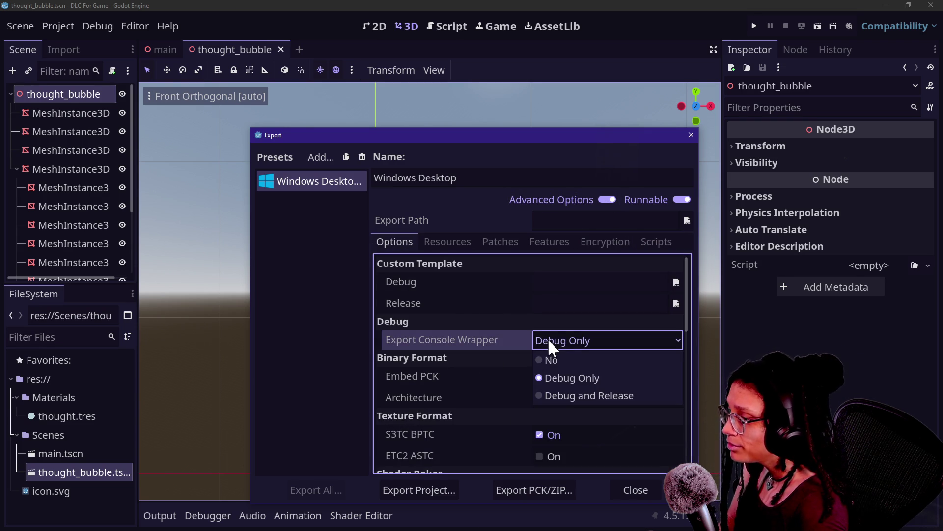
click(553, 339)
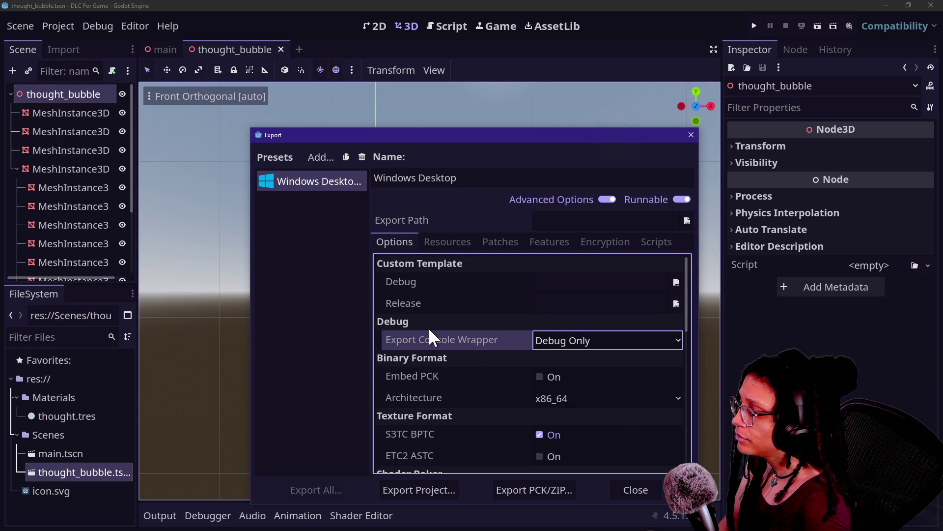
mouse_move(424, 337)
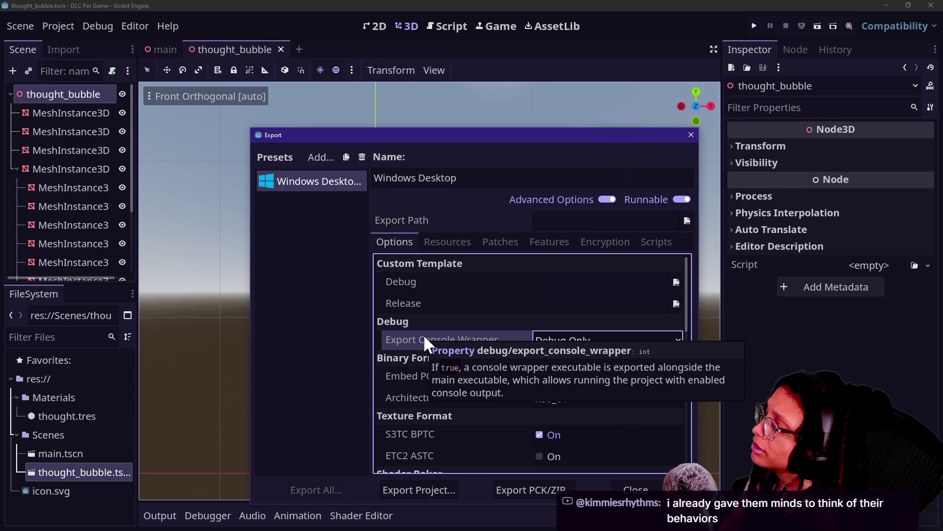
click(560, 337)
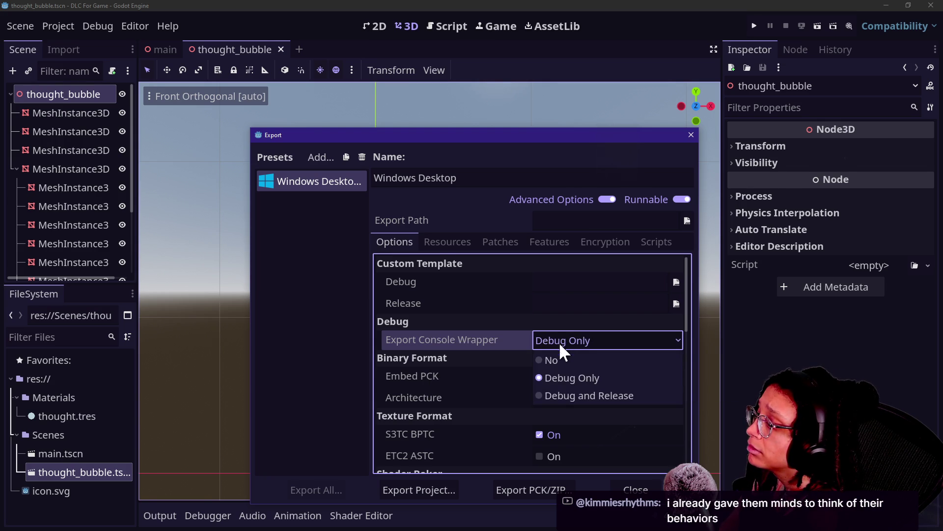
click(558, 395)
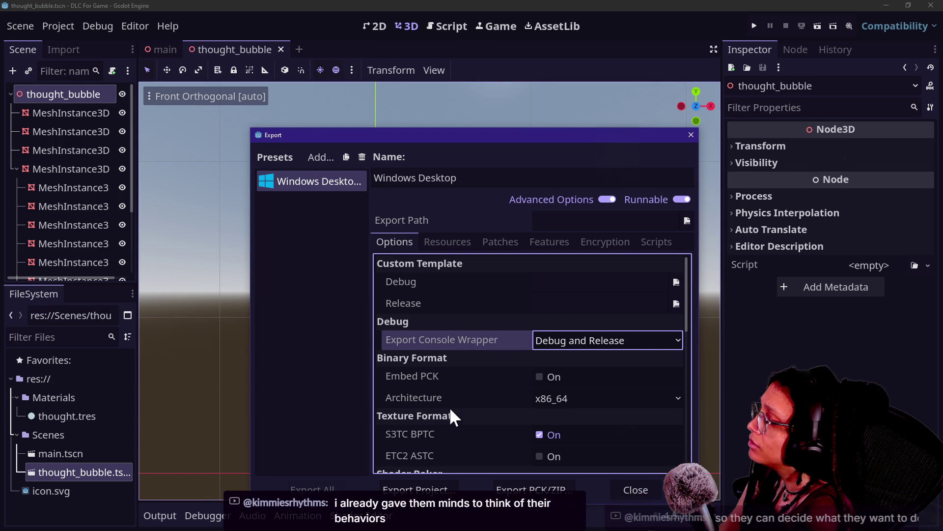
click(419, 490)
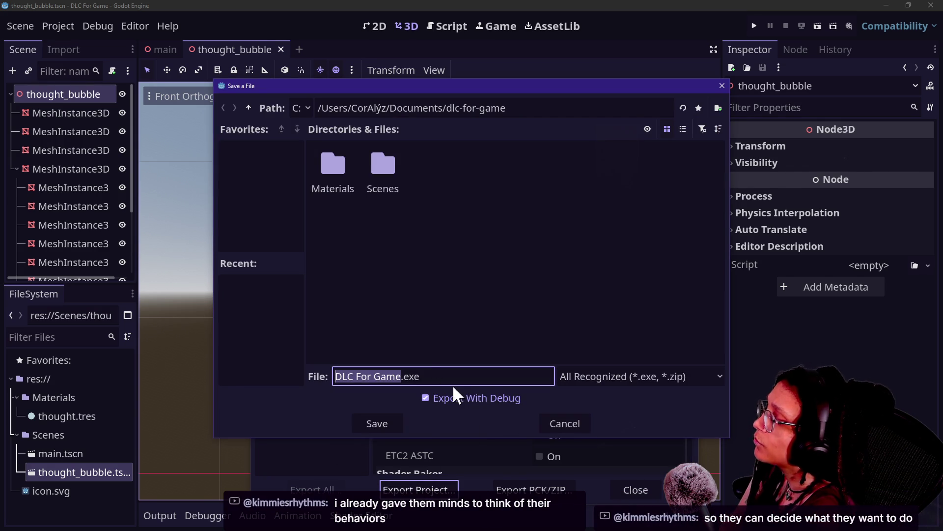
Export the project without debug as DLC For Game.exe into the dlc-for-game folder
click(559, 426)
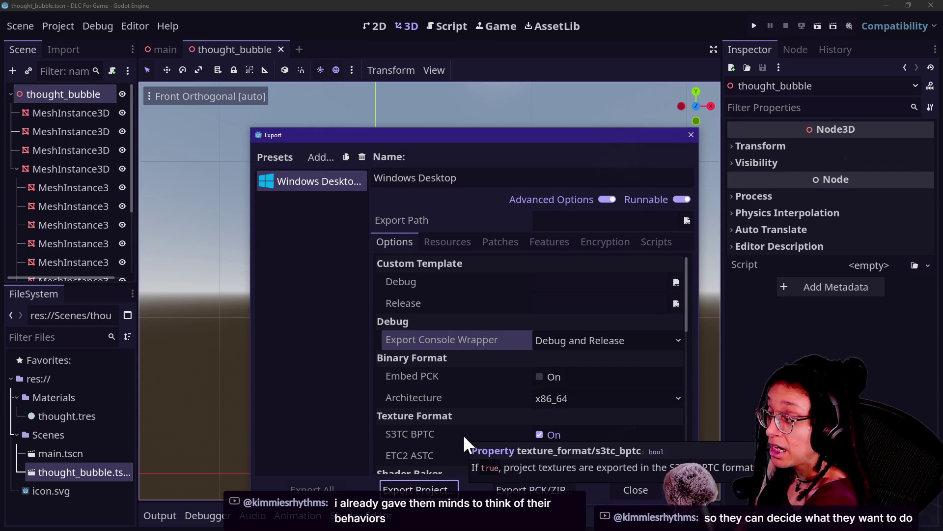
click(426, 488)
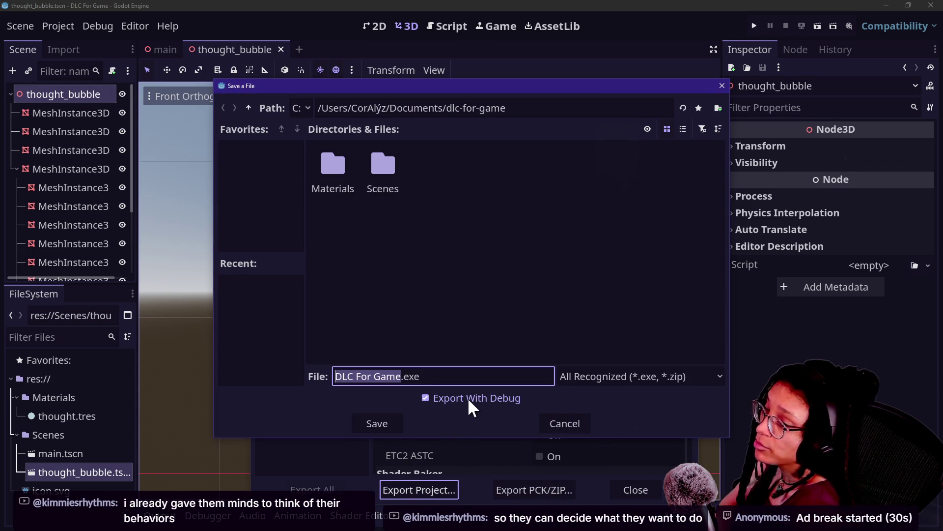
click(427, 401)
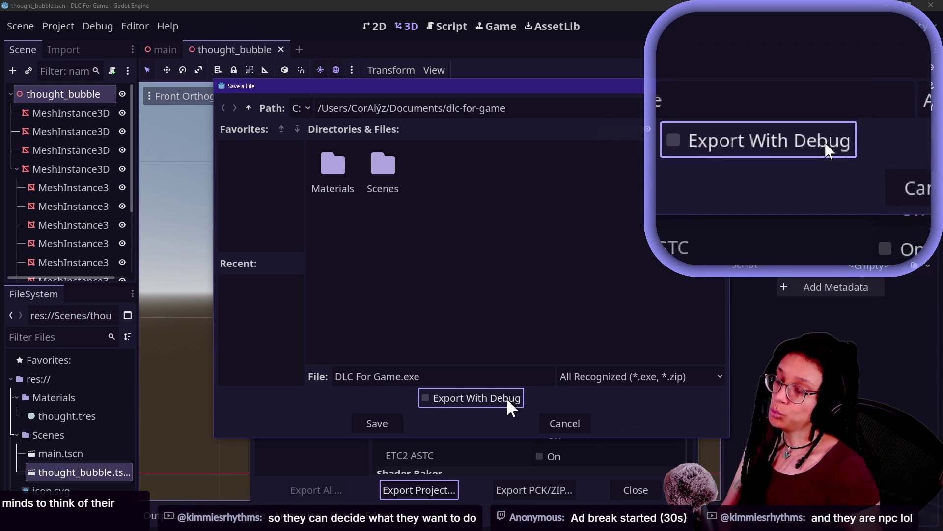
click(424, 492)
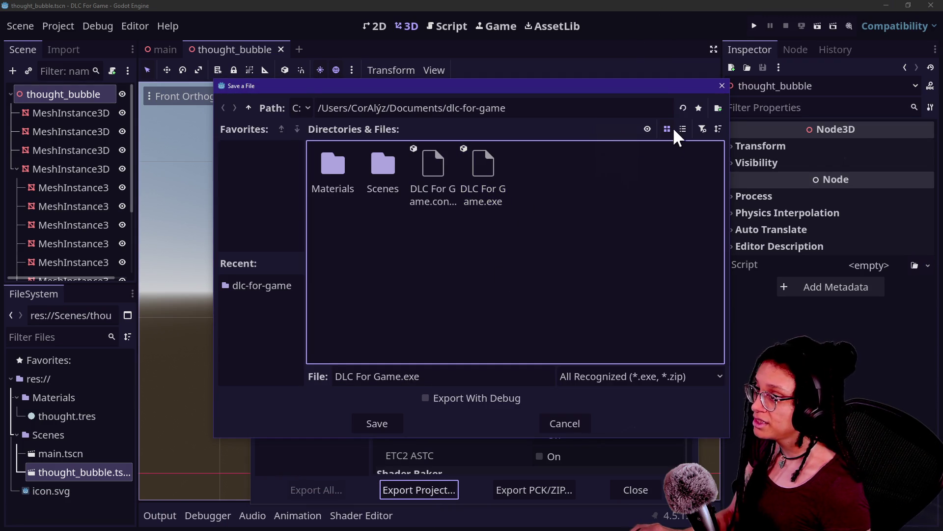
click(718, 108)
Abandon the new-folder prompt without creating a folder and move up from dlc-for-game to Documents
text(export)
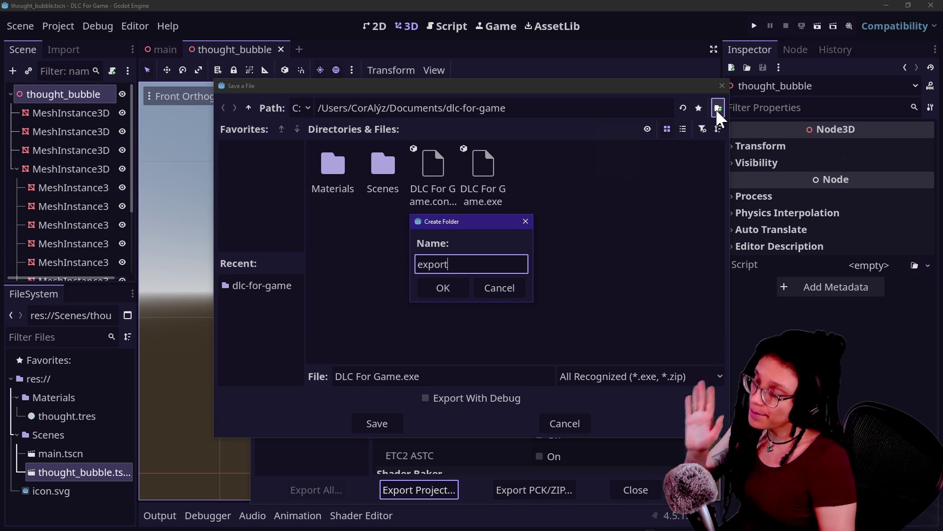
click(525, 220)
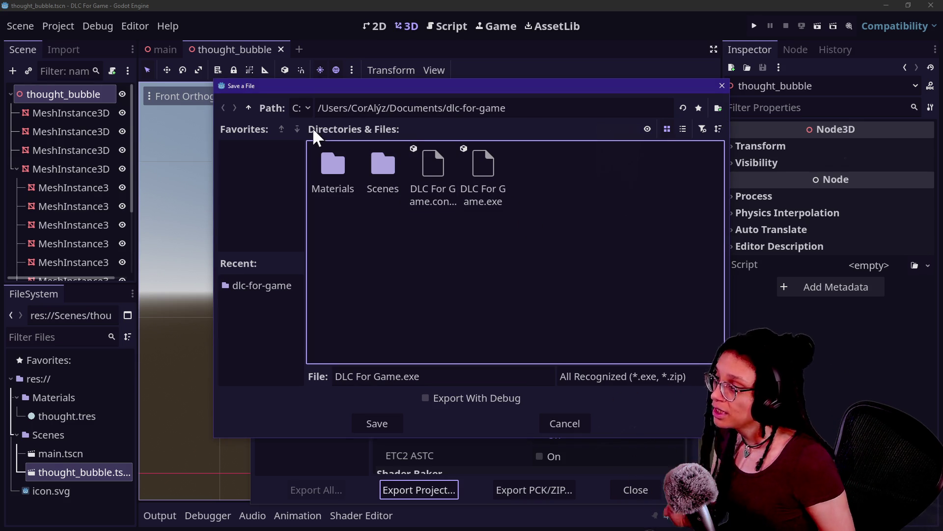
click(248, 107)
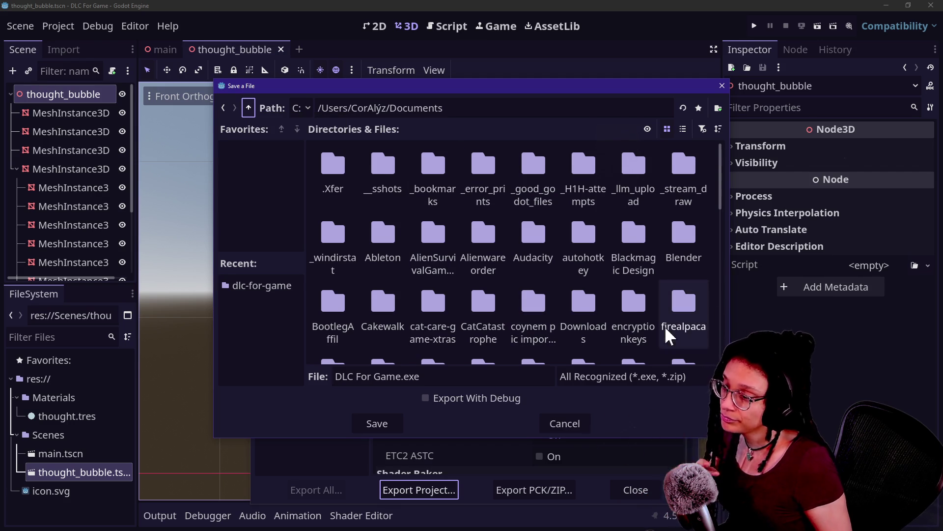
drag(720, 188, 720, 241)
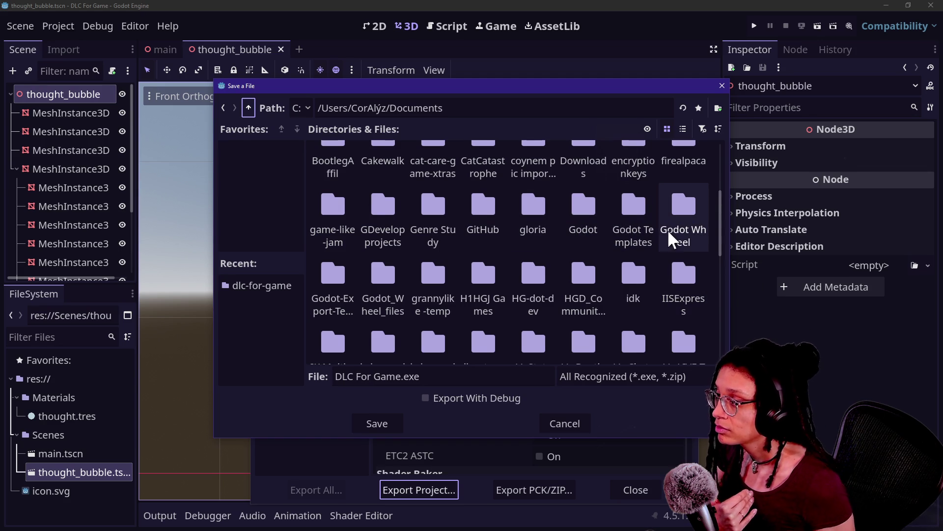
scroll(636, 196, up, 3)
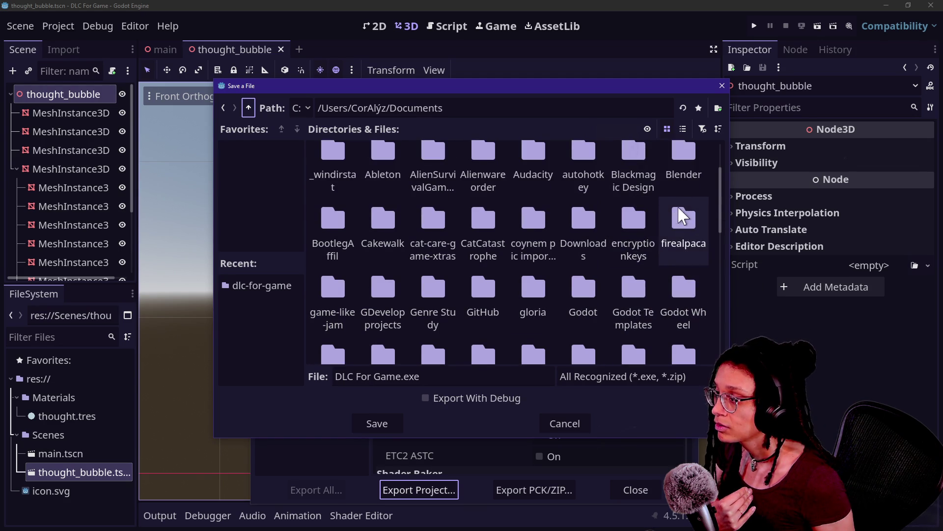
scroll(538, 264, up, 3)
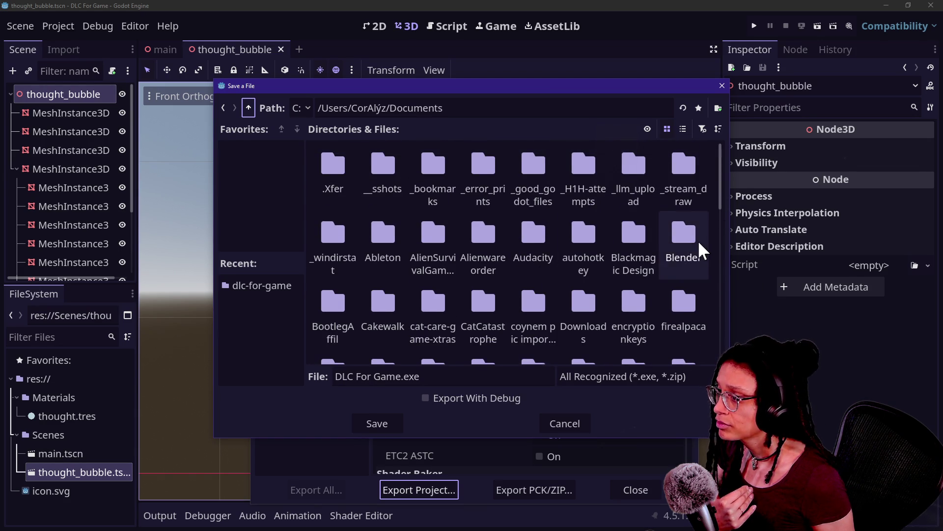
scroll(698, 240, down, 15)
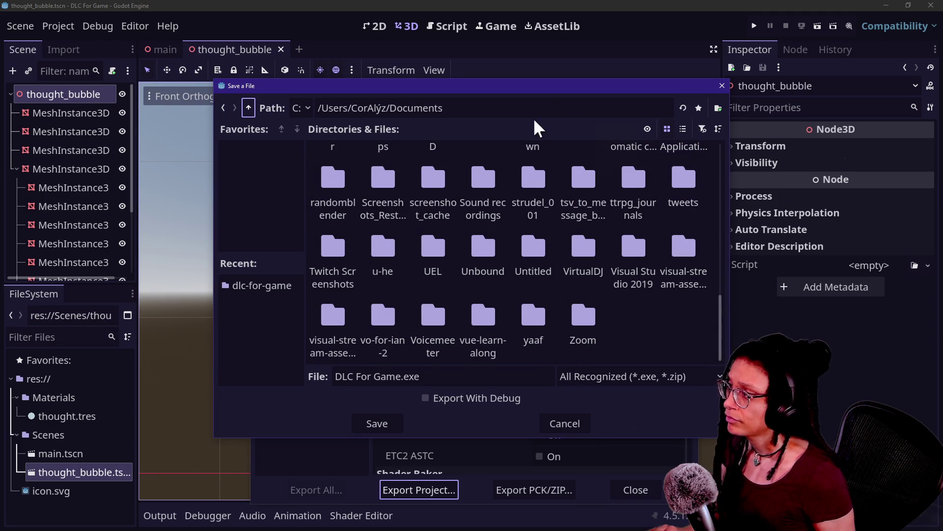
scroll(584, 256, up, 15)
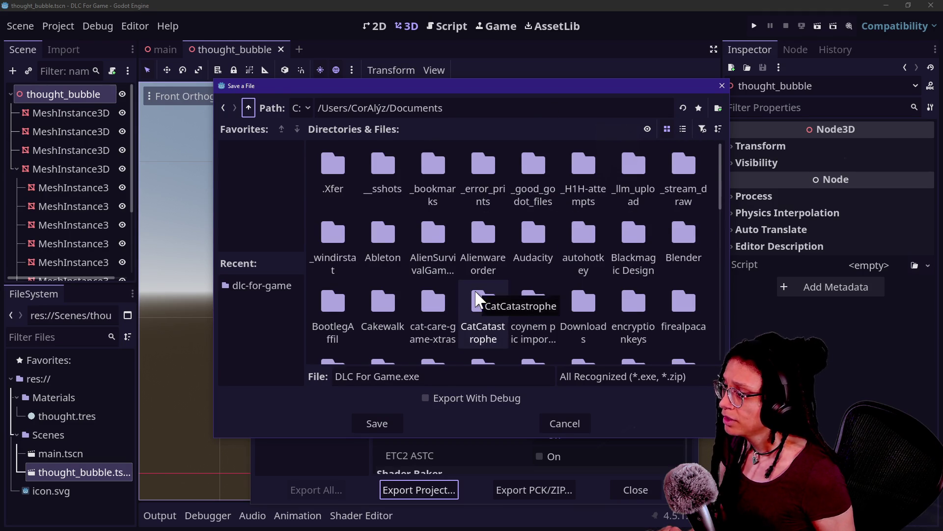
scroll(480, 302, down, 3)
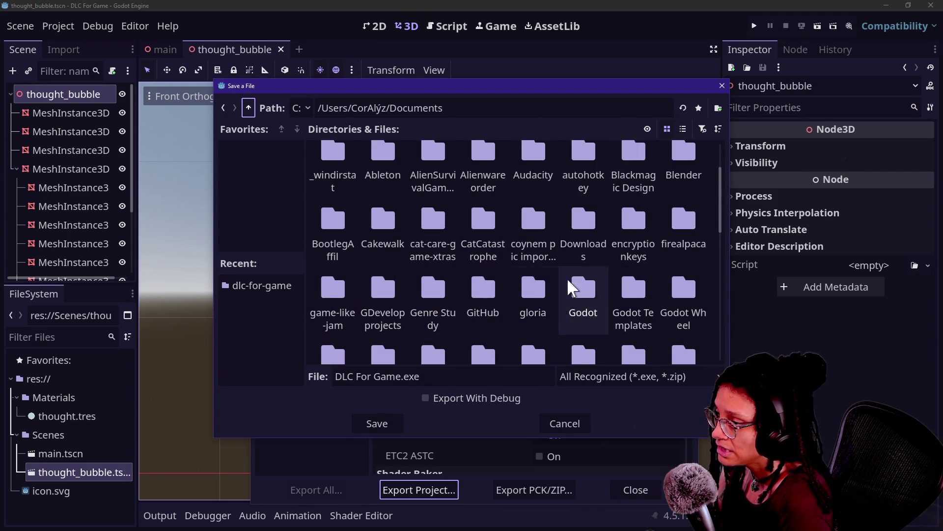
scroll(381, 293, down, 1)
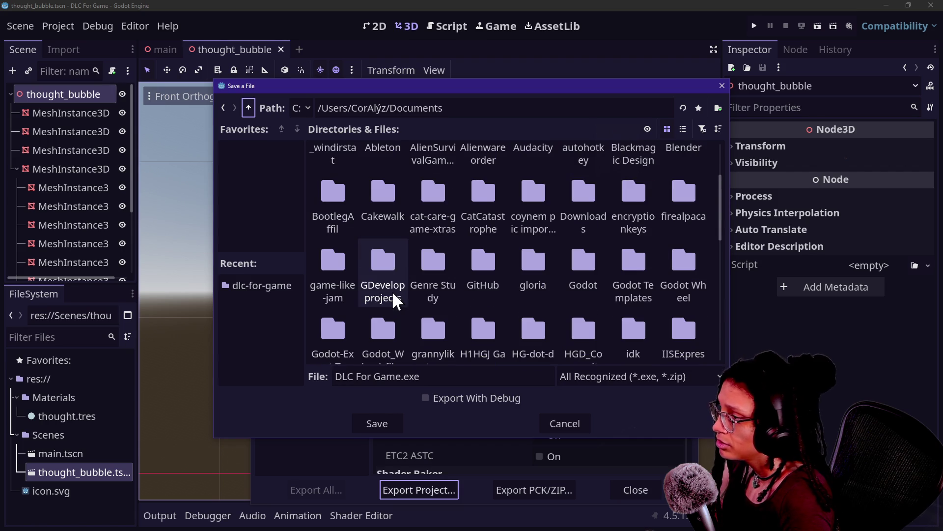
scroll(484, 275, down, 1)
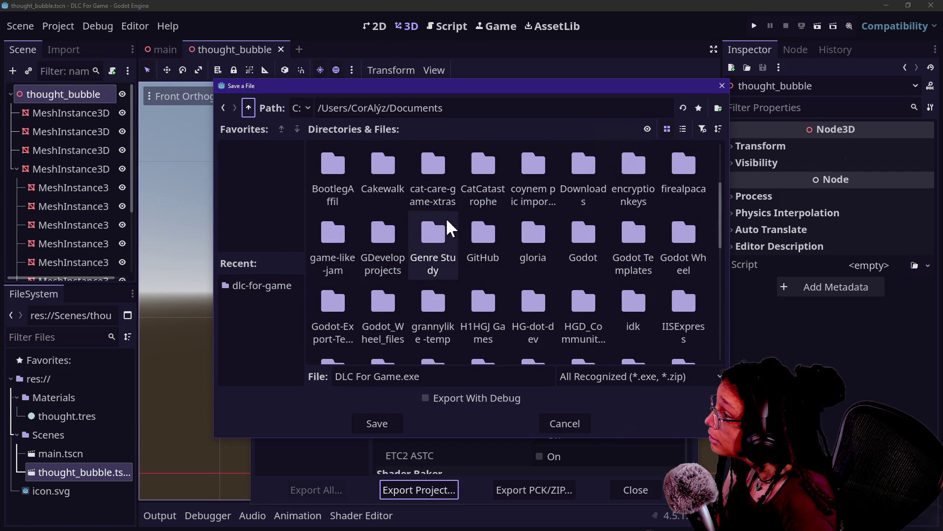
scroll(473, 276, down, 3)
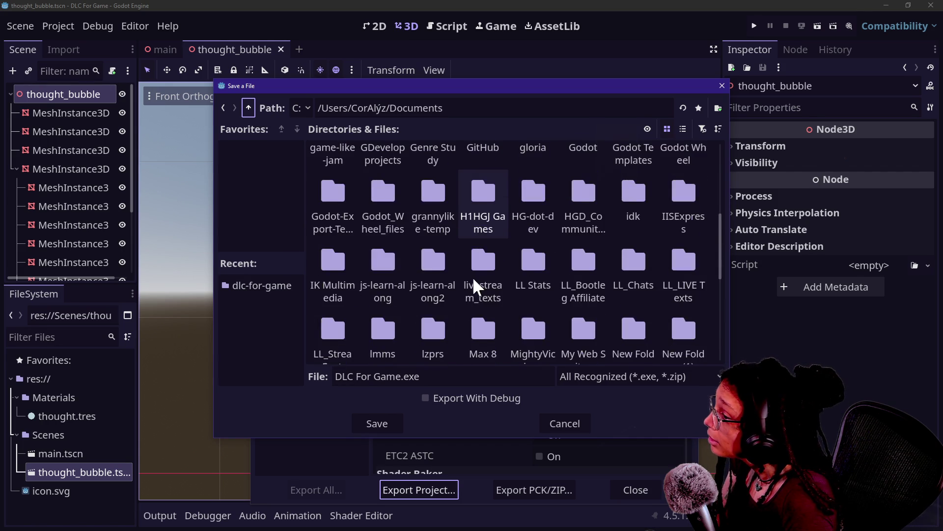
scroll(473, 276, down, 5)
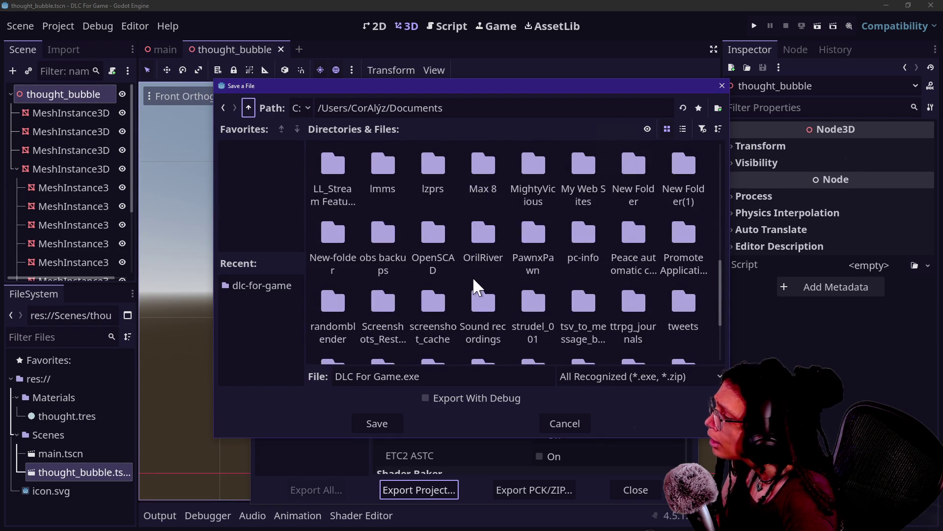
scroll(473, 277, up, 10)
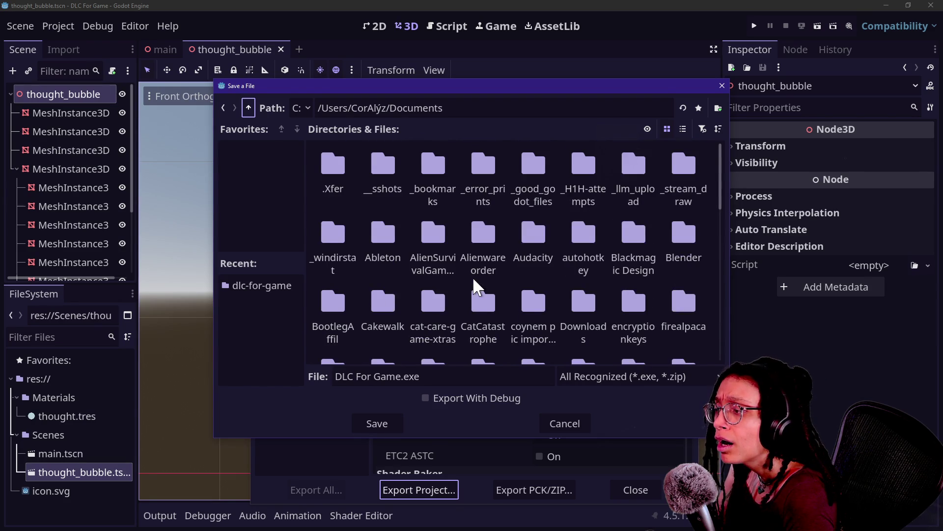
scroll(529, 274, down, 2)
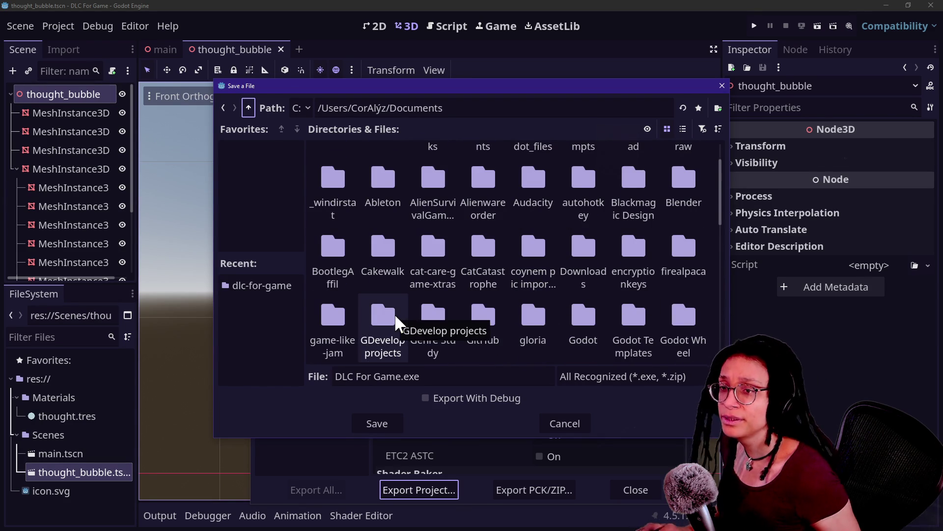
key(alt+Tab)
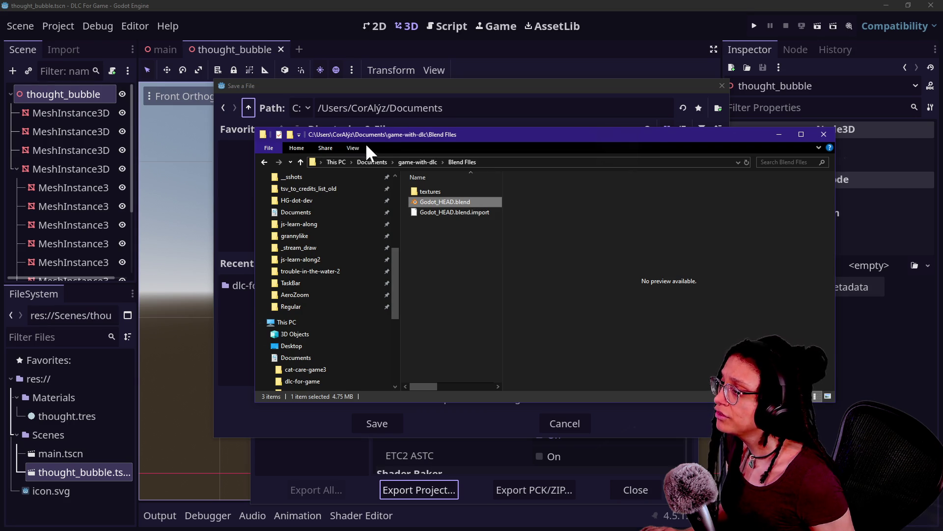
click(385, 123)
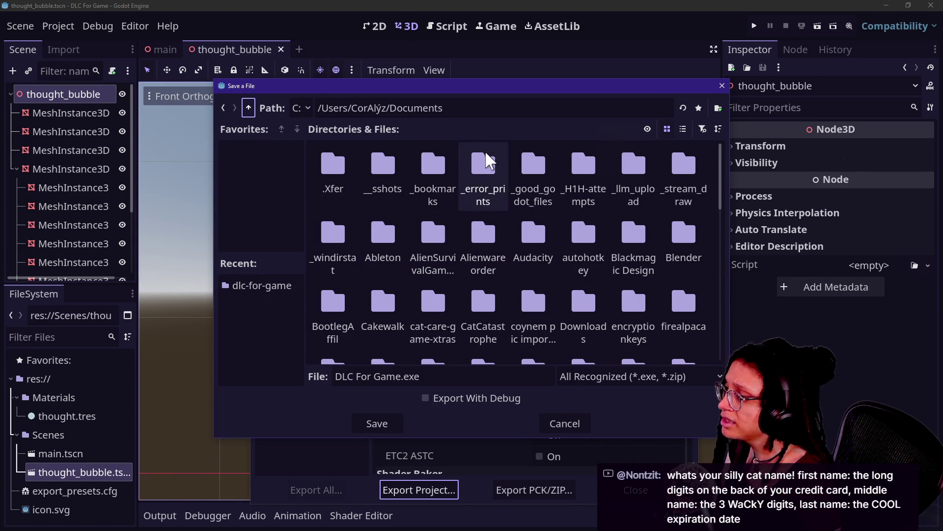
Go to the Documents/game-with-dlc folder and create a new Minigames folder inside it
click(489, 108)
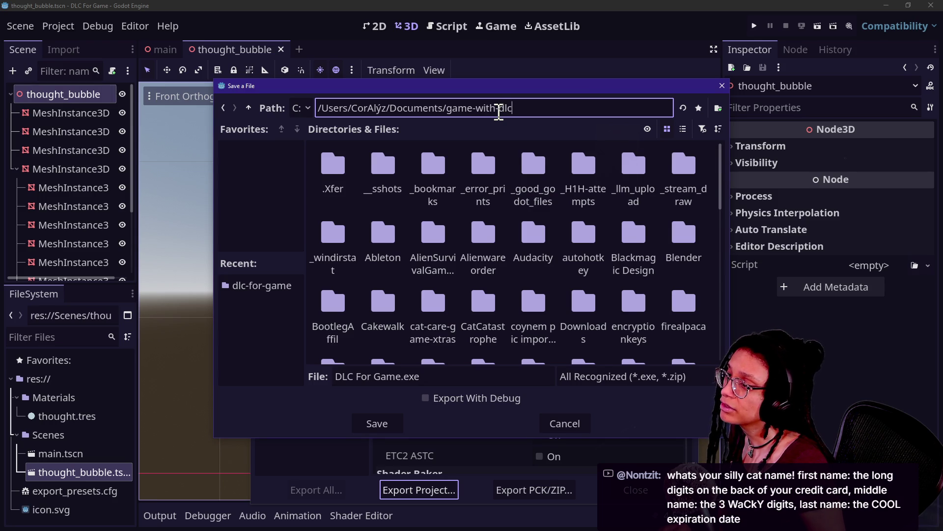
key(Return)
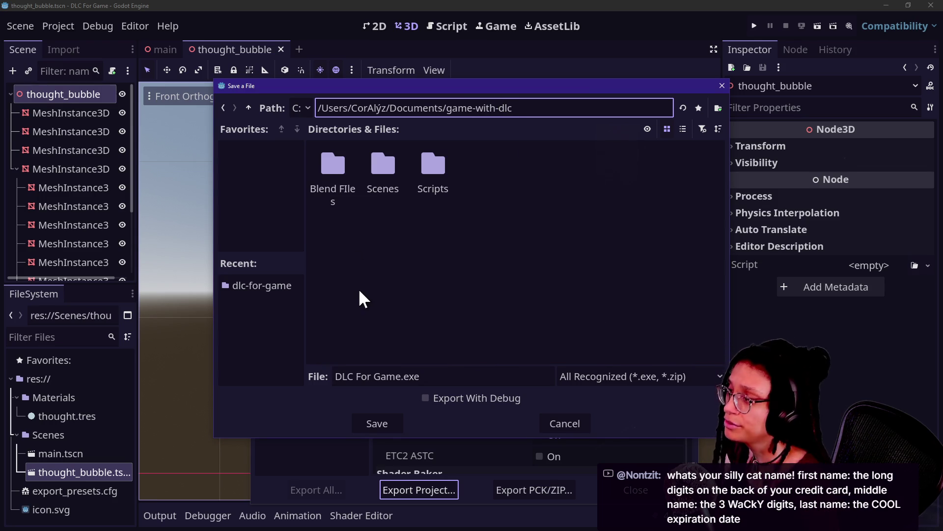
click(718, 108)
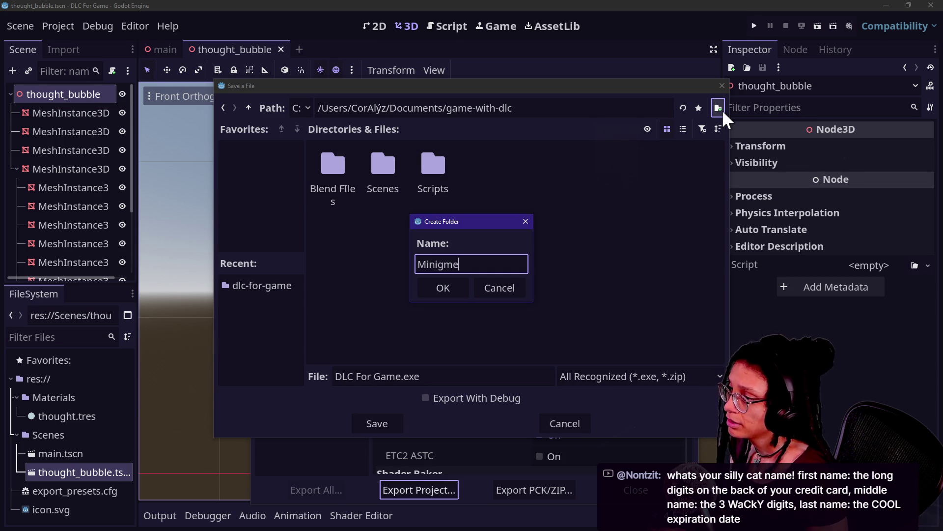
text(s)
key(Return)
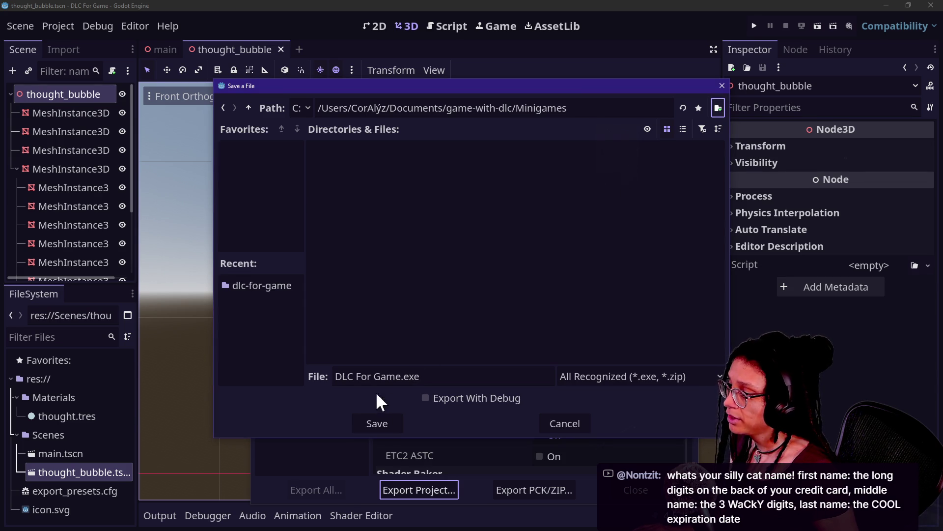
Keep the All Recognized file type and save DLC For Game.exe into Minigames
click(579, 377)
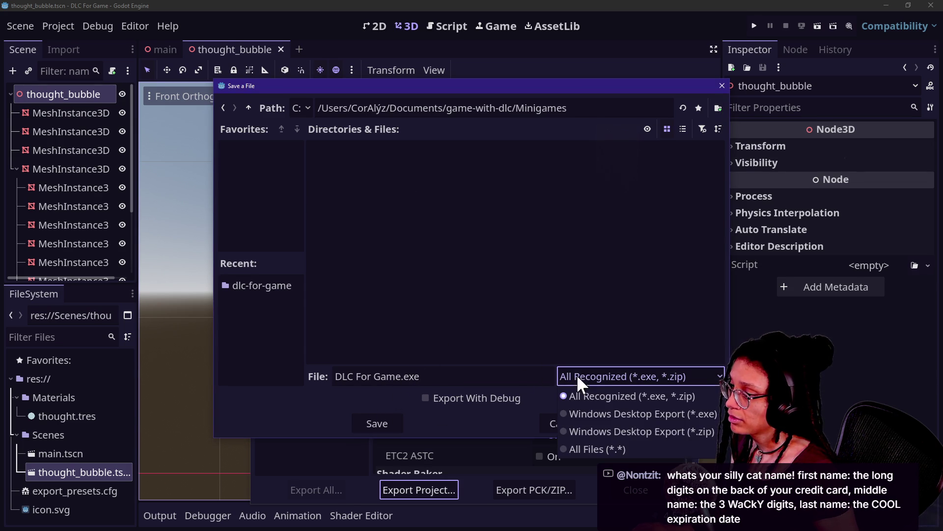
click(522, 369)
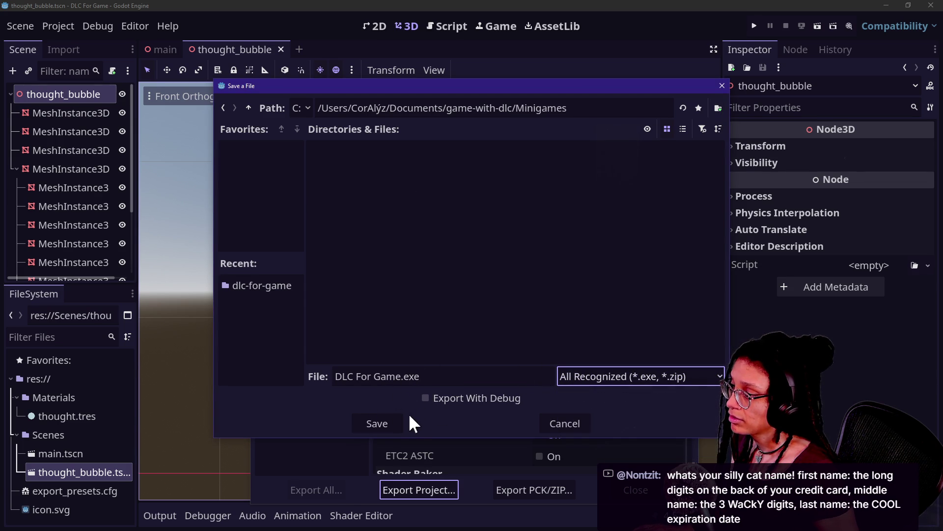
click(382, 421)
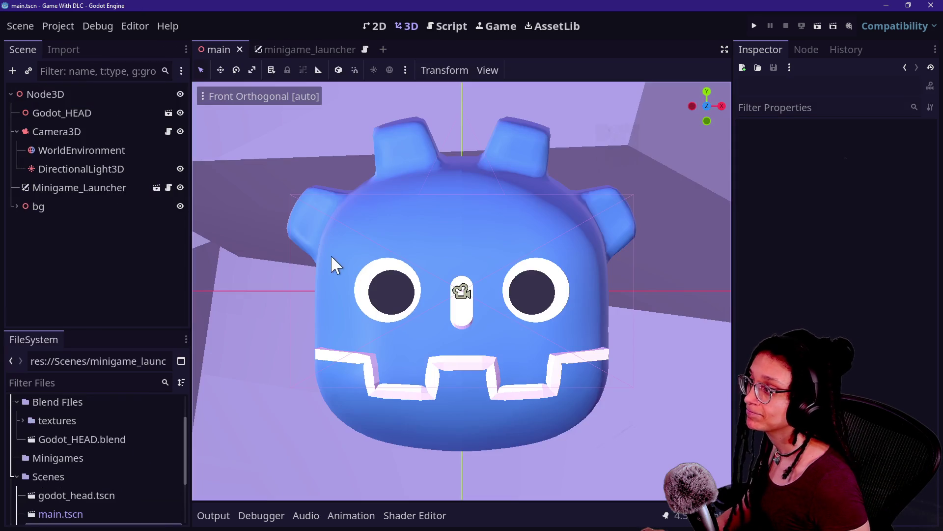
Select the new Minigames folder in the Game With DLC project's FileSystem dock
scroll(96, 474, up, 1)
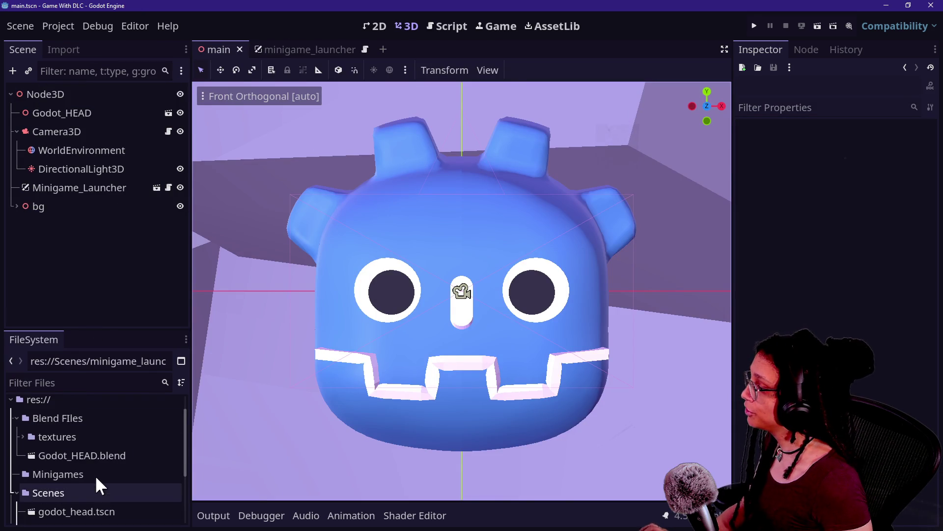
scroll(35, 457, down, 2)
click(38, 444)
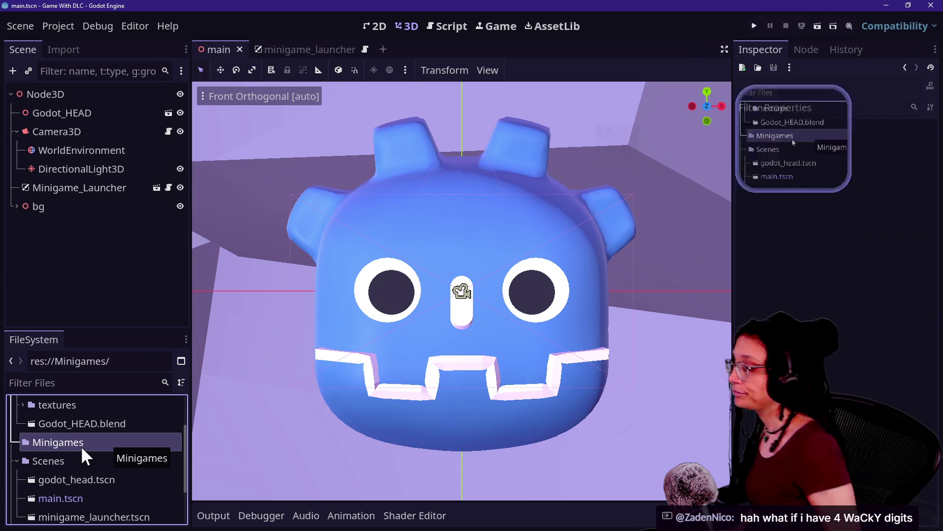
click(782, 278)
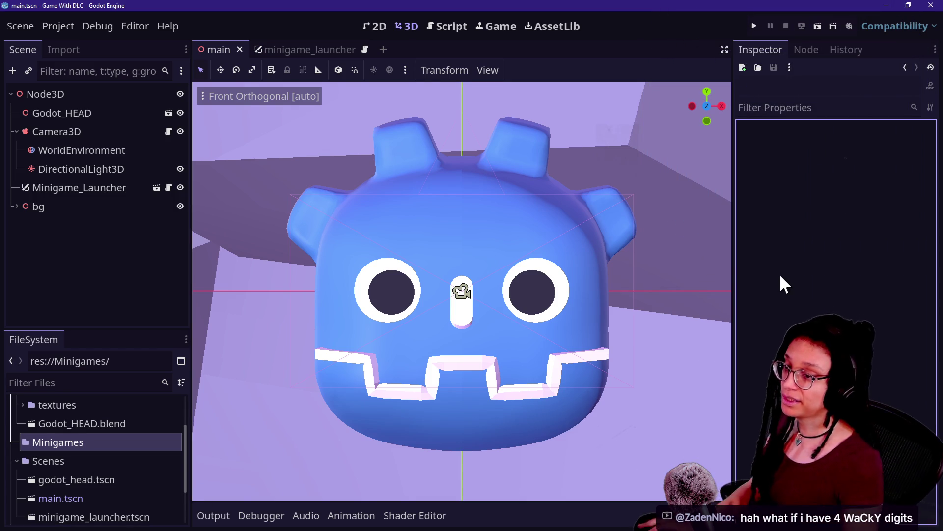